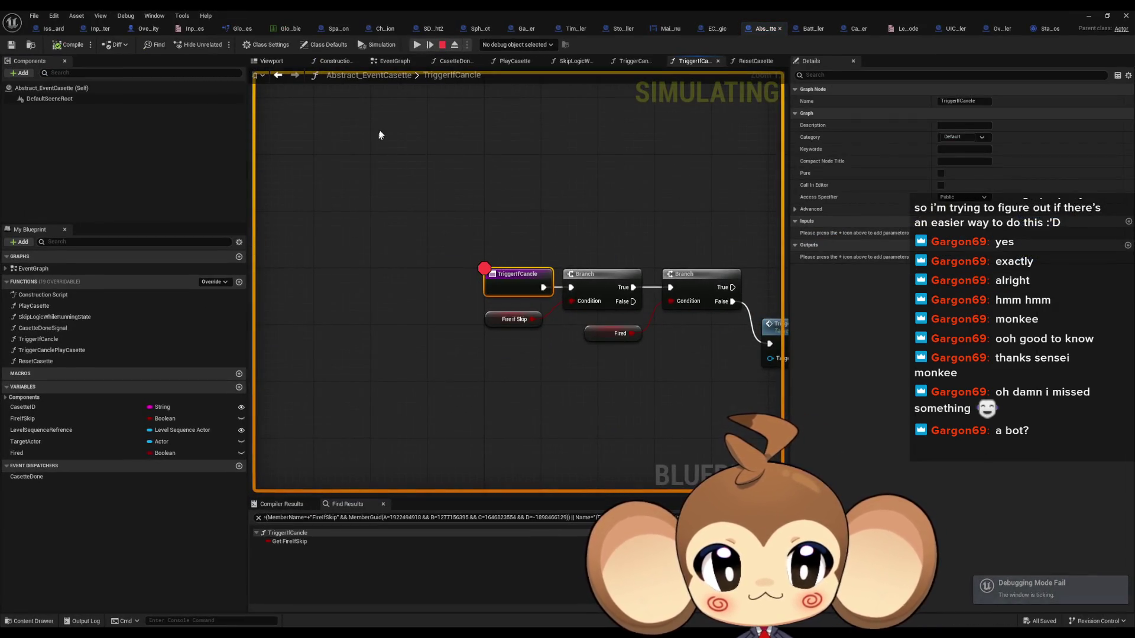
- Step over to the first Branch and remove the breakpoint from the TriggerIfCancle node
{"action": "left_click", "coordinate": [1090, 16]}
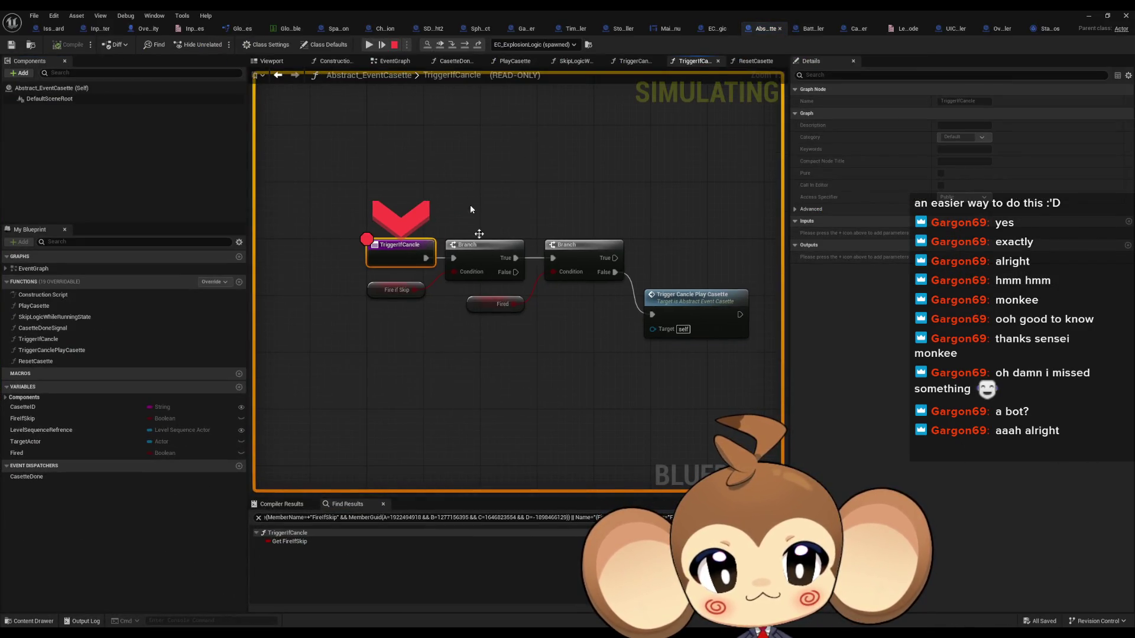
{"action": "left_click", "coordinate": [465, 46]}
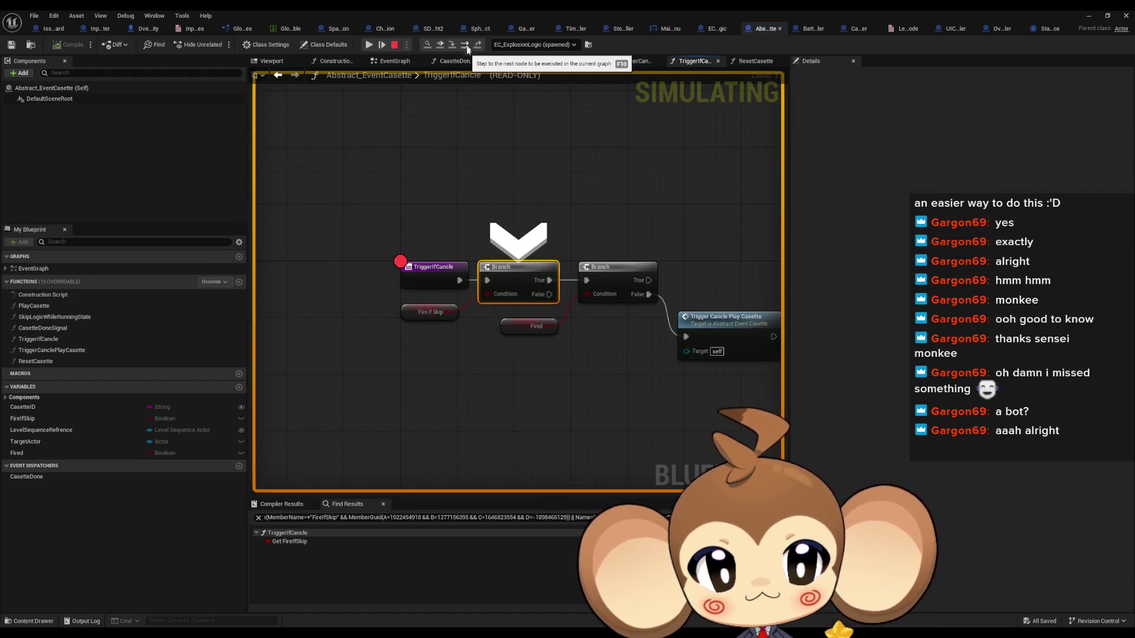
{"action": "mouse_move", "coordinate": [536, 329]}
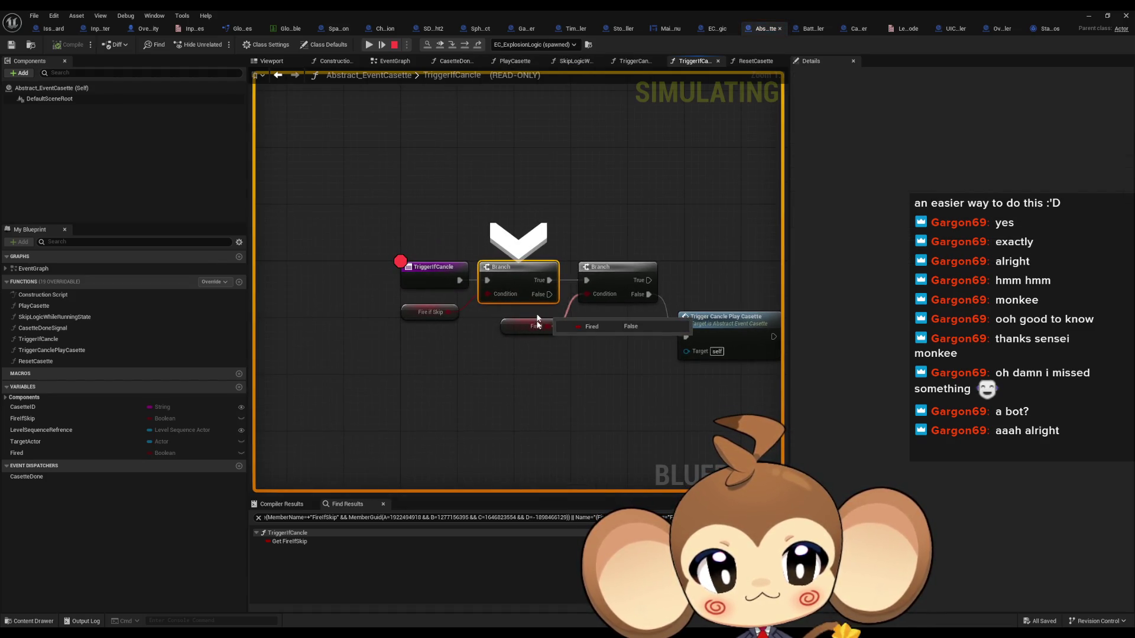
{"action": "right_click", "coordinate": [428, 277]}
{"action": "left_click", "coordinate": [470, 354]}
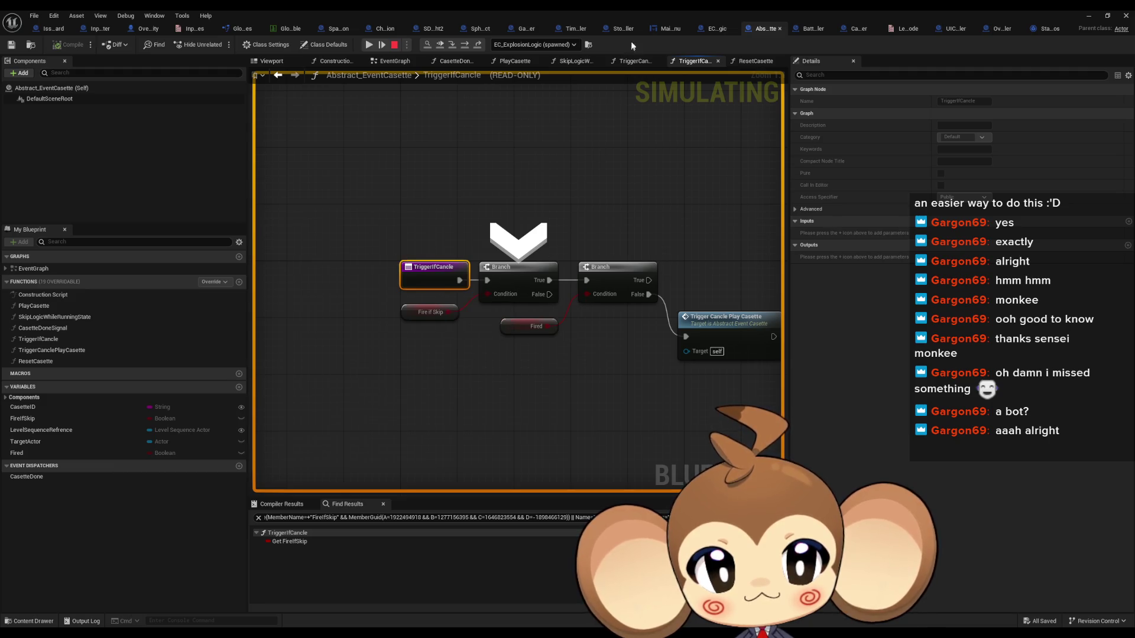
- Step past the second Branch and into EC_ExplosionLogic's TriggerCanclePlayCasette graph
{"action": "left_click", "coordinate": [465, 45]}
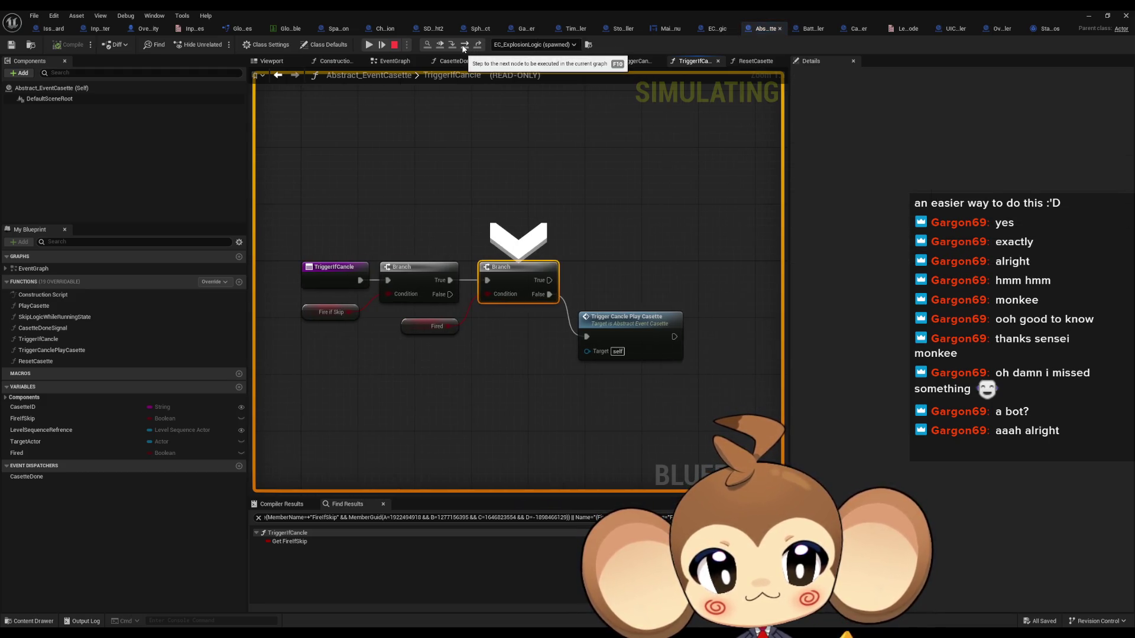
{"action": "left_click", "coordinate": [465, 46]}
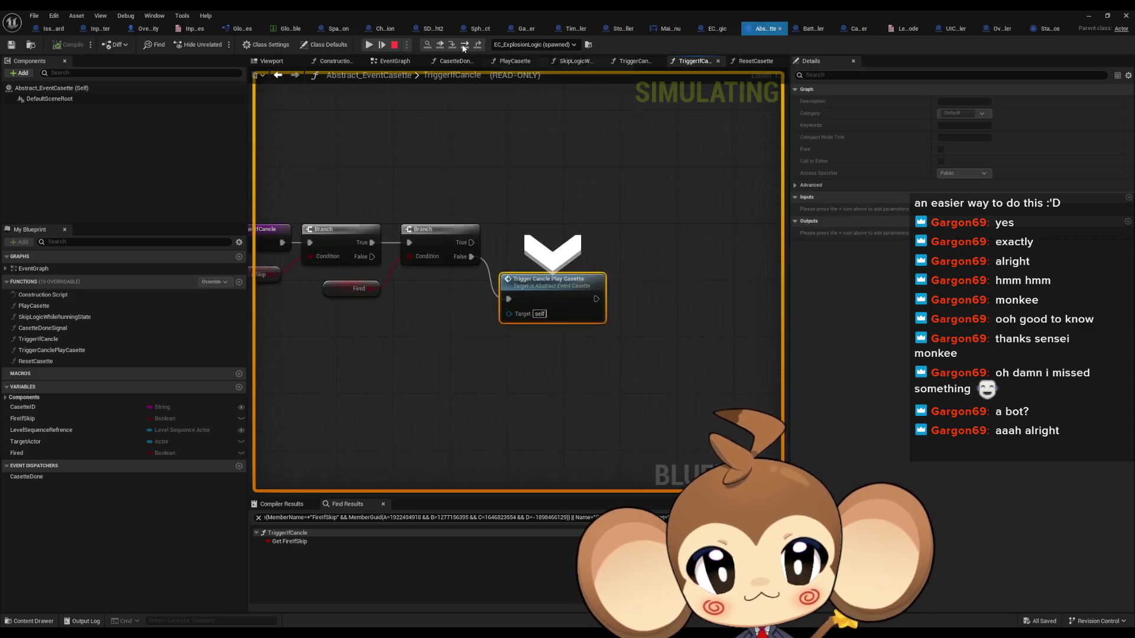
{"action": "left_click", "coordinate": [453, 45]}
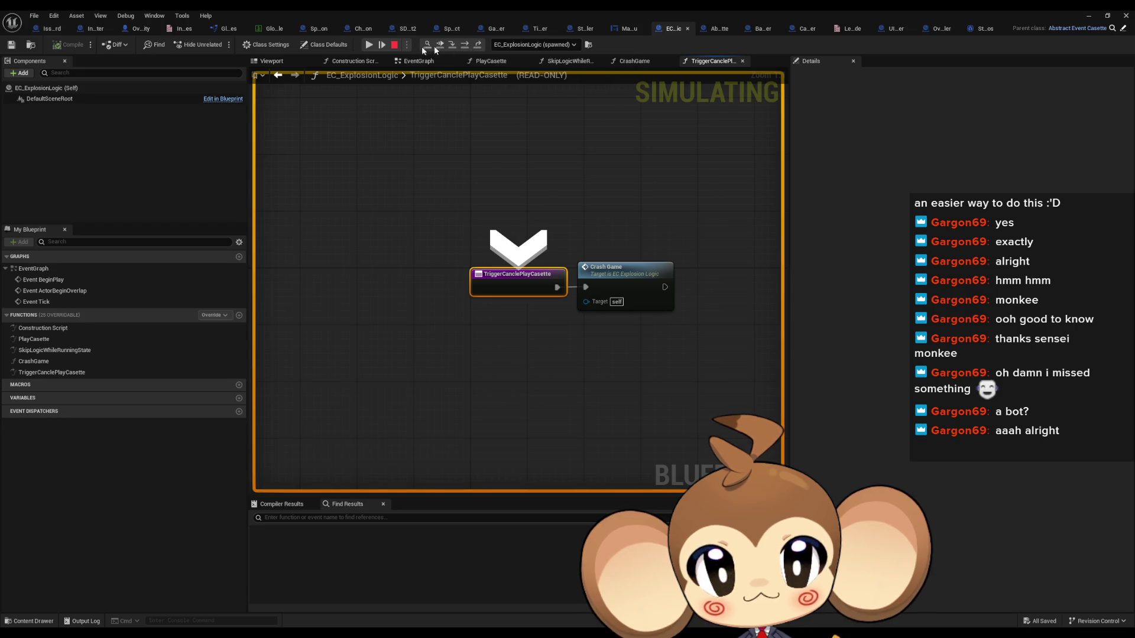
- Resume the paused play session, stop it, and bring the EC_ExplosionLogic blueprint window back
{"action": "left_click", "coordinate": [1089, 16]}
{"action": "left_click", "coordinate": [220, 44]}
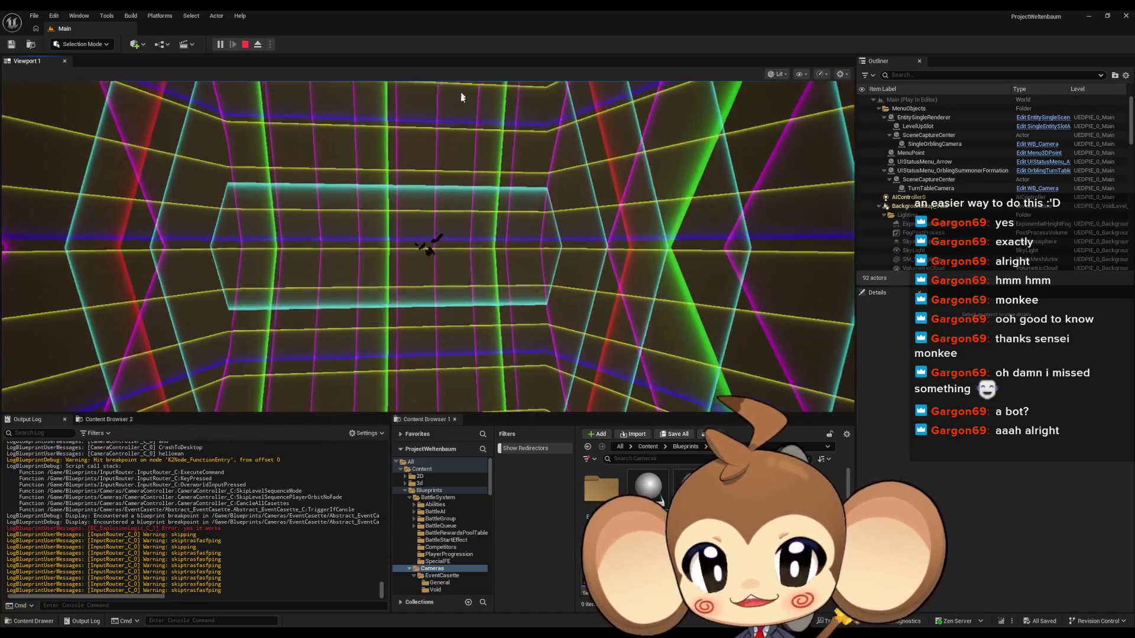
{"action": "left_click", "coordinate": [246, 45]}
{"action": "mouse_move", "coordinate": [452, 633]}
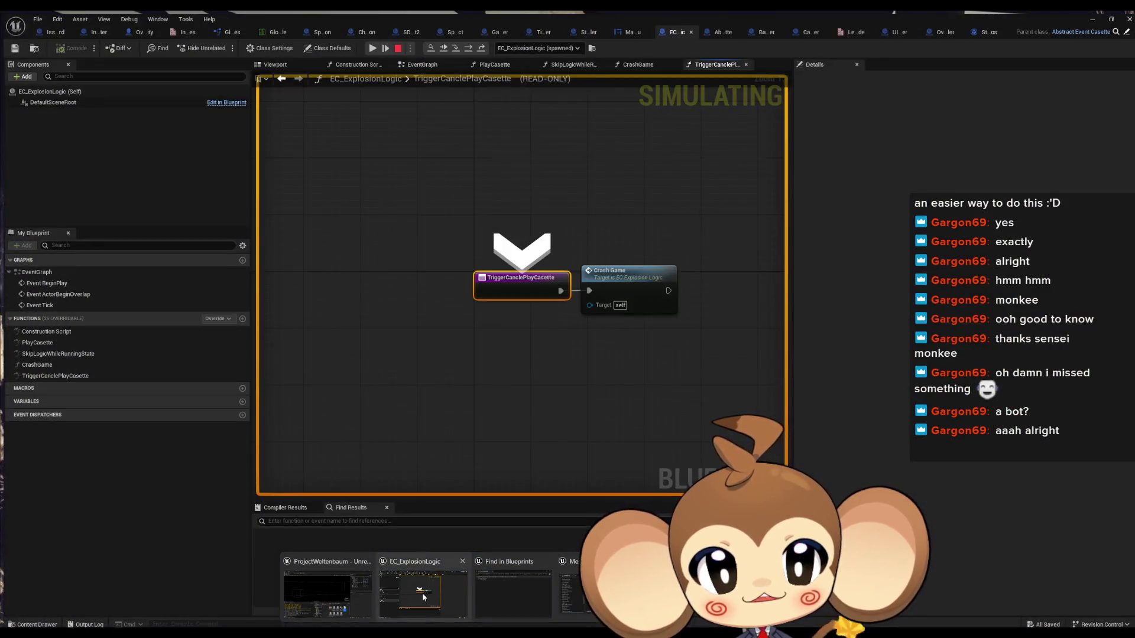
{"action": "left_click", "coordinate": [422, 594]}
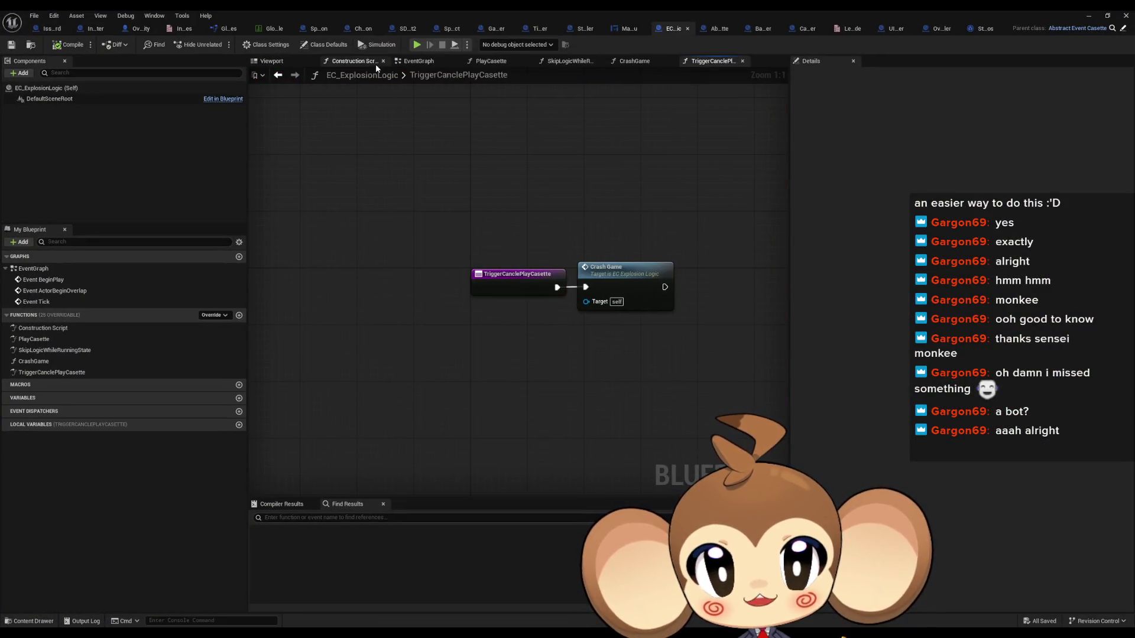
- In InputRouter's OverworldInputPressed, delete the Print String node and reconnect the Branch's exec input
{"action": "left_click", "coordinate": [95, 28]}
{"action": "scroll", "coordinate": [490, 380], "scroll_direction": "down", "scroll_amount": 5}
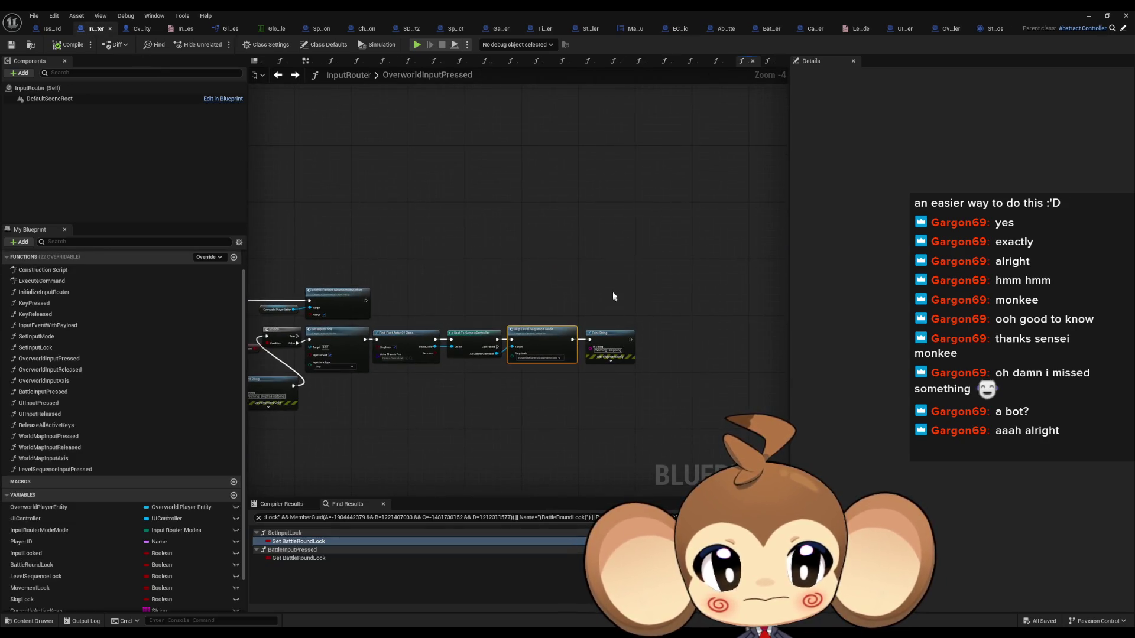
{"action": "scroll", "coordinate": [650, 396], "scroll_direction": "up", "scroll_amount": 1}
{"action": "scroll", "coordinate": [434, 302], "scroll_direction": "up", "scroll_amount": 5}
{"action": "mouse_move", "coordinate": [500, 283]}
{"action": "left_mouse_down"}
{"action": "mouse_move", "coordinate": [506, 272]}
{"action": "mouse_move", "coordinate": [518, 280]}
{"action": "mouse_move", "coordinate": [497, 293]}
{"action": "mouse_move", "coordinate": [507, 290]}
{"action": "mouse_move", "coordinate": [407, 235]}
{"action": "left_mouse_up"}
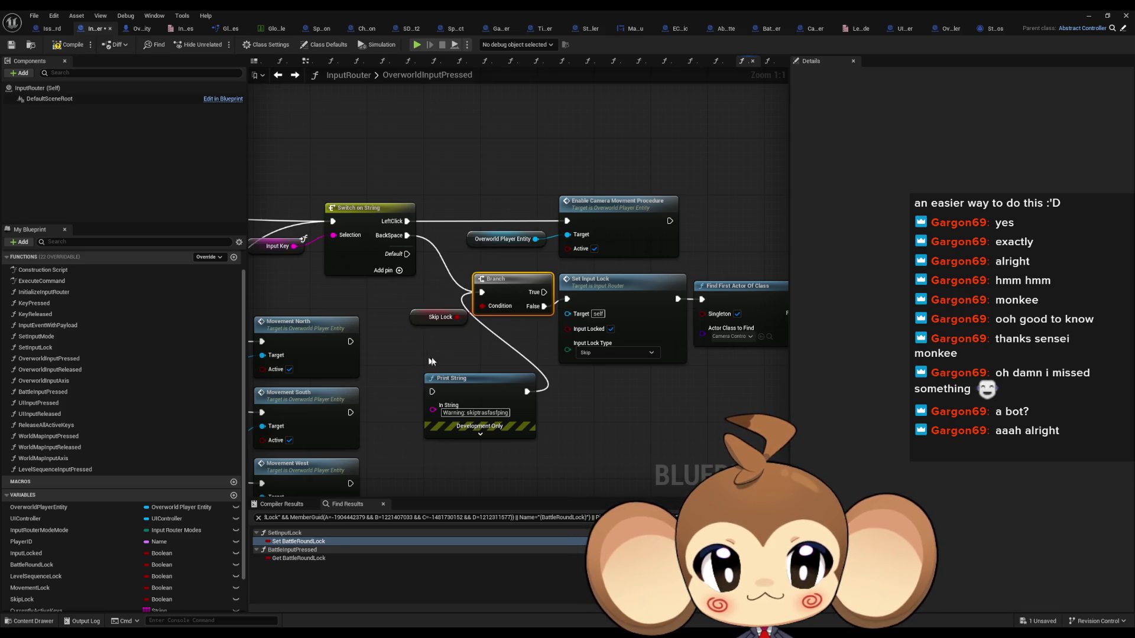
{"action": "left_click", "coordinate": [467, 378]}
{"action": "key", "text": "Delete"}
{"action": "left_click_drag", "start_coordinate": [658, 423], "coordinate": [459, 424]}
{"action": "scroll", "coordinate": [459, 428], "scroll_direction": "down", "scroll_amount": 1}
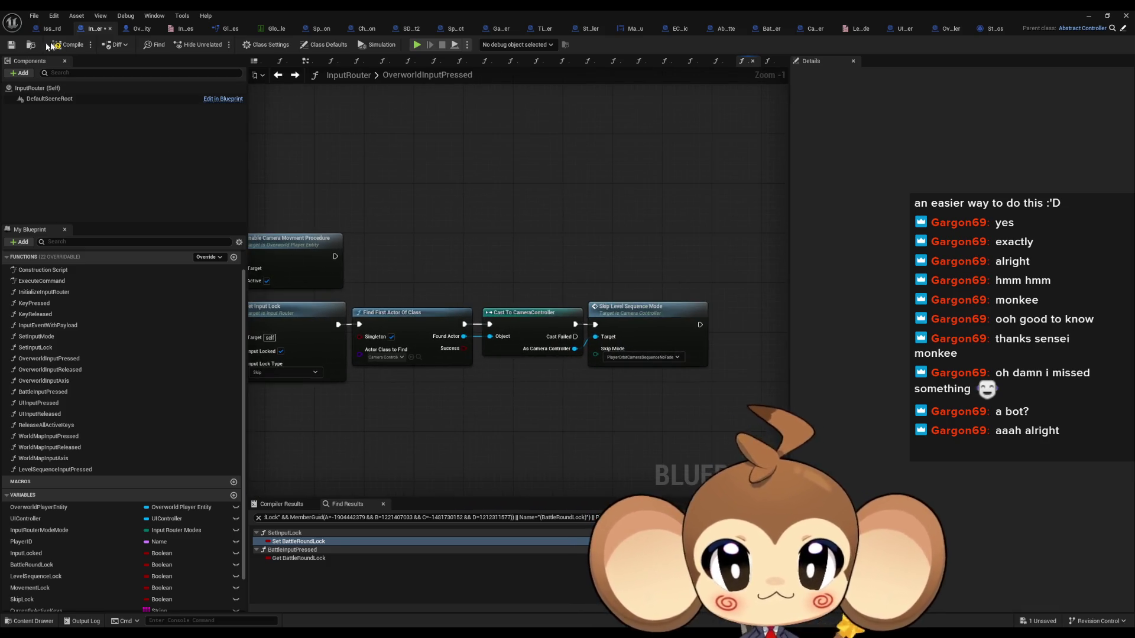
- Browse the Abstract_EventCasette graphs: ResetCasette, TriggerCanclePlayCasette, CasetteDoneSignal, PlayCasette, EventGraph and others
{"action": "left_click", "coordinate": [674, 32]}
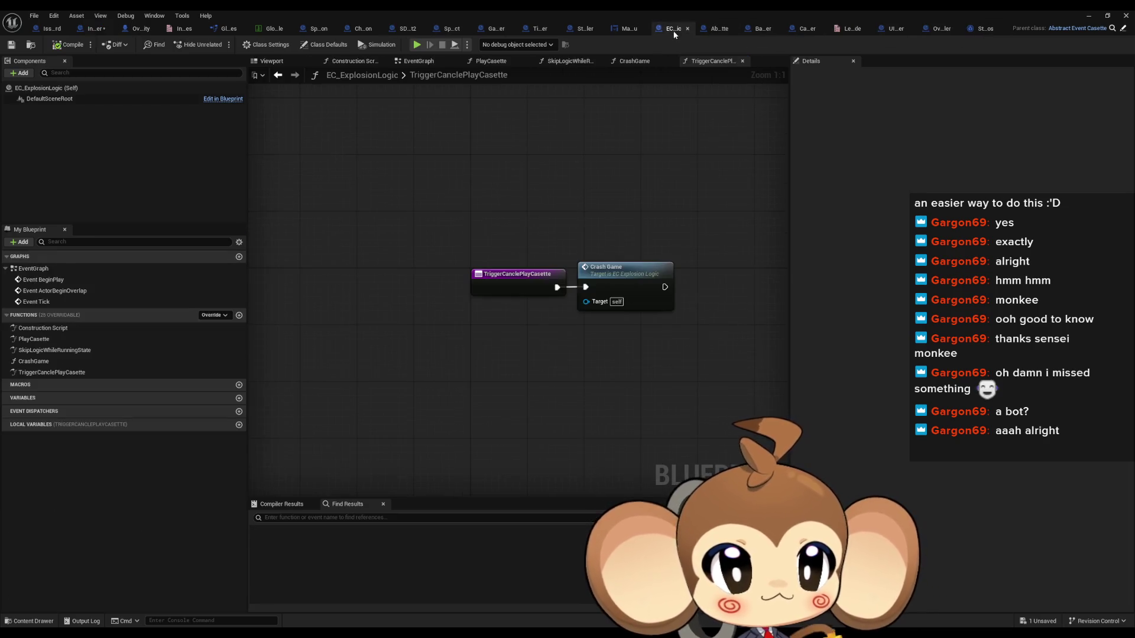
{"action": "left_click_drag", "start_coordinate": [428, 359], "coordinate": [372, 367]}
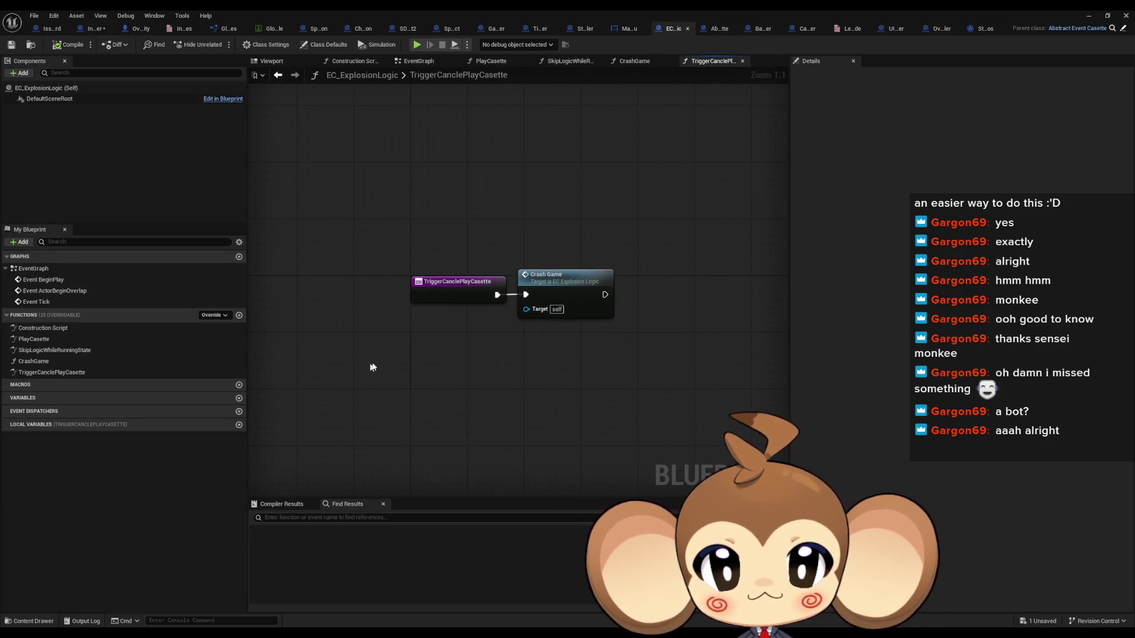
{"action": "left_click", "coordinate": [1124, 31]}
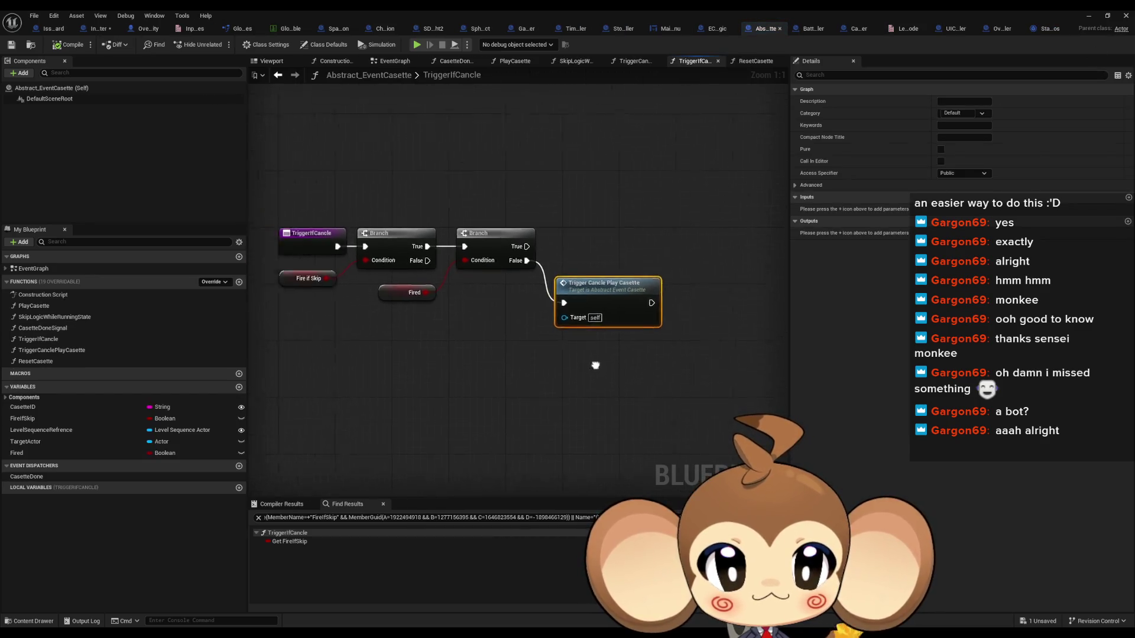
{"action": "double_click", "coordinate": [36, 361]}
{"action": "double_click", "coordinate": [52, 350]}
{"action": "double_click", "coordinate": [43, 341]}
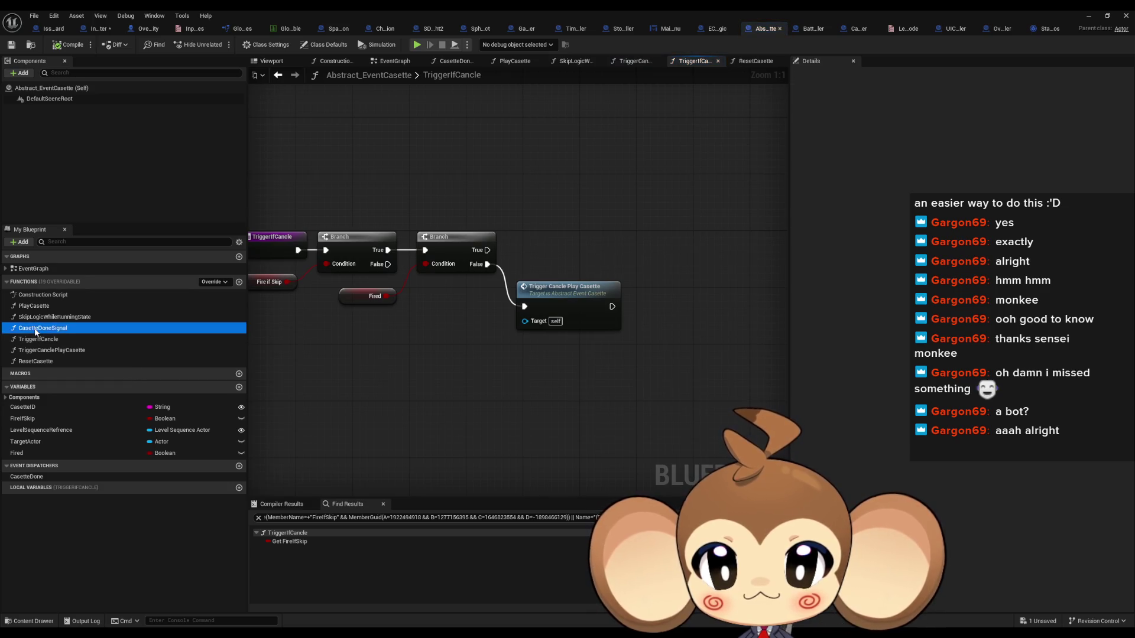
{"action": "double_click", "coordinate": [43, 328]}
{"action": "double_click", "coordinate": [39, 317]}
{"action": "double_click", "coordinate": [39, 306]}
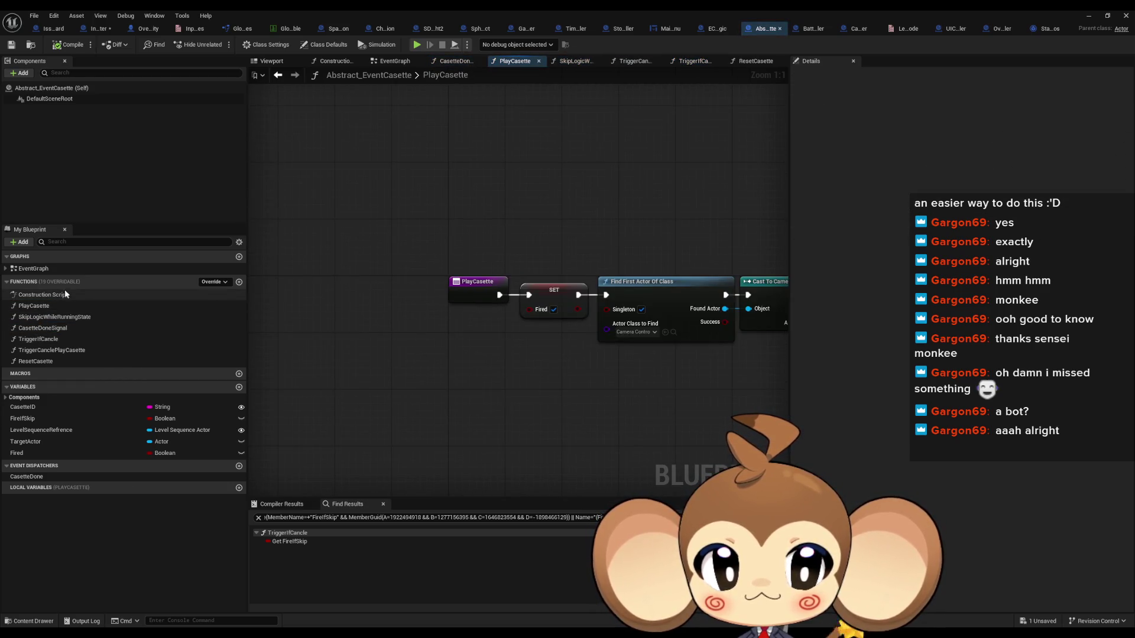
{"action": "double_click", "coordinate": [44, 268]}
- Open InputRouter's LevelSequenceInputPressed graph, then bring the Main level editor to the front
{"action": "left_click", "coordinate": [482, 342]}
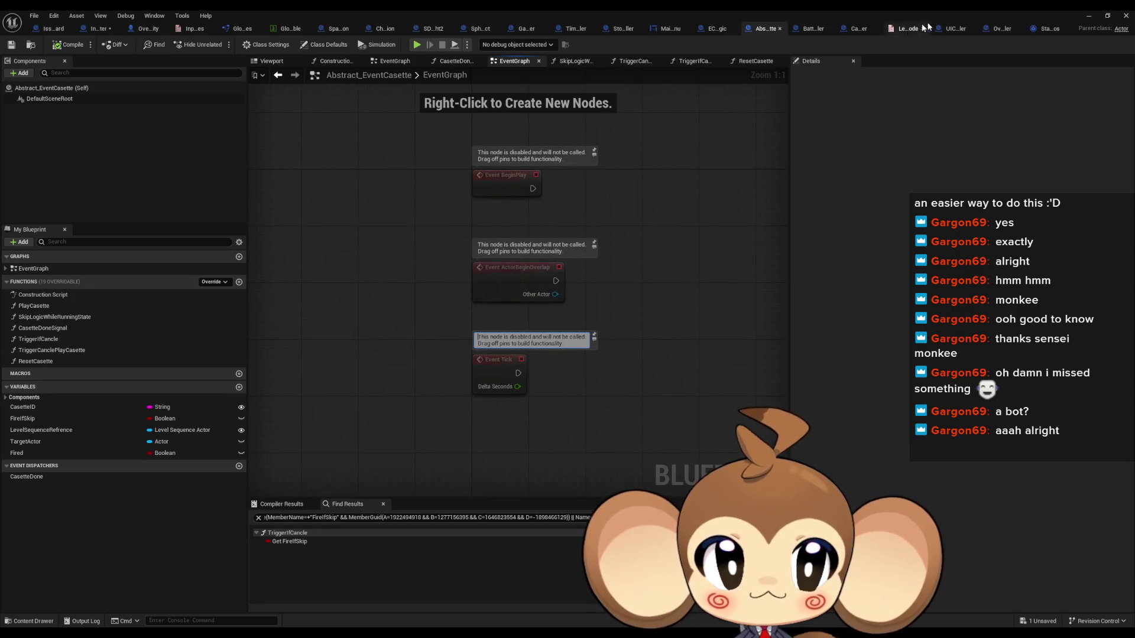
{"action": "left_click", "coordinate": [1050, 27]}
{"action": "middle_click", "coordinate": [1044, 29]}
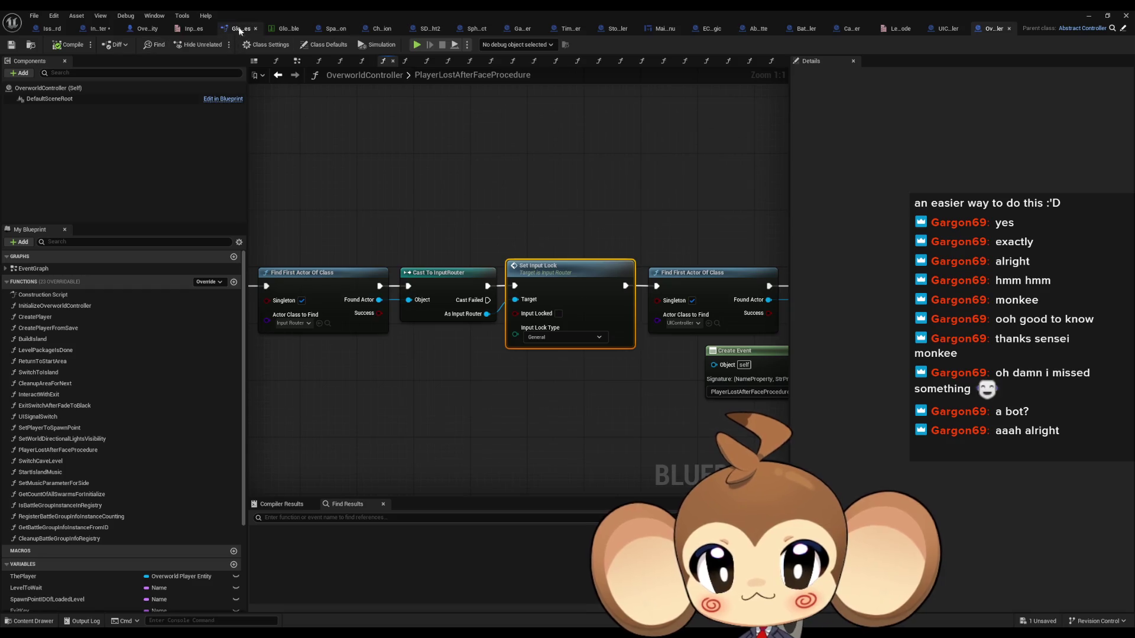
{"action": "left_click", "coordinate": [98, 31]}
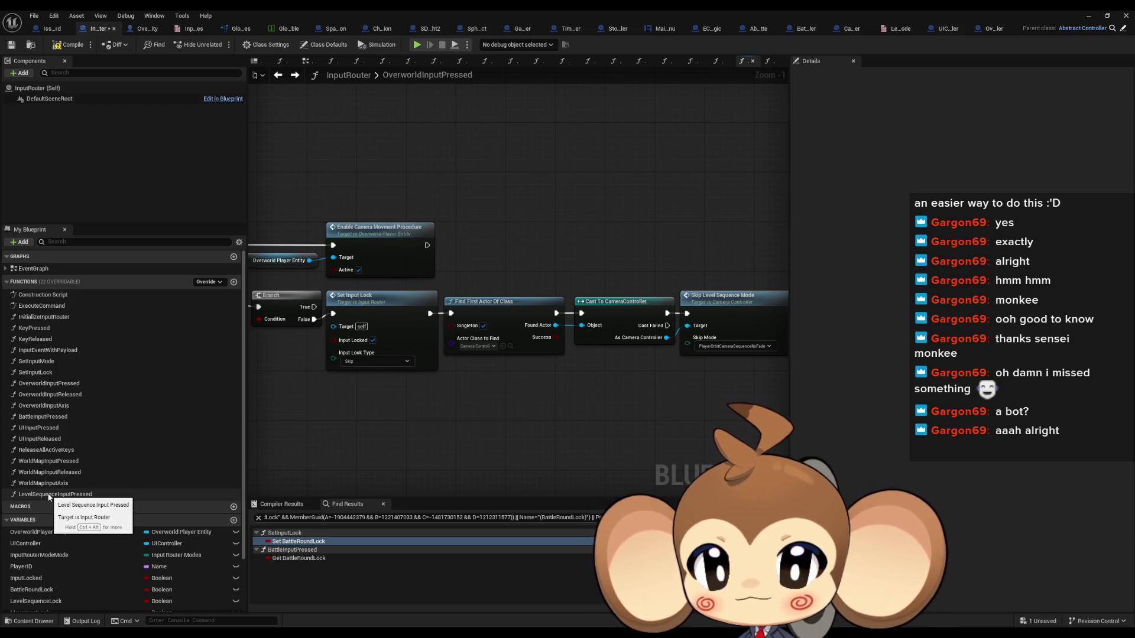
{"action": "double_click", "coordinate": [49, 495]}
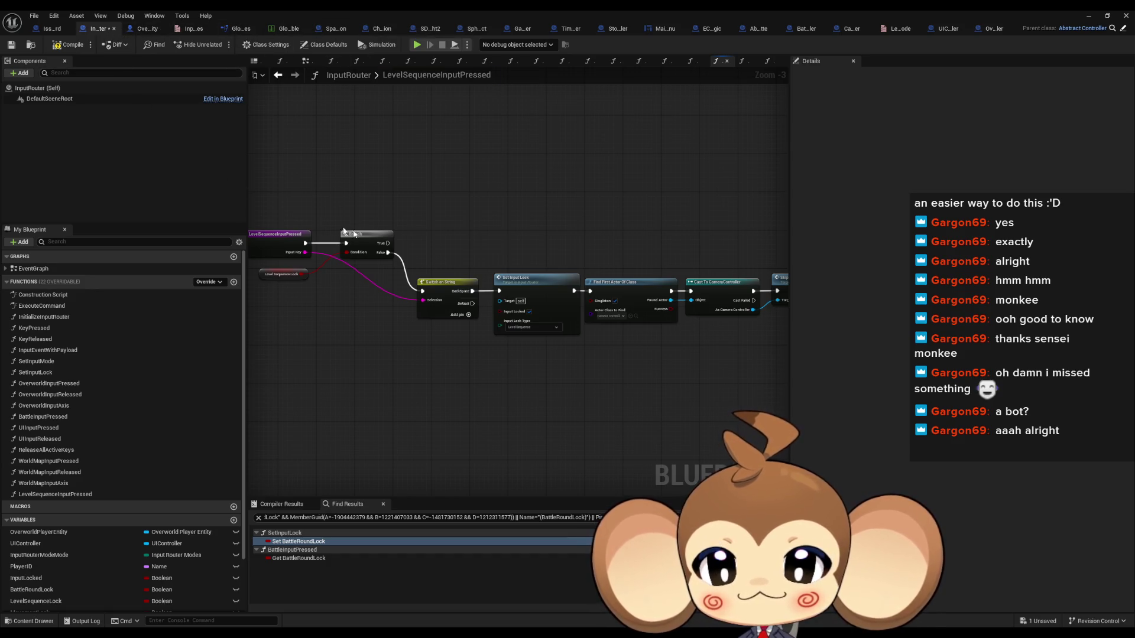
{"action": "left_click", "coordinate": [1087, 17]}
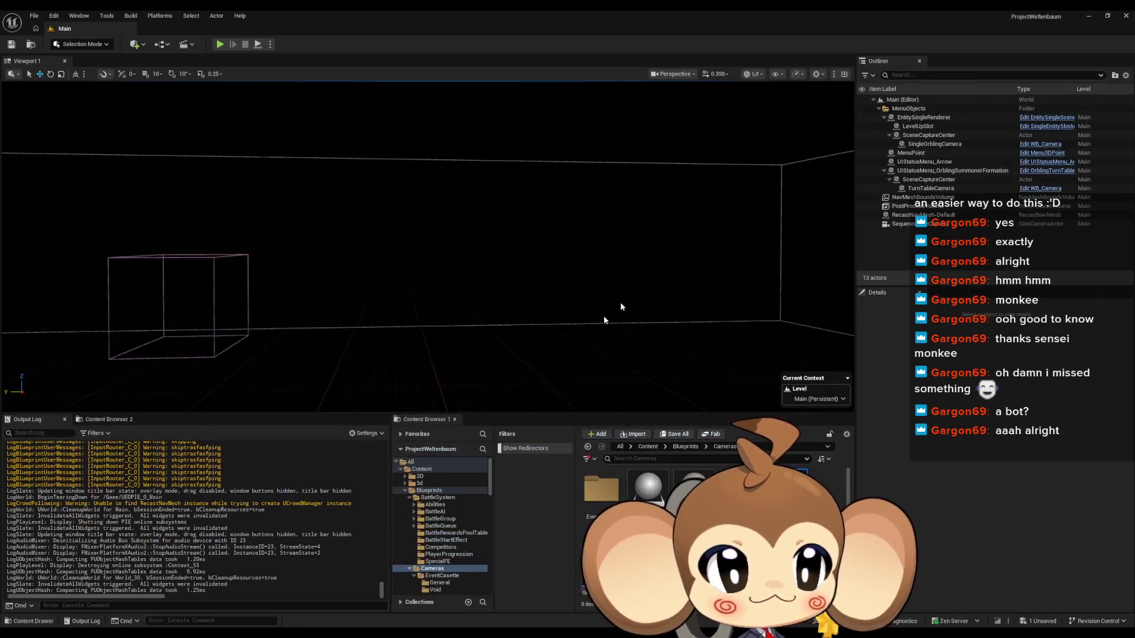
- Restore the Blueprint window and switch to CameraController's CancleAllCasettes graph
{"action": "scroll", "coordinate": [154, 542], "scroll_direction": "up", "scroll_amount": 4}
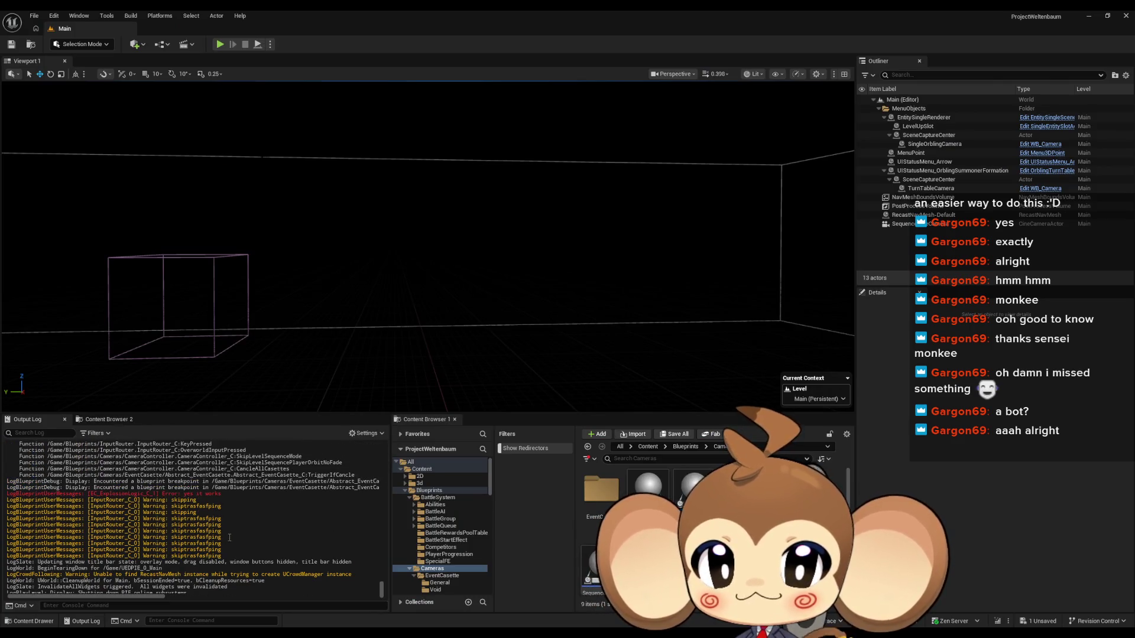
{"action": "scroll", "coordinate": [221, 523], "scroll_direction": "down", "scroll_amount": 2}
{"action": "scroll", "coordinate": [221, 516], "scroll_direction": "up", "scroll_amount": 3}
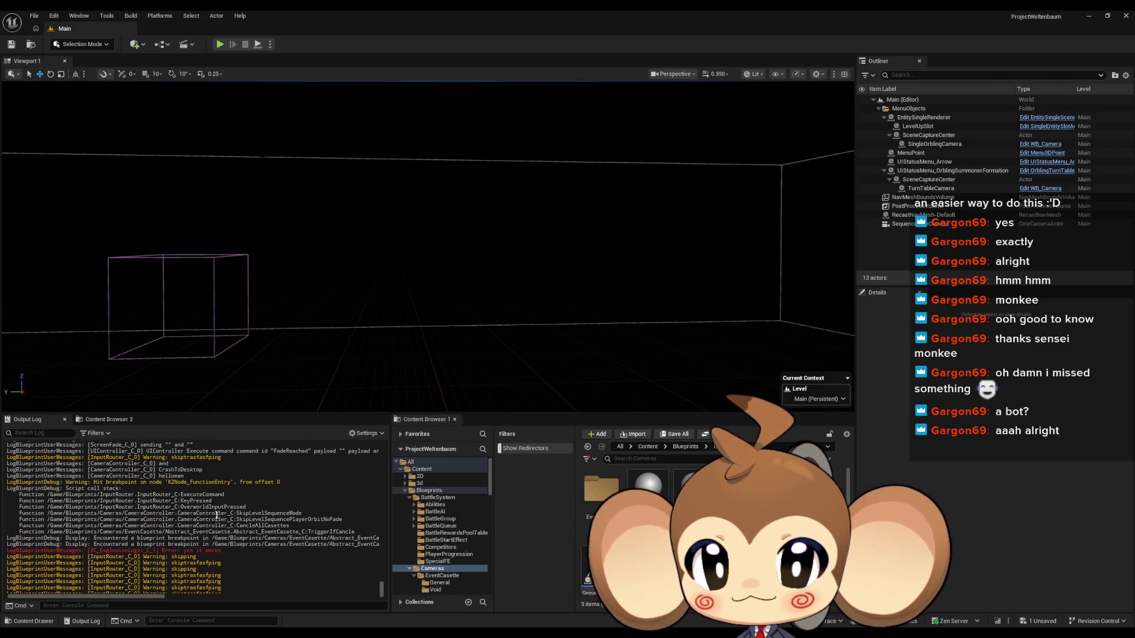
{"action": "scroll", "coordinate": [203, 508], "scroll_direction": "up", "scroll_amount": 3}
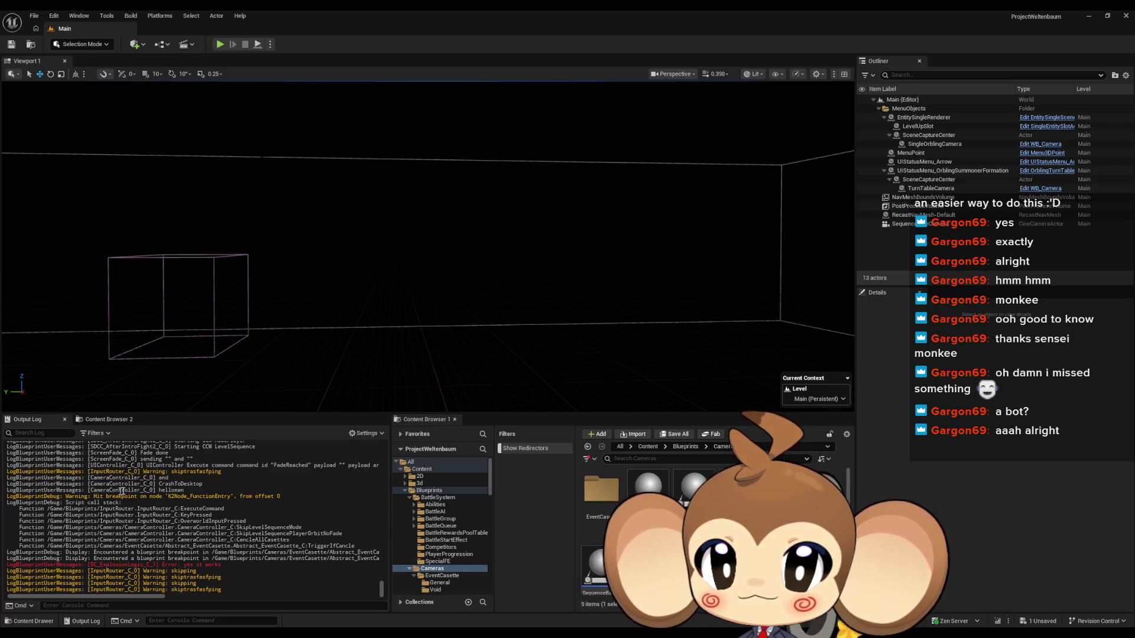
{"action": "left_click", "coordinate": [431, 596]}
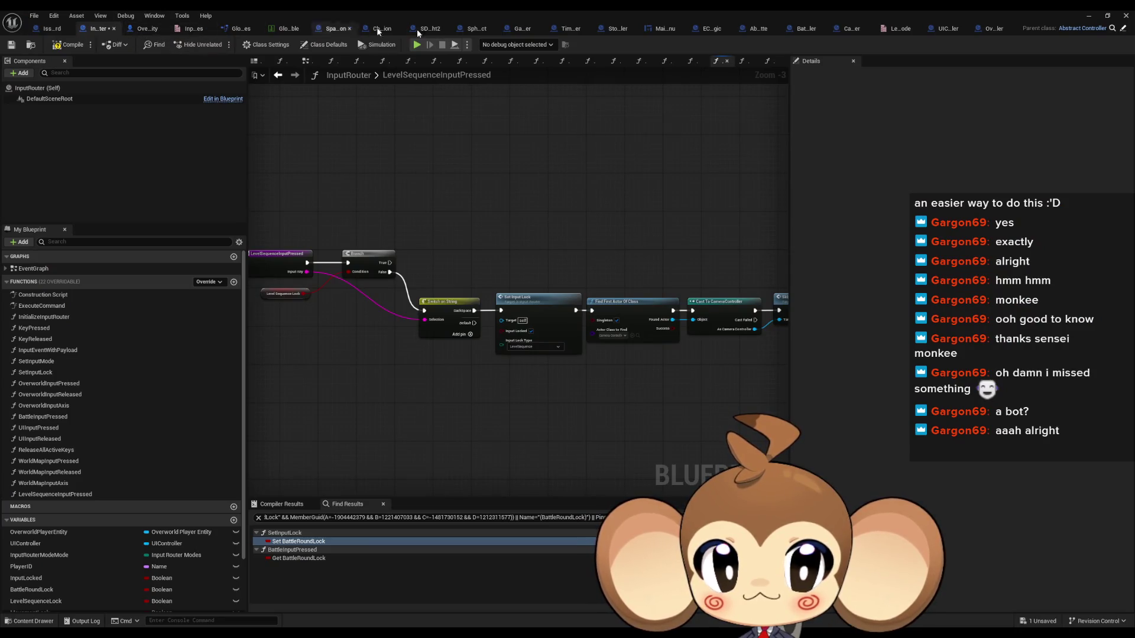
{"action": "left_click", "coordinate": [853, 30]}
- Delete the Print String node and wire Unbind directly to Trigger if Cancle
{"action": "left_click_drag", "start_coordinate": [530, 307], "coordinate": [563, 306]}
{"action": "left_click", "coordinate": [520, 215]}
{"action": "key", "text": "Delete"}
{"action": "mouse_move", "coordinate": [510, 266]}
{"action": "left_mouse_down"}
{"action": "mouse_move", "coordinate": [668, 248]}
{"action": "mouse_move", "coordinate": [637, 241]}
{"action": "left_mouse_up"}
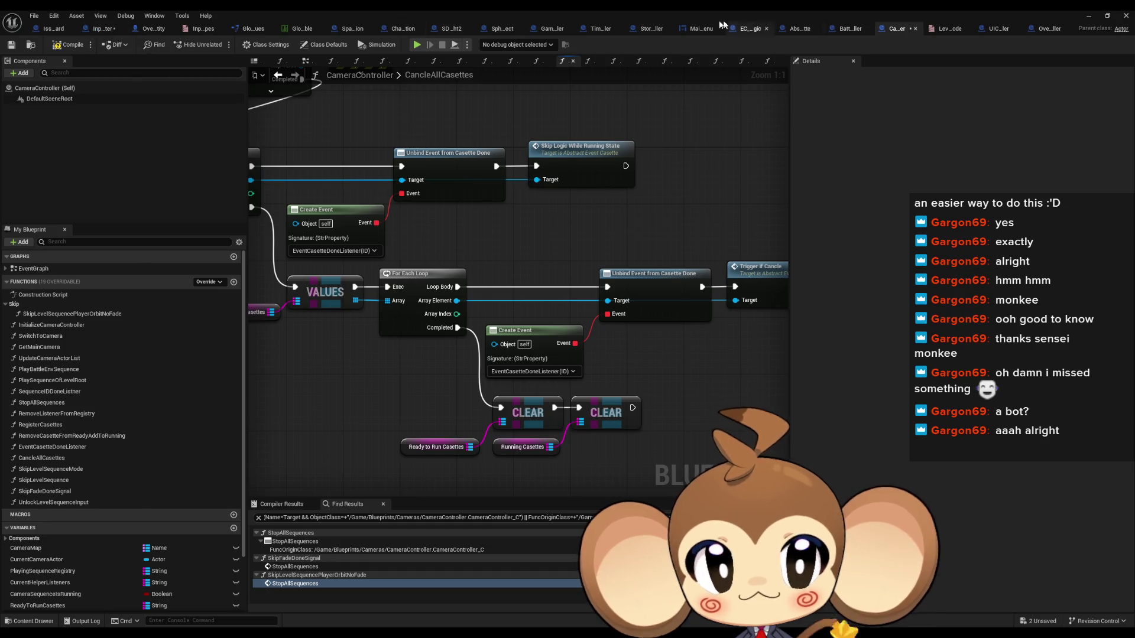
{"action": "left_click", "coordinate": [749, 30]}
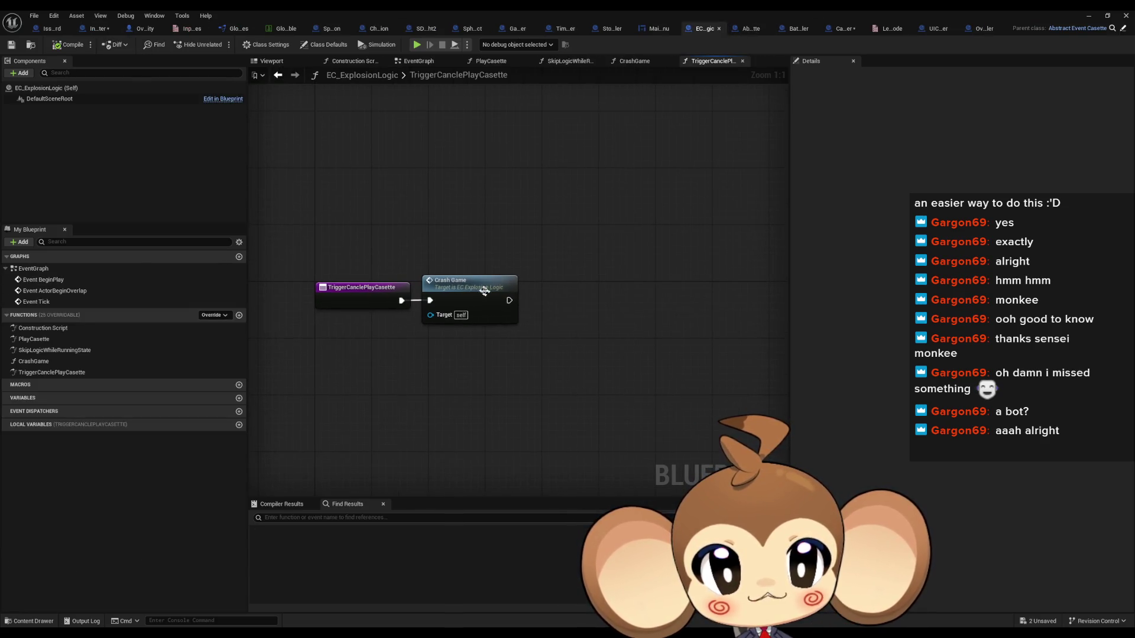
- Add a Quit Game node to CrashGame and wire CrashGame's execution into it
{"action": "right_click", "coordinate": [566, 310]}
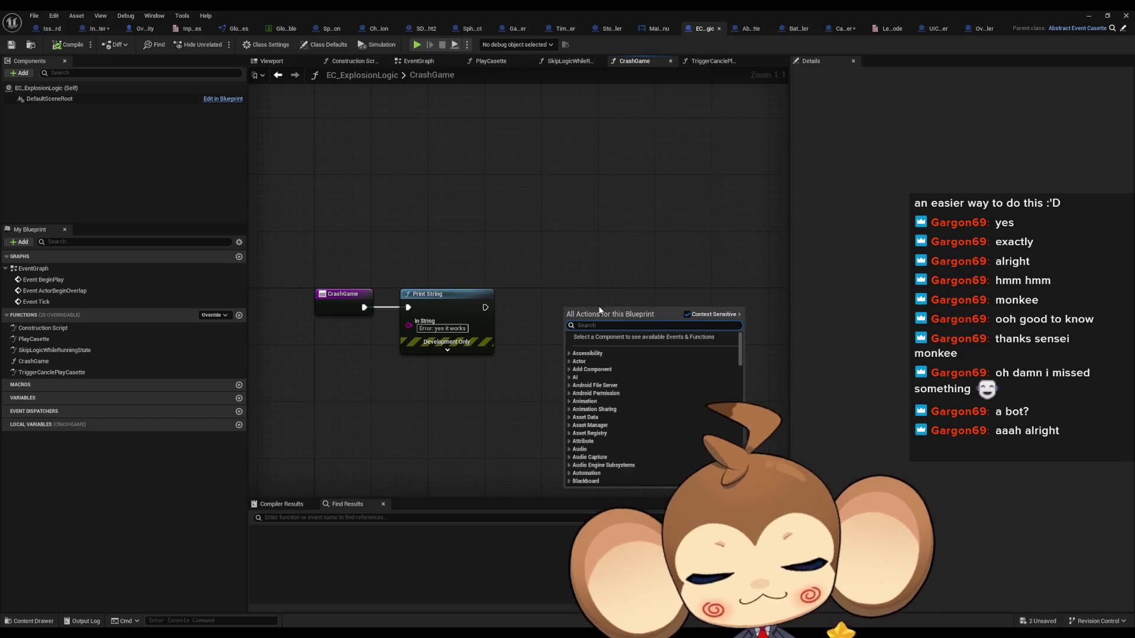
{"action": "type", "text": "gio"}
{"action": "type", "text": "t"}
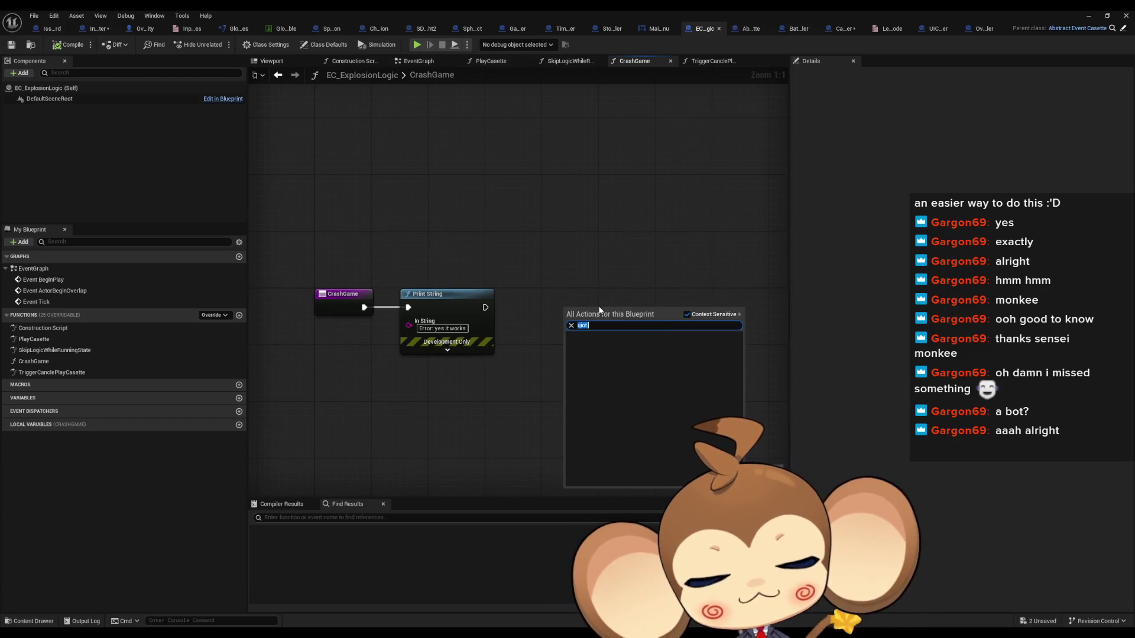
{"action": "type", "text": "quit"}
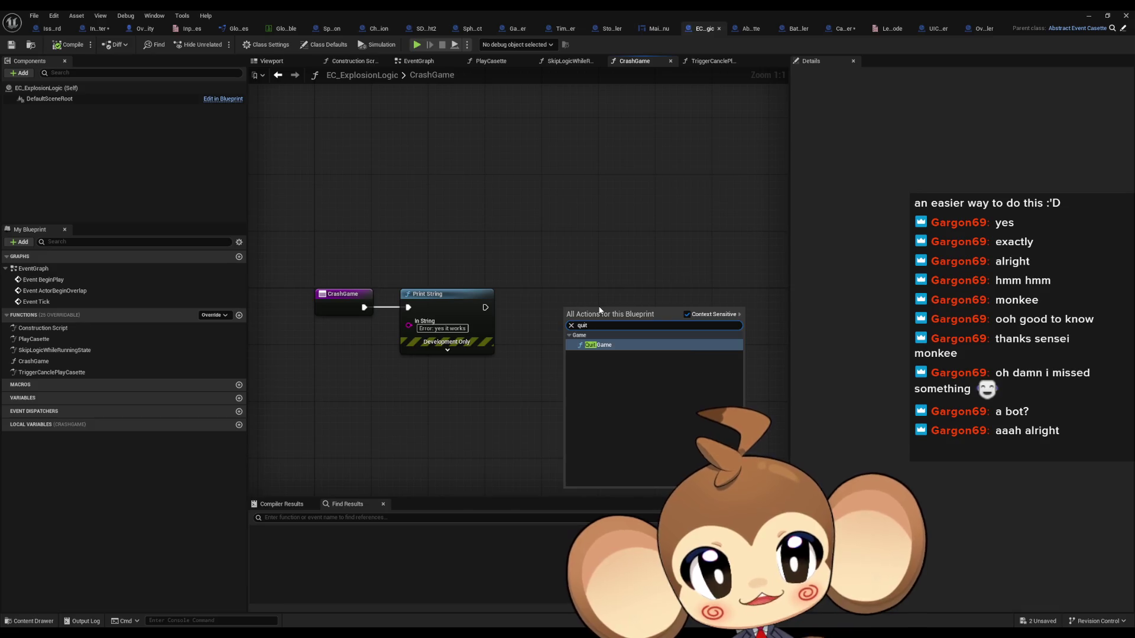
{"action": "left_click", "coordinate": [598, 345]}
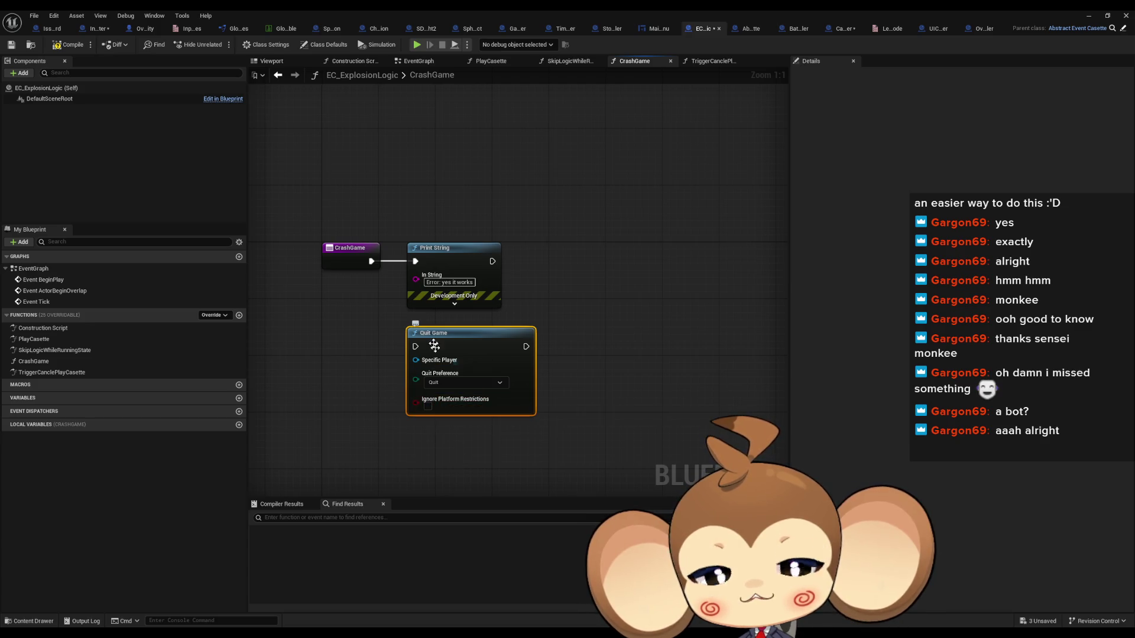
{"action": "left_click_drag", "start_coordinate": [416, 346], "coordinate": [371, 261]}
- Delete the Print String node, move Quit Game beside CrashGame, and return to the level editor
{"action": "left_click", "coordinate": [450, 248]}
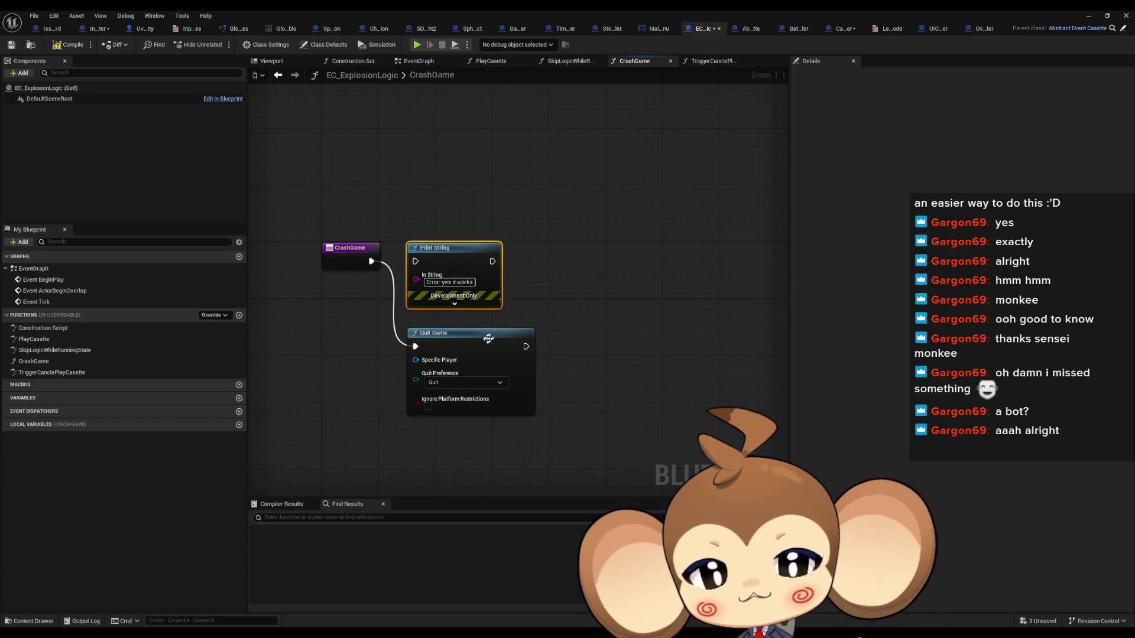
{"action": "key", "text": "Delete"}
{"action": "left_click_drag", "start_coordinate": [462, 351], "coordinate": [447, 266]}
{"action": "left_click", "coordinate": [428, 380]}
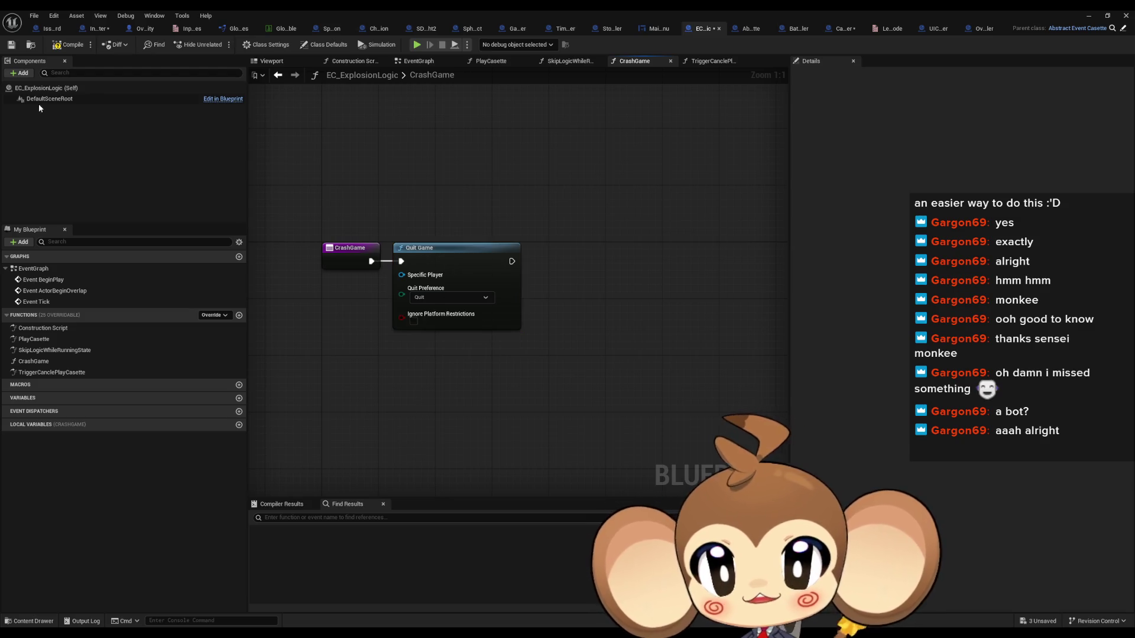
{"action": "left_click", "coordinate": [1090, 14]}
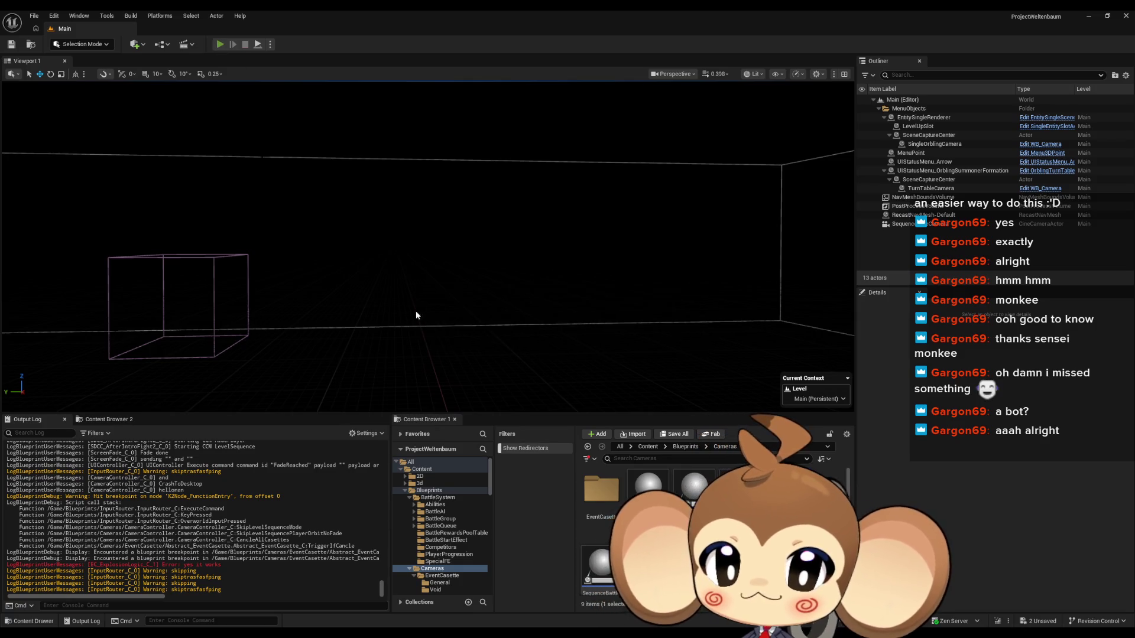
- Launch Play In Editor with Alt+P and give the running game input focus
{"action": "key", "text": "alt+p"}
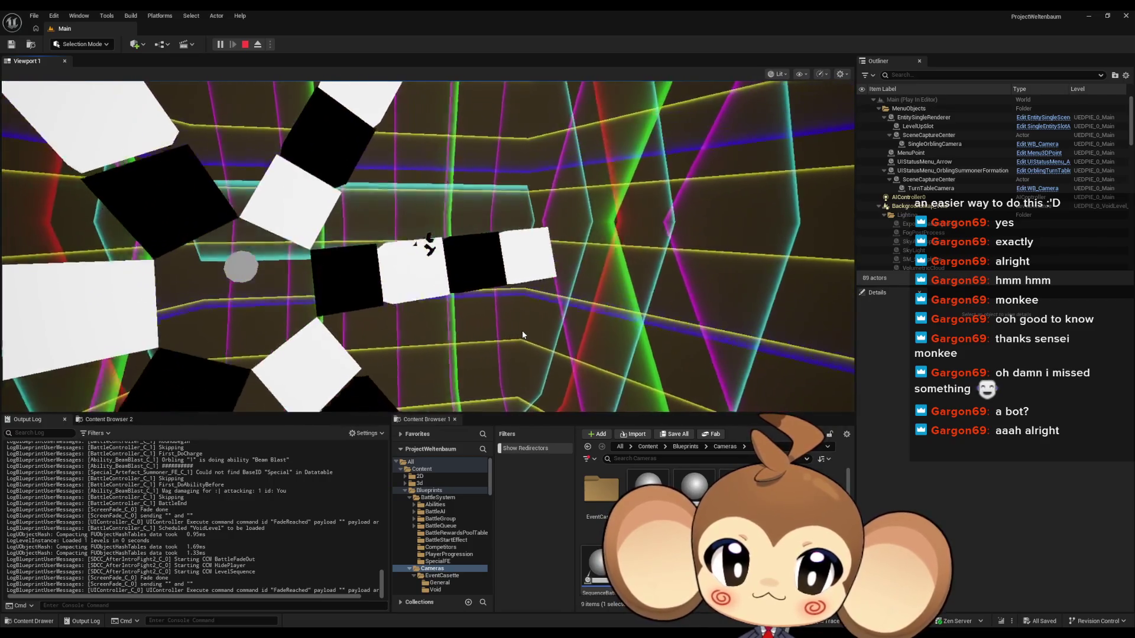
{"action": "left_click", "coordinate": [544, 337]}
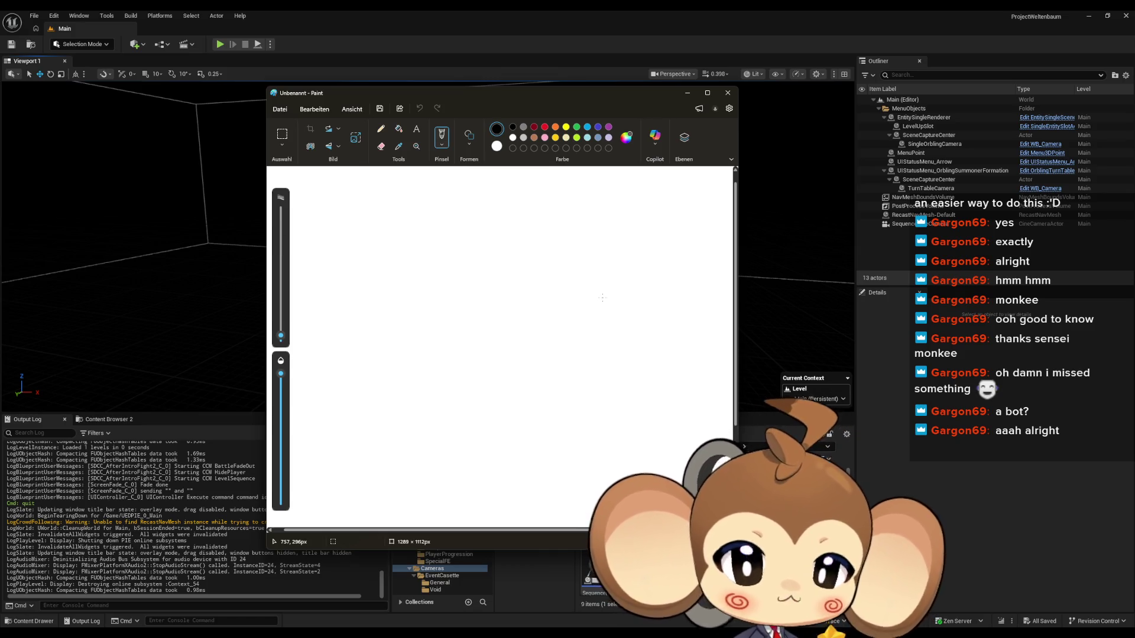
- Fill the blank Paint canvas with black and maximize the Paint window
{"action": "left_click", "coordinate": [396, 130]}
{"action": "left_click", "coordinate": [399, 178]}
{"action": "key", "text": "super+Up"}
- Draw a white line, framed corner, hexagon and an arrow into a small box with the pencil
{"action": "left_click", "coordinate": [114, 50]}
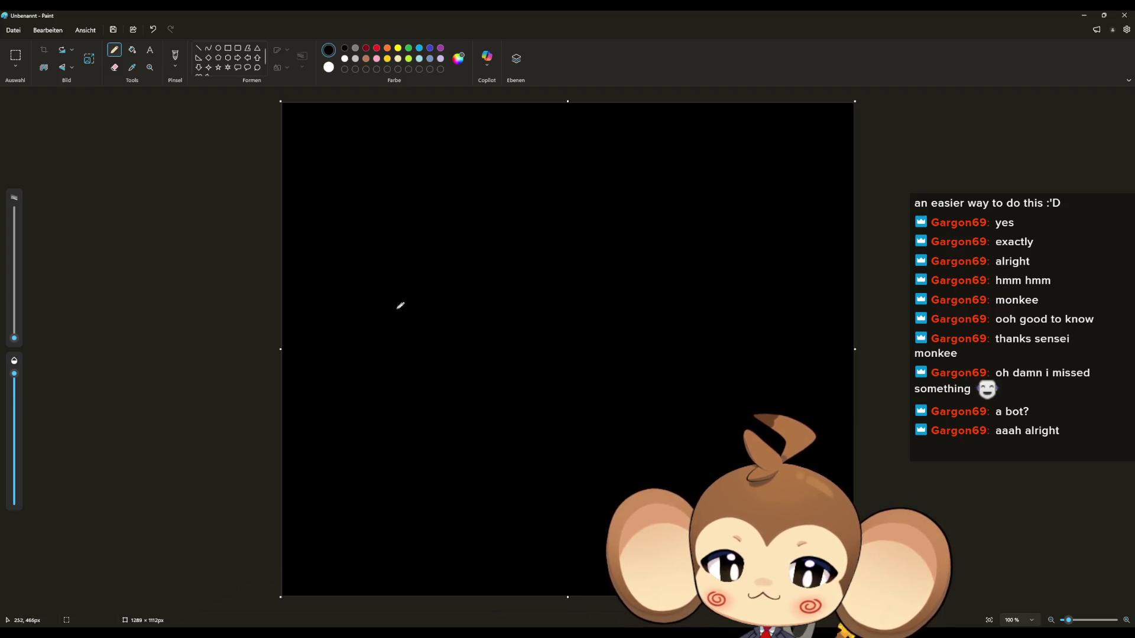
{"action": "mouse_move", "coordinate": [300, 274]}
{"action": "left_mouse_down"}
{"action": "mouse_move", "coordinate": [420, 274]}
{"action": "mouse_move", "coordinate": [477, 119]}
{"action": "mouse_move", "coordinate": [472, 92]}
{"action": "left_mouse_up"}
{"action": "left_click_drag", "start_coordinate": [16, 341], "coordinate": [17, 330]}
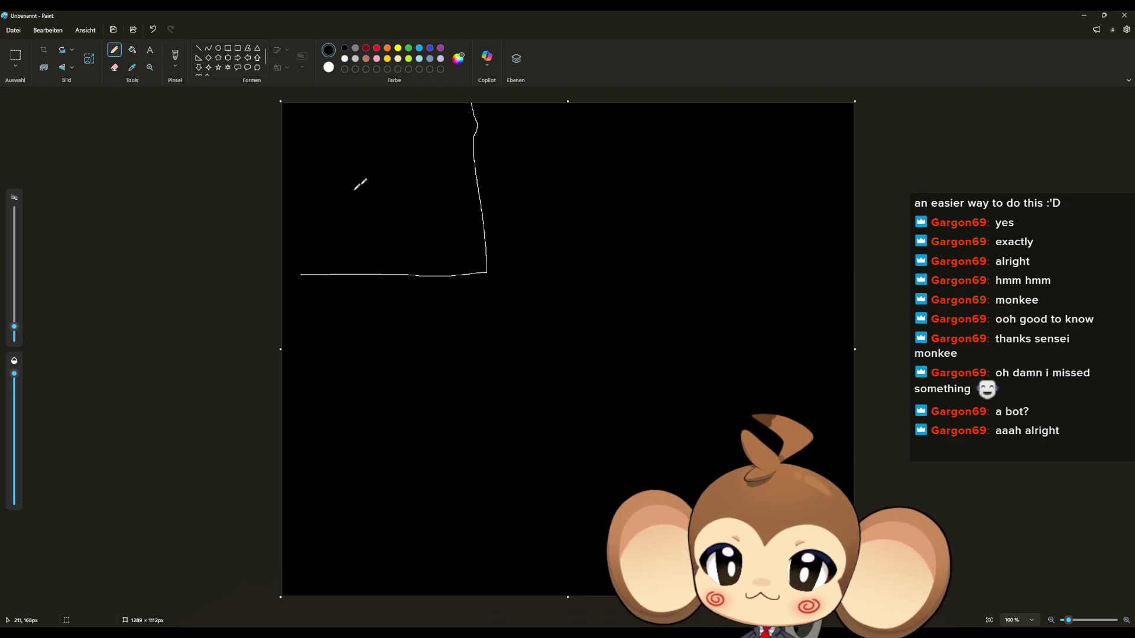
{"action": "mouse_move", "coordinate": [338, 207]}
{"action": "left_mouse_down"}
{"action": "mouse_move", "coordinate": [342, 151]}
{"action": "mouse_move", "coordinate": [387, 136]}
{"action": "mouse_move", "coordinate": [389, 218]}
{"action": "mouse_move", "coordinate": [367, 251]}
{"action": "mouse_move", "coordinate": [334, 205]}
{"action": "left_mouse_up"}
{"action": "mouse_move", "coordinate": [433, 248]}
{"action": "left_mouse_down"}
{"action": "mouse_move", "coordinate": [401, 225]}
{"action": "mouse_move", "coordinate": [437, 248]}
{"action": "mouse_move", "coordinate": [417, 255]}
{"action": "mouse_move", "coordinate": [457, 261]}
{"action": "mouse_move", "coordinate": [418, 265]}
{"action": "mouse_move", "coordinate": [417, 253]}
{"action": "left_mouse_up"}
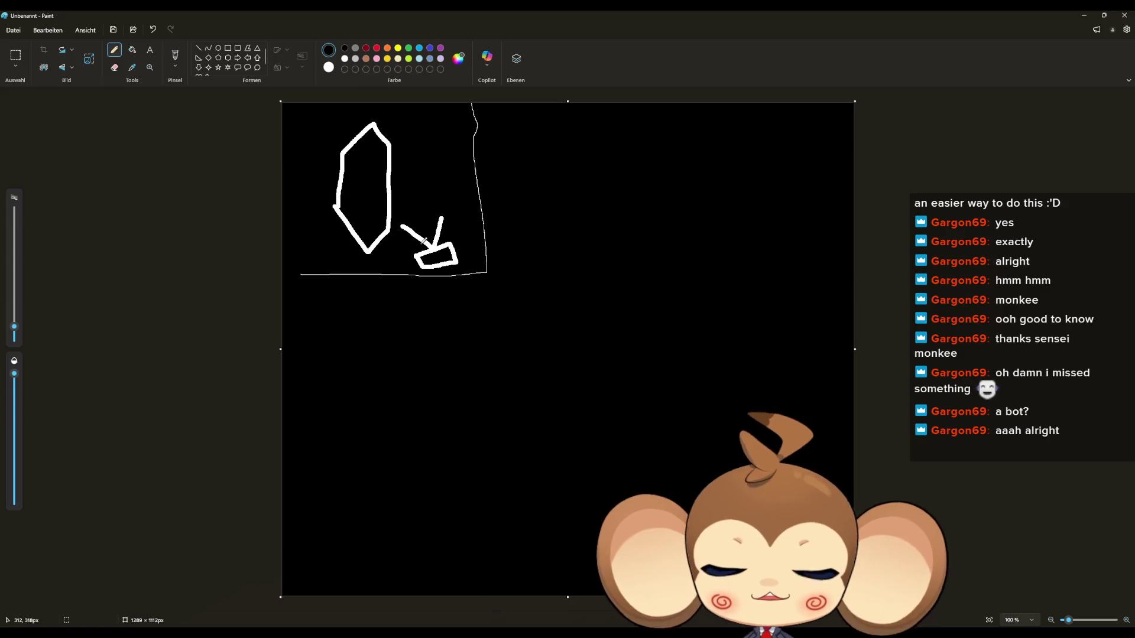
{"action": "left_click", "coordinate": [1079, 12]}
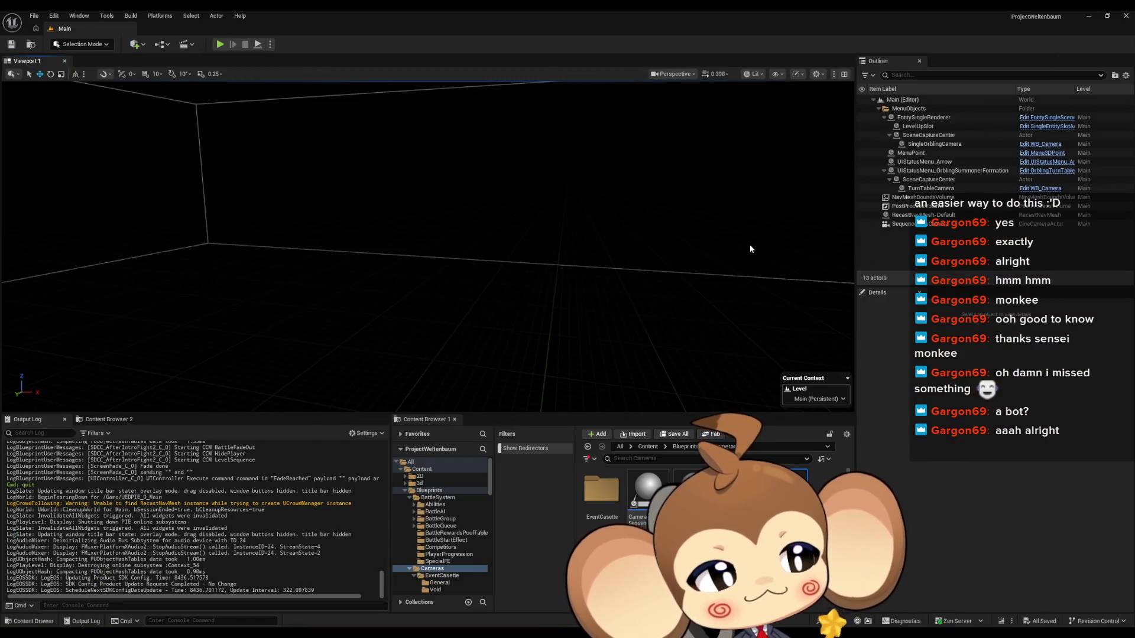
- Restore the Blueprint editor and show CameraController's CancleAllCasettes graph
{"action": "mouse_move", "coordinate": [595, 631]}
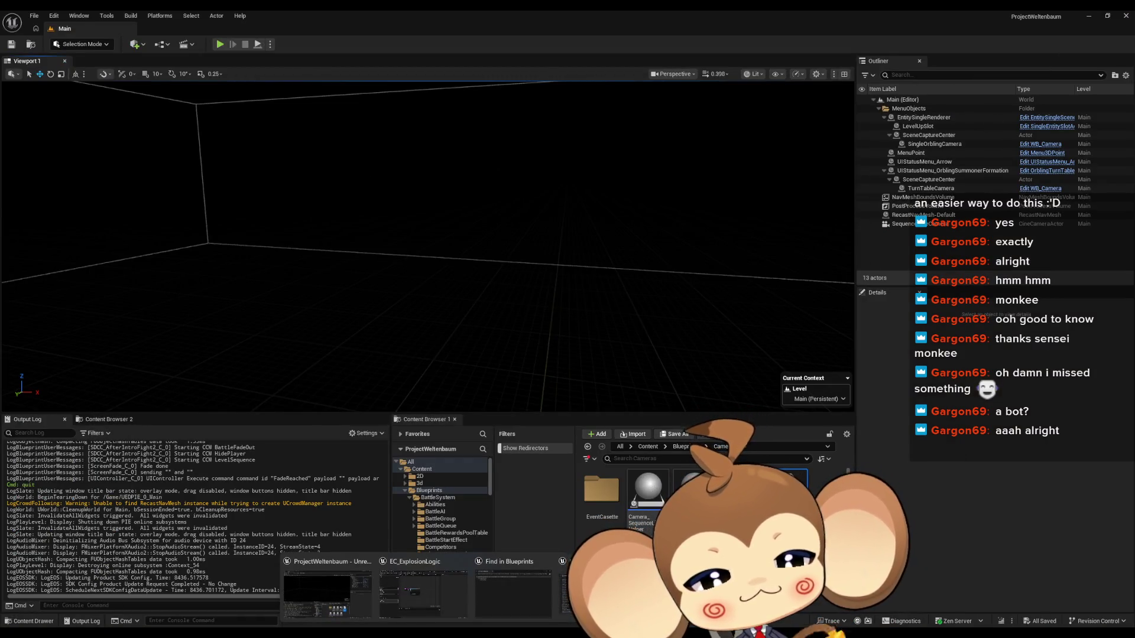
{"action": "left_click", "coordinate": [428, 598]}
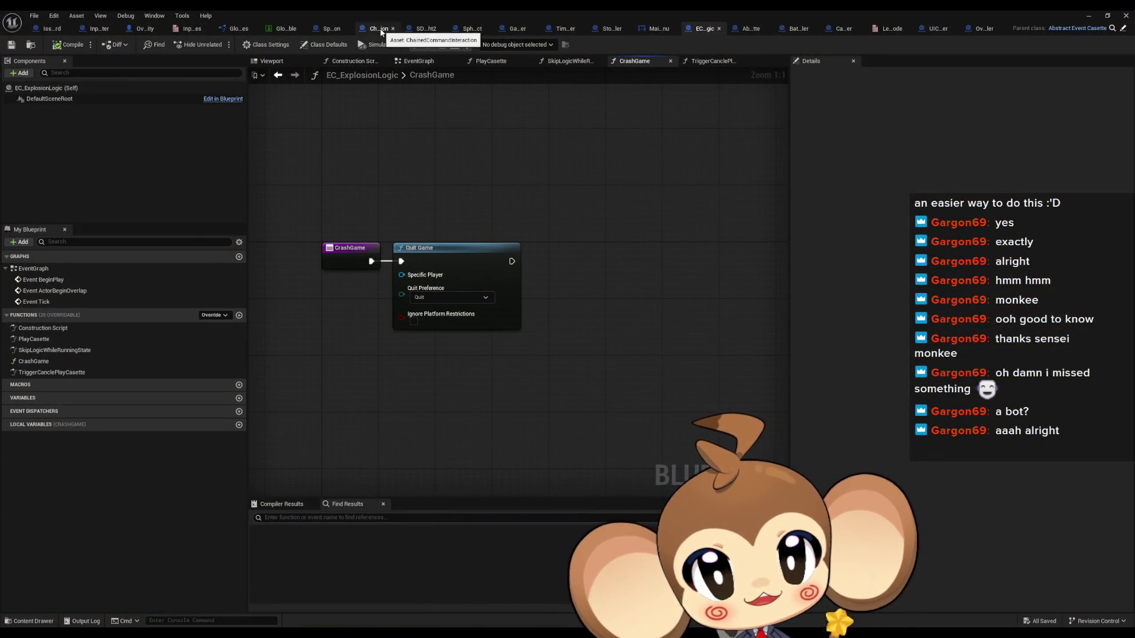
{"action": "left_click", "coordinate": [828, 26]}
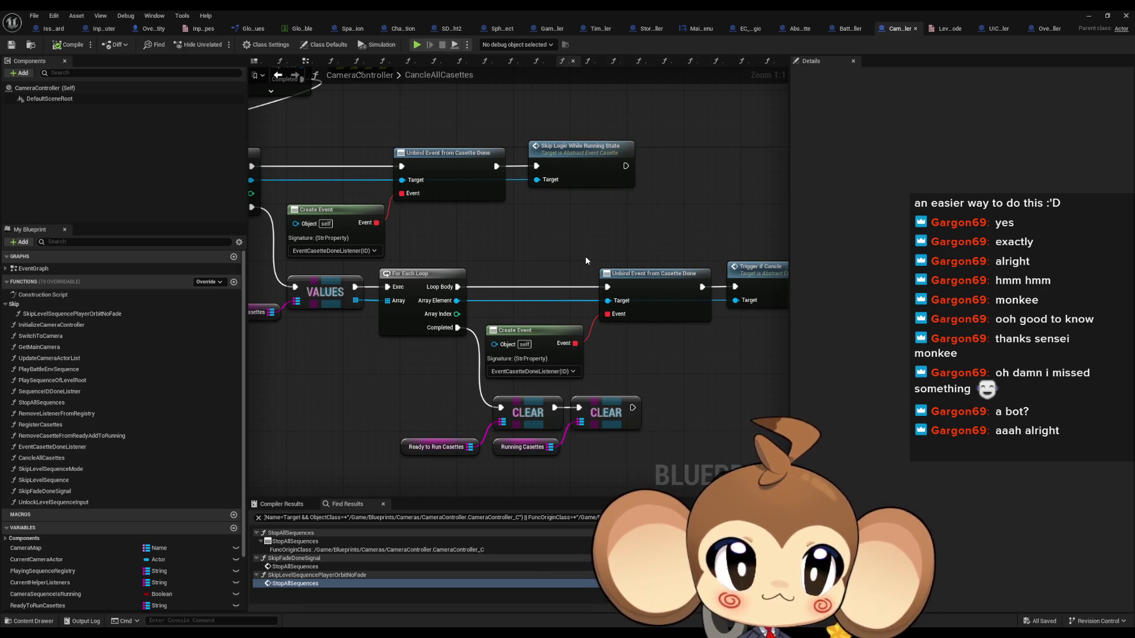
- Search CameraController for 'default', collapse and browse the results, then open GlobalFloatVariableDatatable
{"action": "triple_click", "coordinate": [353, 517]}
{"action": "type", "text": "default"}
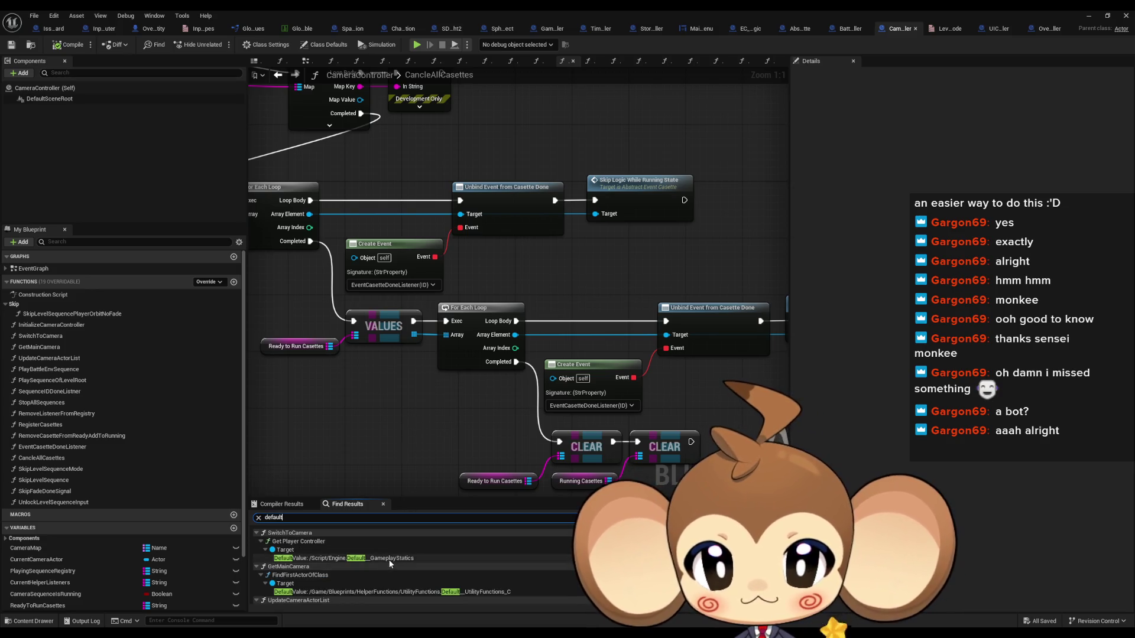
{"action": "left_click", "coordinate": [260, 542]}
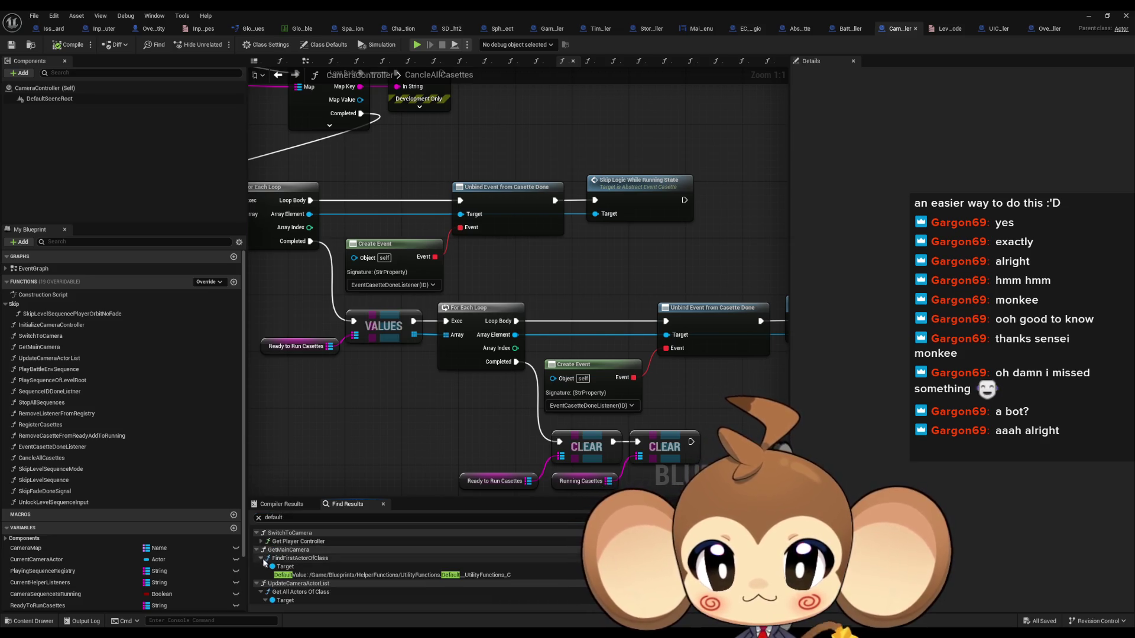
{"action": "left_click", "coordinate": [260, 558]}
{"action": "scroll", "coordinate": [266, 576], "scroll_direction": "down", "scroll_amount": 5}
{"action": "scroll", "coordinate": [273, 568], "scroll_direction": "down", "scroll_amount": 8}
{"action": "scroll", "coordinate": [442, 558], "scroll_direction": "down", "scroll_amount": 10}
{"action": "scroll", "coordinate": [445, 555], "scroll_direction": "down", "scroll_amount": 5}
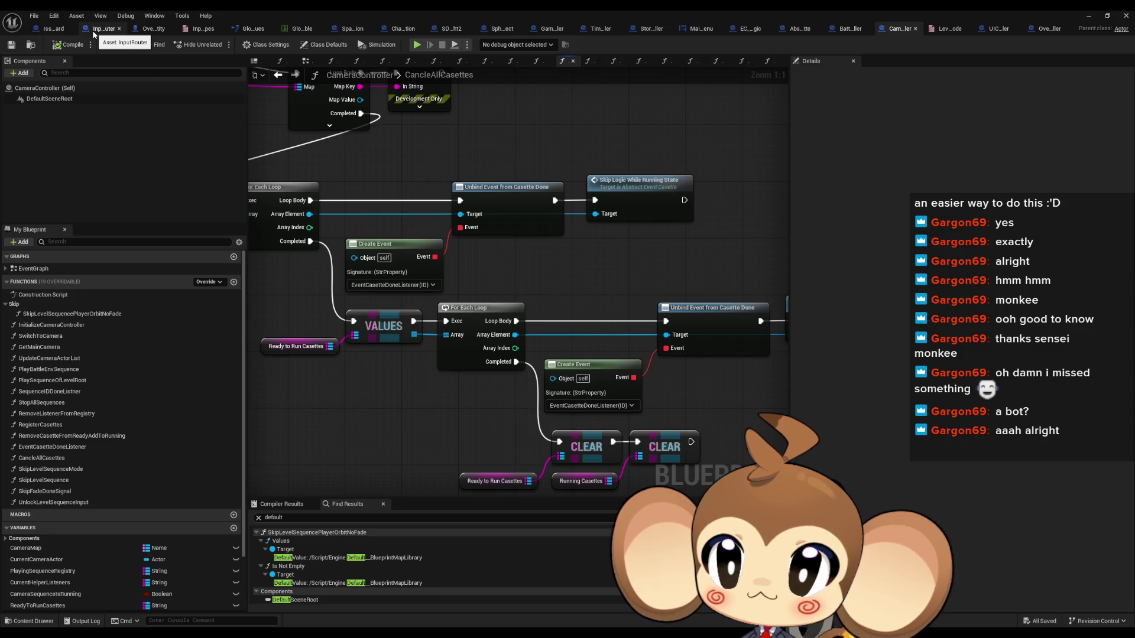
{"action": "left_click", "coordinate": [302, 28]}
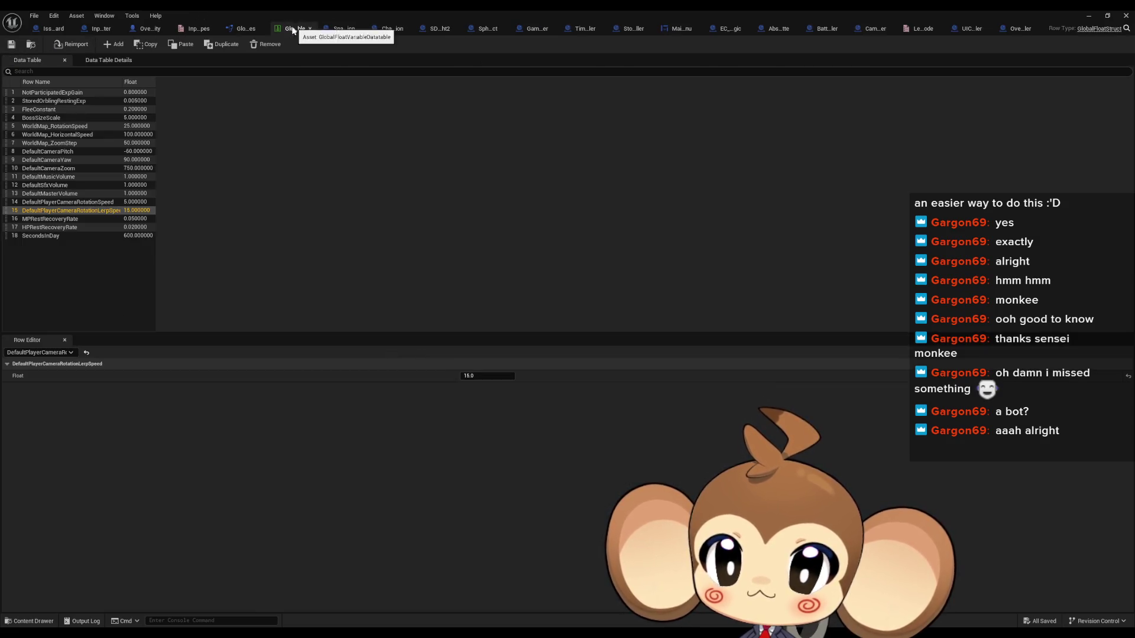
- Search CameraController for DefaultPlayerCameraRotationLerpSpeed from row 15, then open OverworldPlayerEntity
{"action": "double_click", "coordinate": [48, 211]}
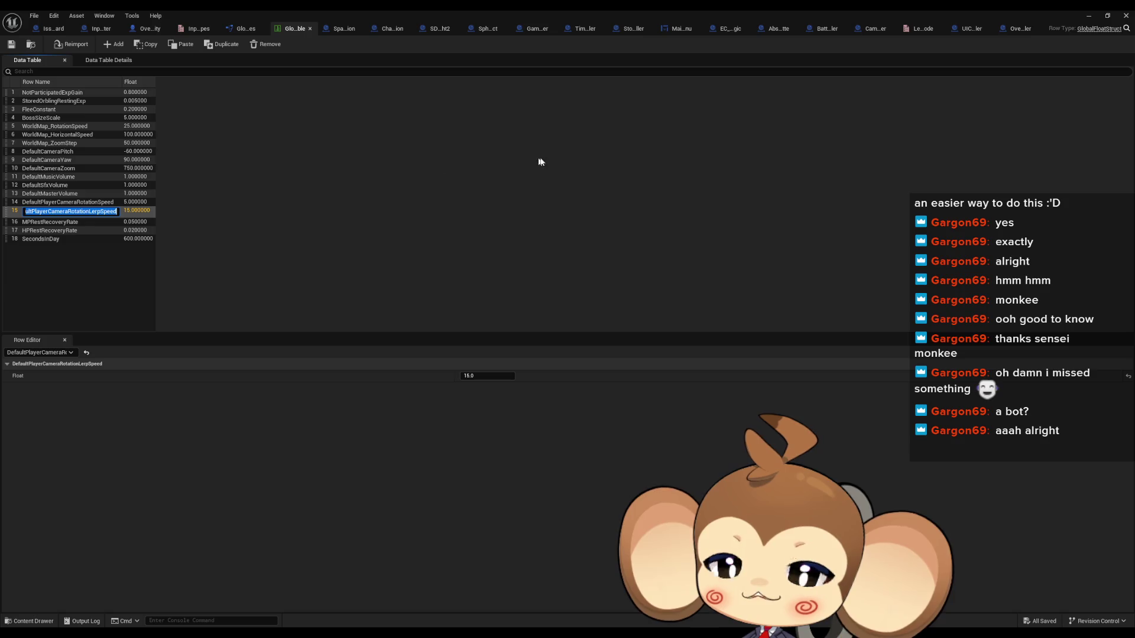
{"action": "key", "text": "Escape"}
{"action": "left_click", "coordinate": [875, 29]}
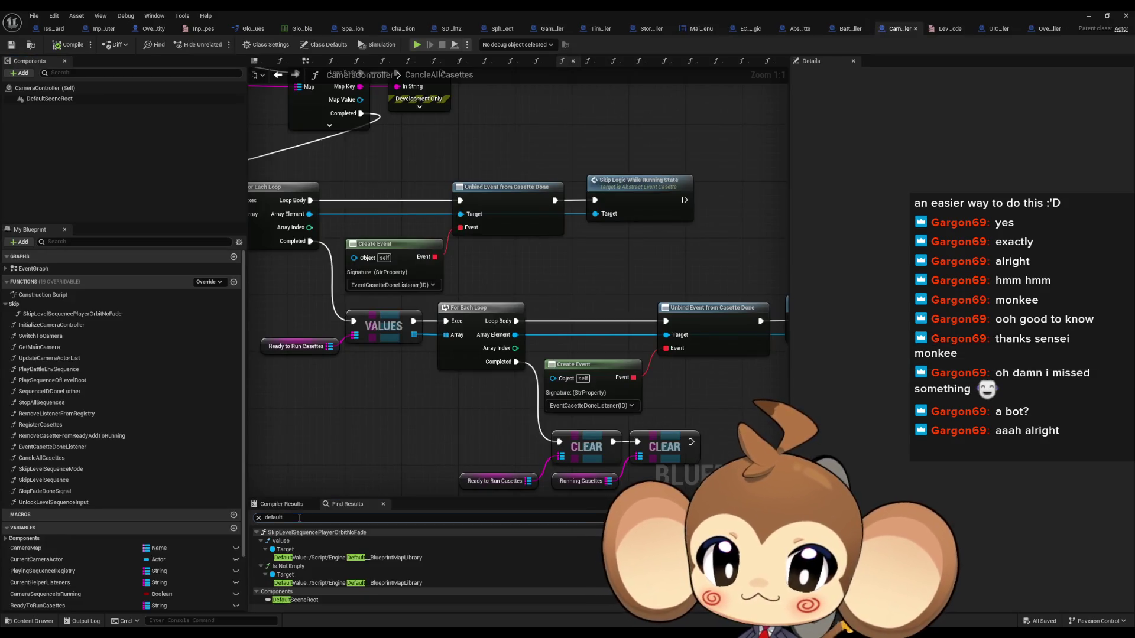
{"action": "key", "text": "Return"}
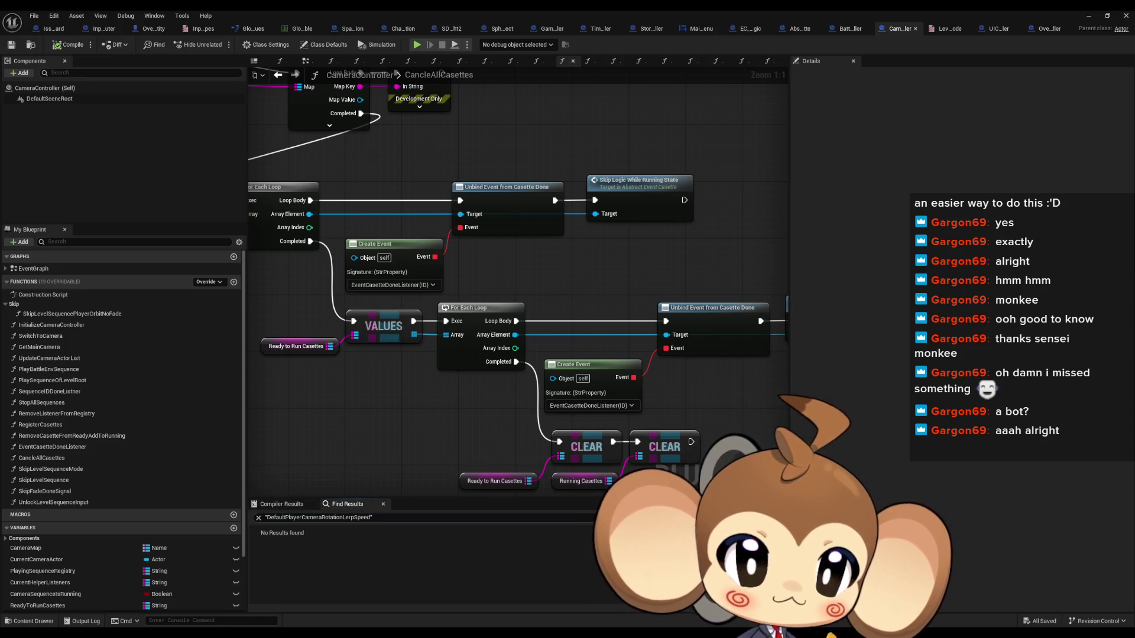
{"action": "left_click", "coordinate": [152, 28]}
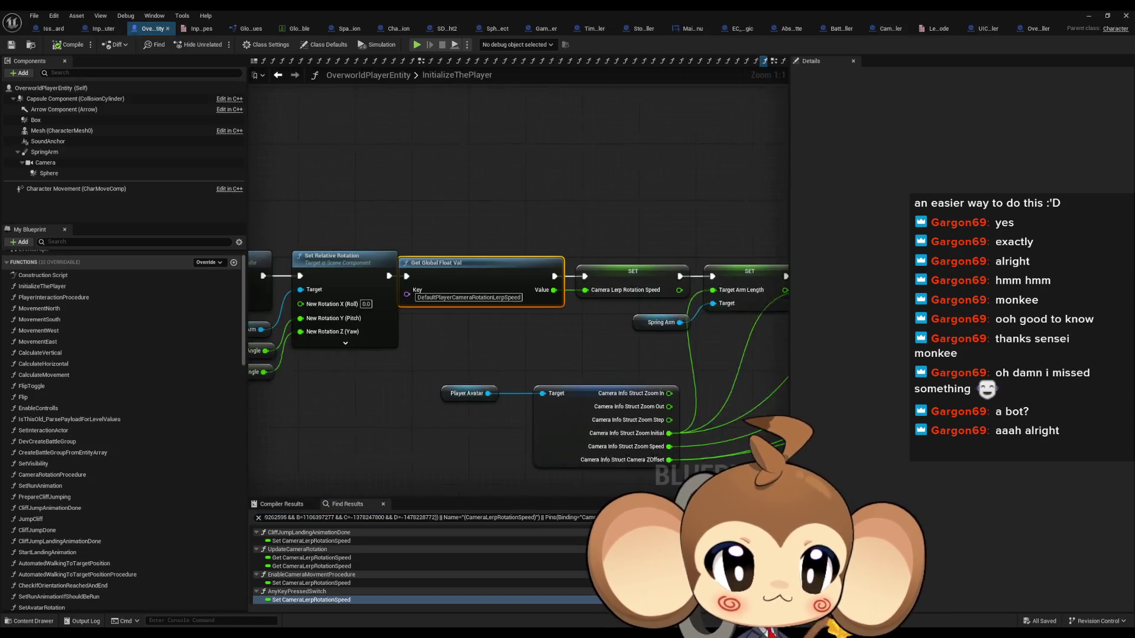
- Jump from the search results to the camera lerp speed setter in CliffJumpLandingAnimationDone
{"action": "mouse_move", "coordinate": [528, 339]}
{"action": "left_mouse_down"}
{"action": "mouse_move", "coordinate": [858, 351]}
{"action": "mouse_move", "coordinate": [1123, 342]}
{"action": "left_mouse_up"}
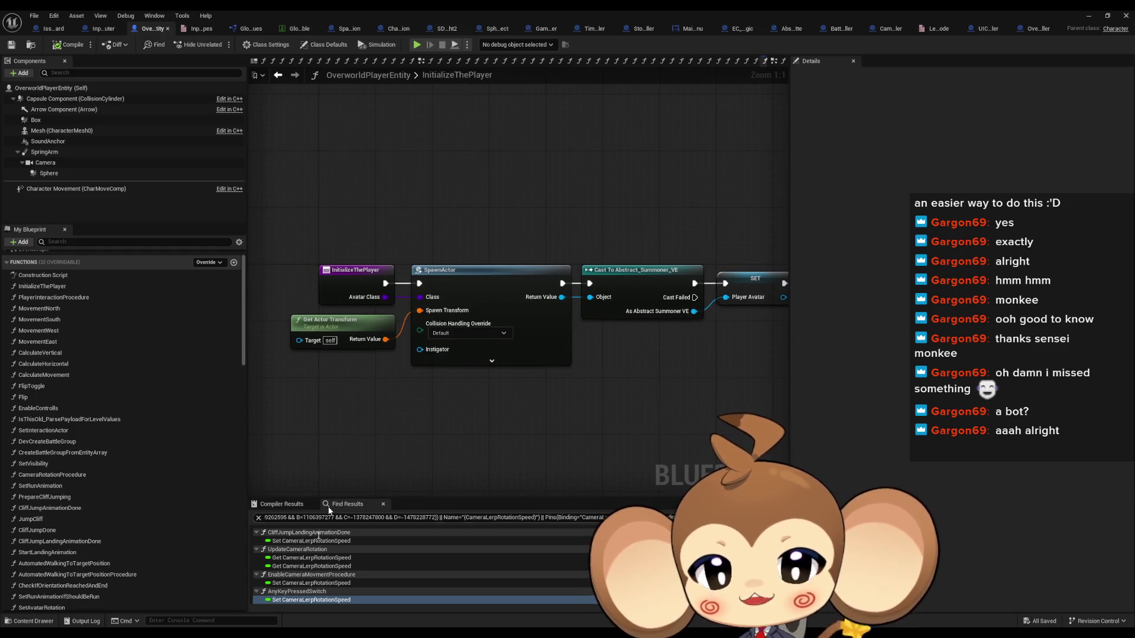
{"action": "double_click", "coordinate": [311, 583]}
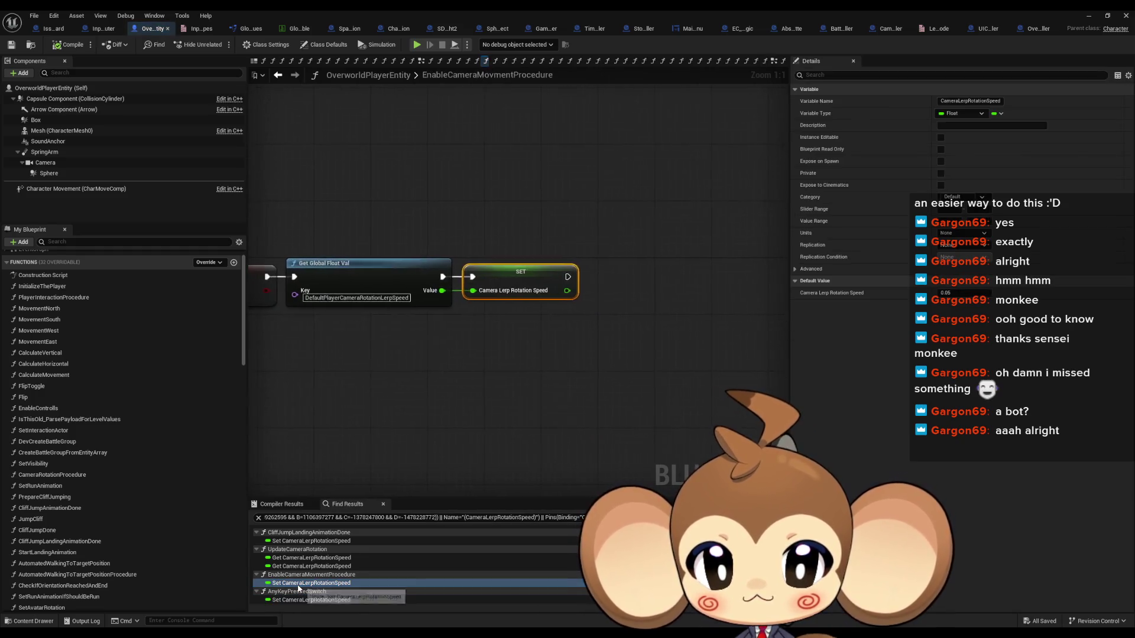
{"action": "left_click_drag", "start_coordinate": [396, 356], "coordinate": [464, 356]}
{"action": "scroll", "coordinate": [414, 356], "scroll_direction": "up", "scroll_amount": 3}
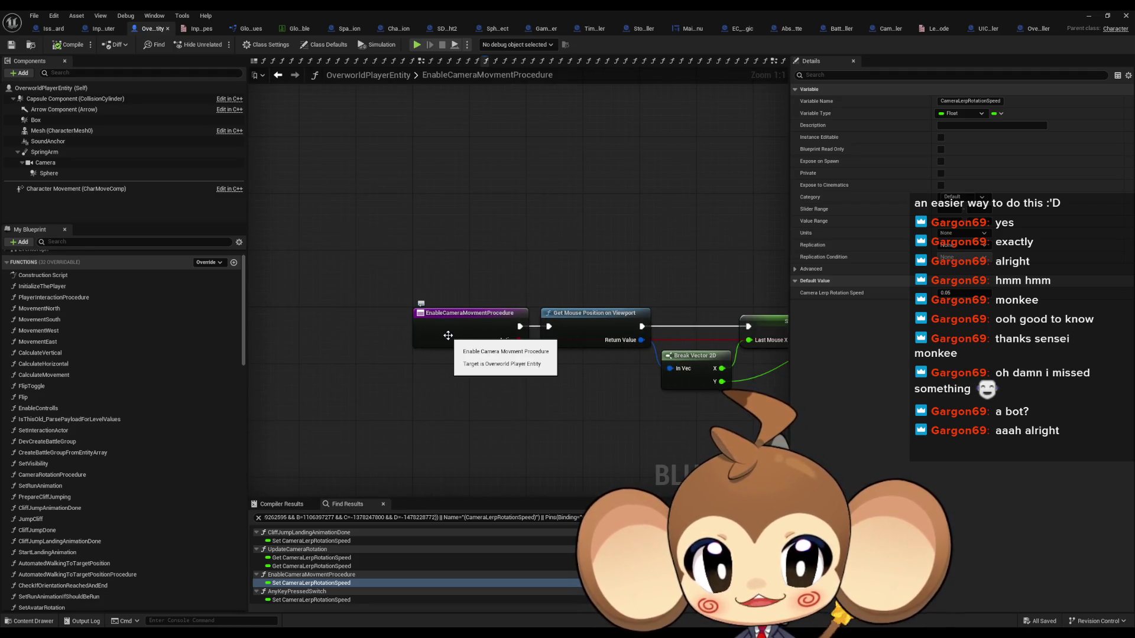
{"action": "scroll", "coordinate": [471, 329], "scroll_direction": "down", "scroll_amount": 3}
{"action": "left_click_drag", "start_coordinate": [471, 329], "coordinate": [268, 360]}
{"action": "scroll", "coordinate": [378, 558], "scroll_direction": "up", "scroll_amount": 2}
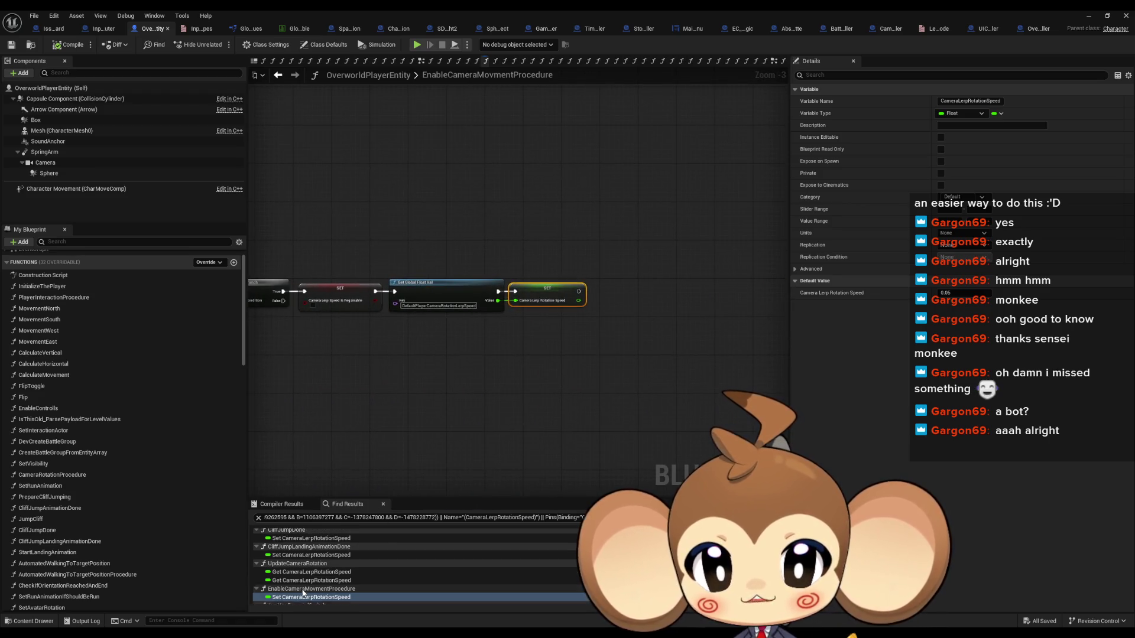
{"action": "left_click", "coordinate": [290, 557]}
{"action": "double_click", "coordinate": [290, 558]}
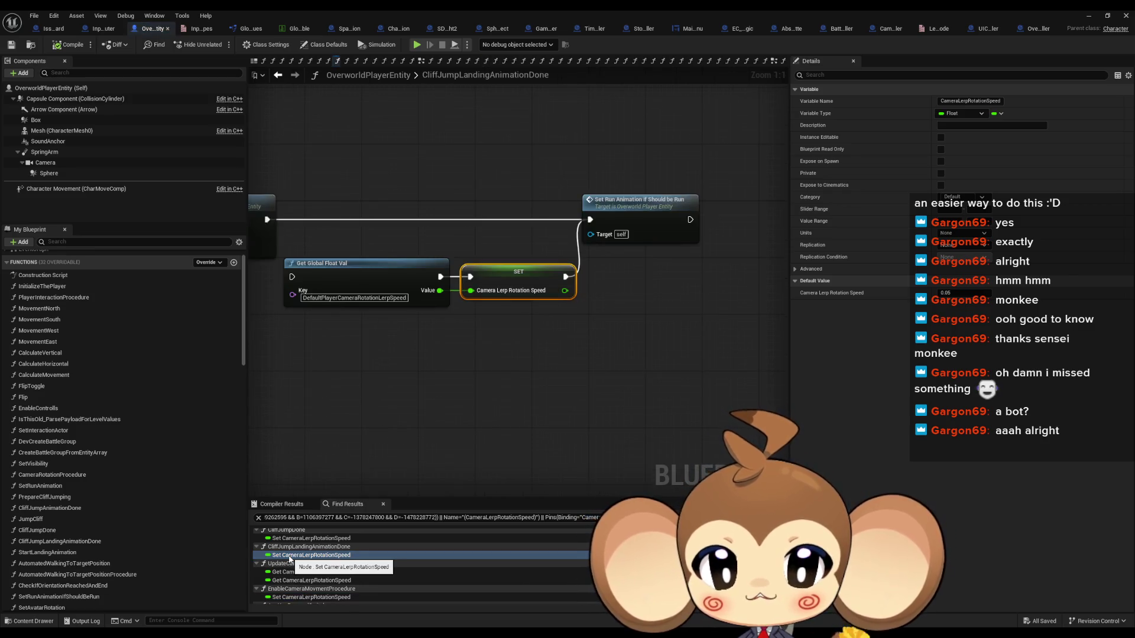
- Delete the Get Global Float Val and SET nodes, close the gap, and save OverworldPlayerEntity
{"action": "left_click_drag", "start_coordinate": [349, 313], "coordinate": [587, 243]}
{"action": "key", "text": "Delete"}
{"action": "left_click_drag", "start_coordinate": [656, 203], "coordinate": [359, 203]}
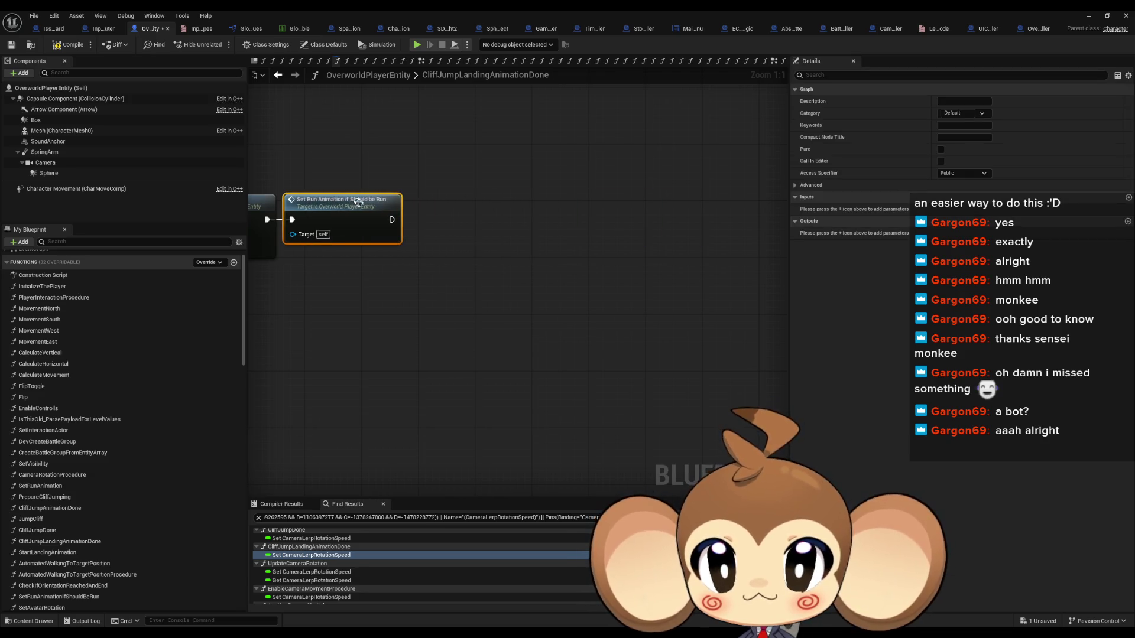
{"action": "key", "text": "ctrl+s"}
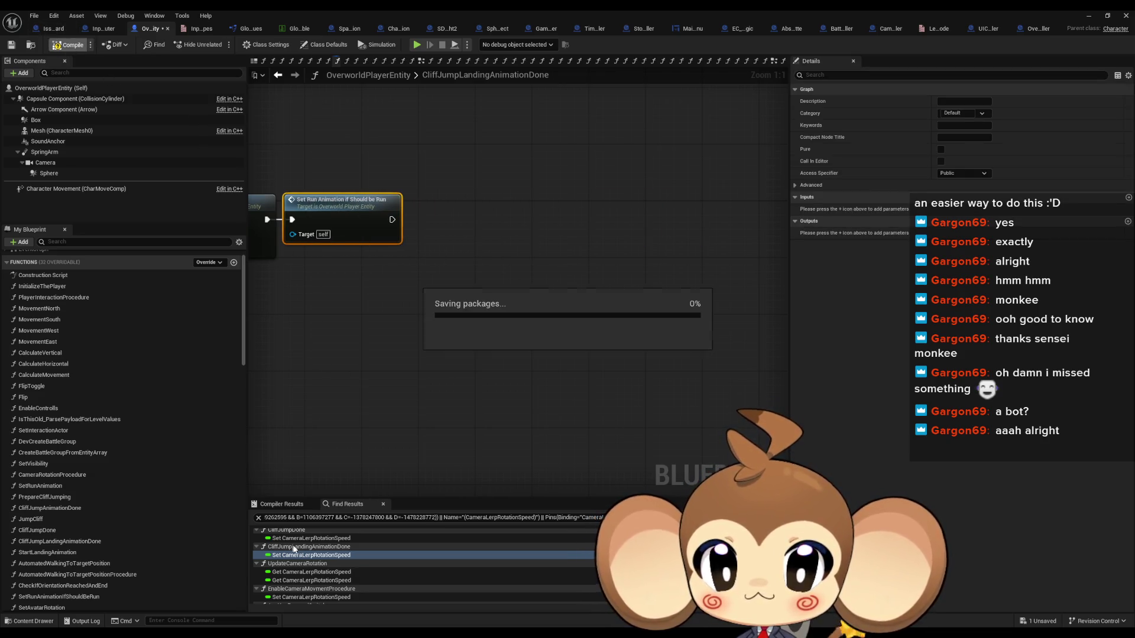
{"action": "left_click", "coordinate": [296, 539]}
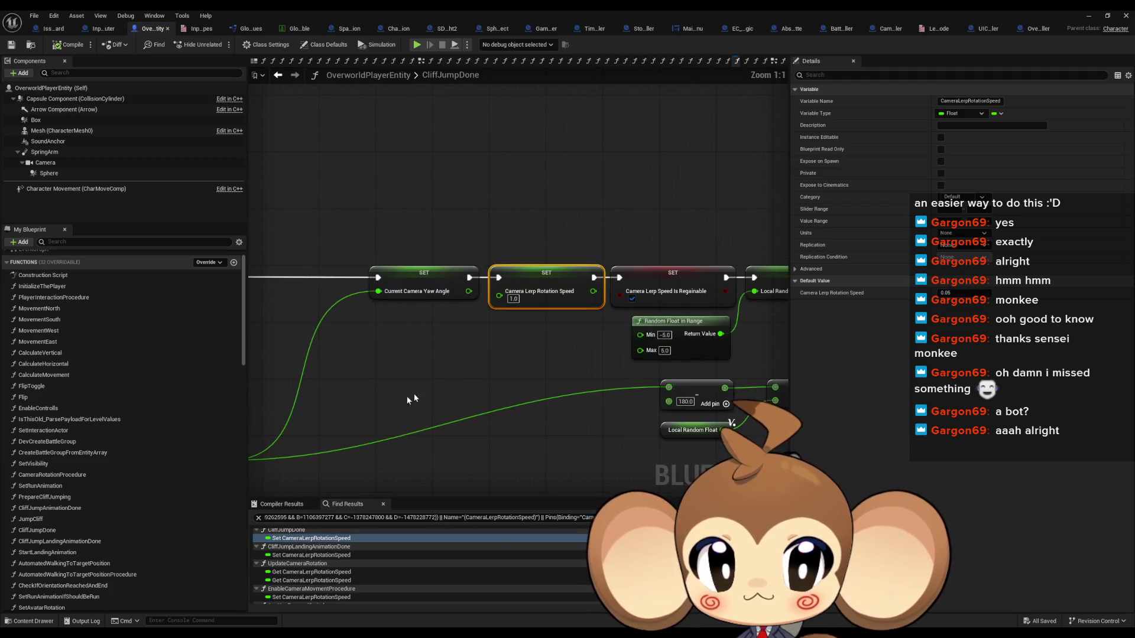
{"action": "scroll", "coordinate": [510, 379], "scroll_direction": "down", "scroll_amount": 2}
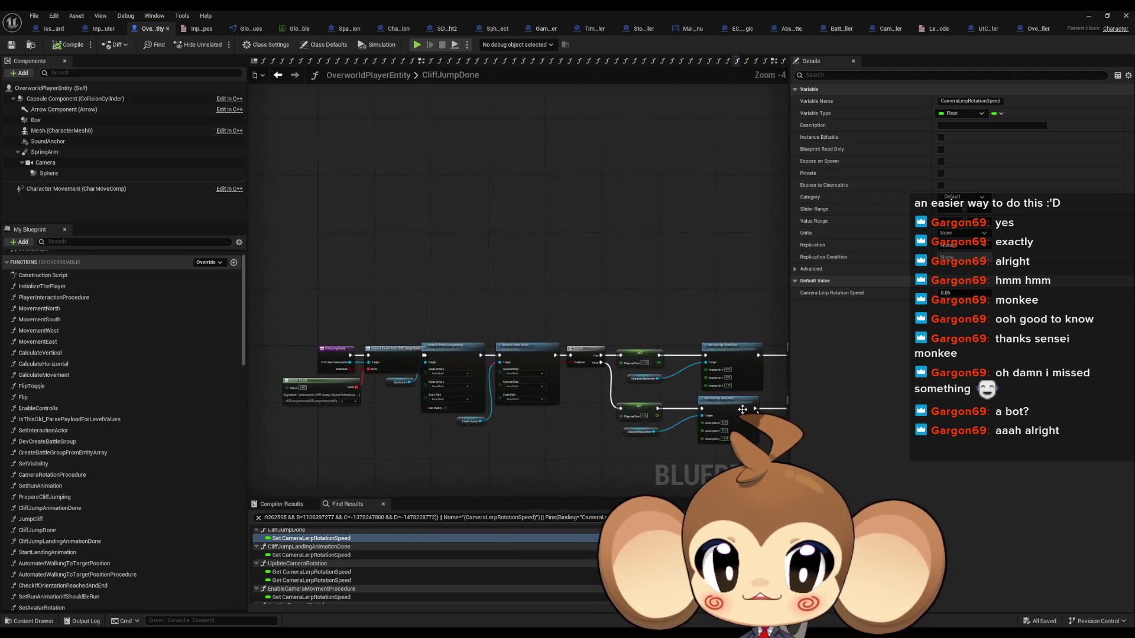
{"action": "scroll", "coordinate": [511, 383], "scroll_direction": "up", "scroll_amount": 2}
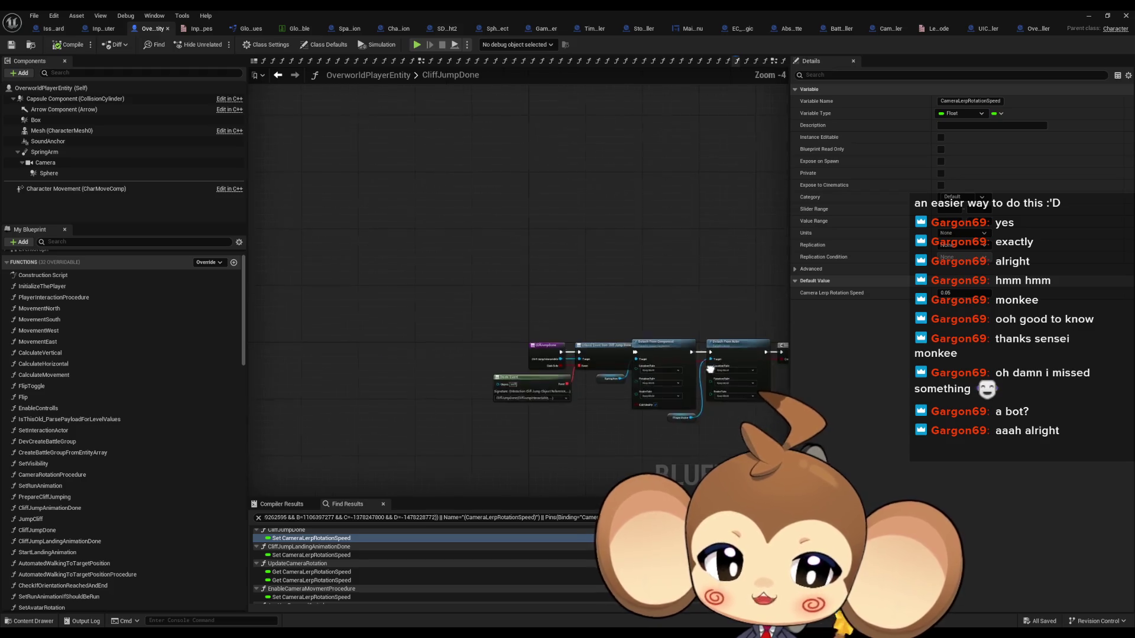
{"action": "scroll", "coordinate": [532, 315], "scroll_direction": "down", "scroll_amount": 2}
{"action": "scroll", "coordinate": [590, 330], "scroll_direction": "up", "scroll_amount": 2}
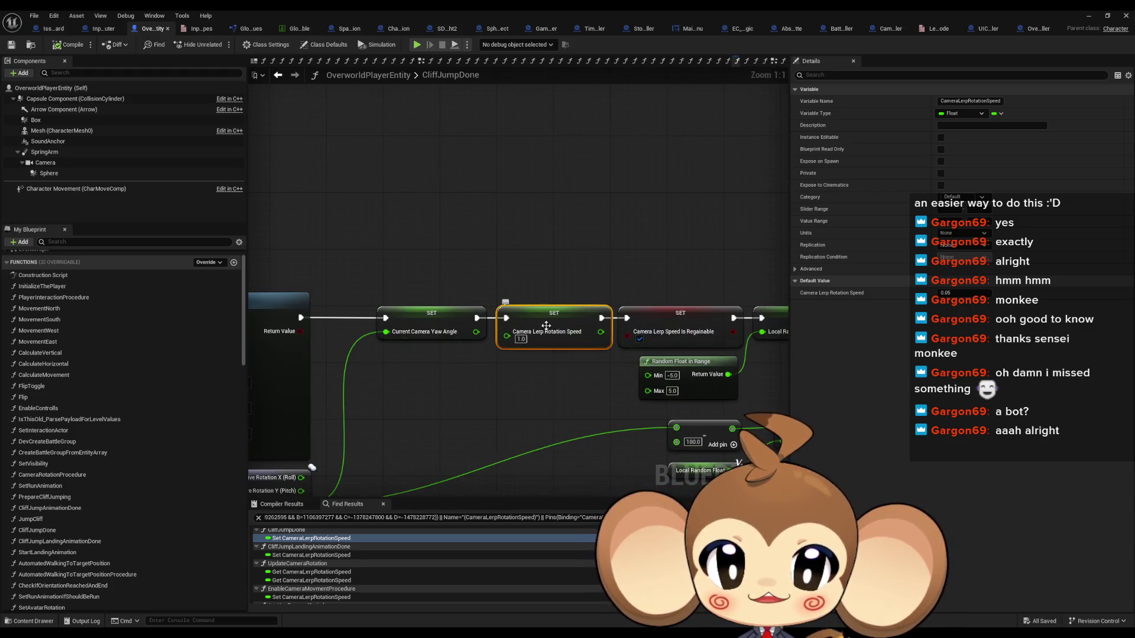
{"action": "left_click_drag", "start_coordinate": [453, 403], "coordinate": [514, 255]}
{"action": "scroll", "coordinate": [514, 255], "scroll_direction": "down", "scroll_amount": 4}
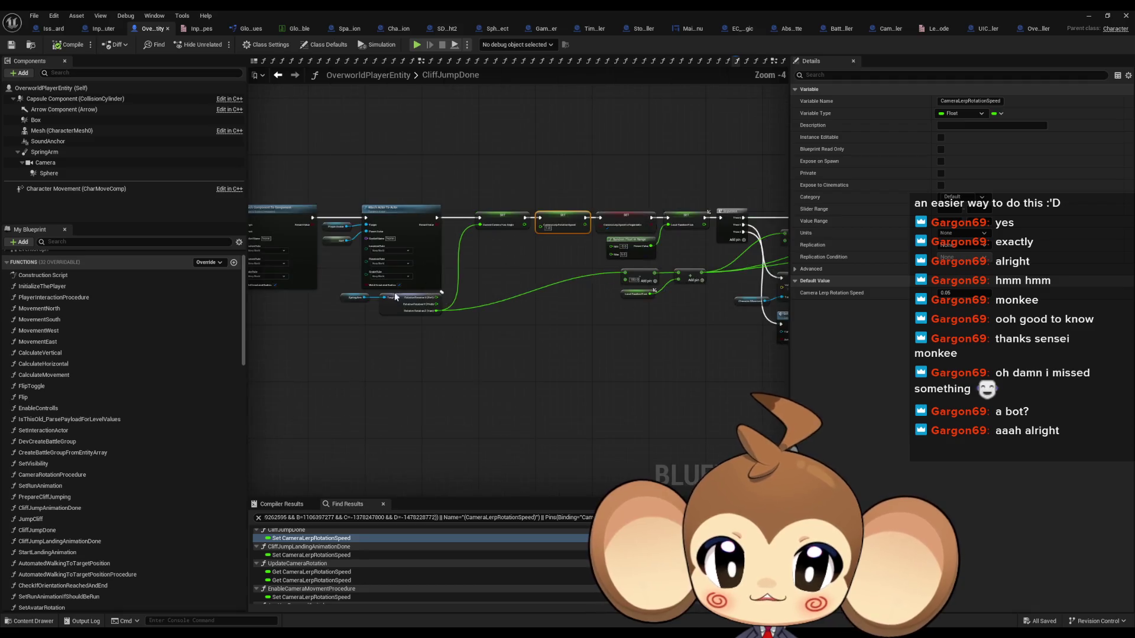
{"action": "scroll", "coordinate": [627, 396], "scroll_direction": "up", "scroll_amount": 4}
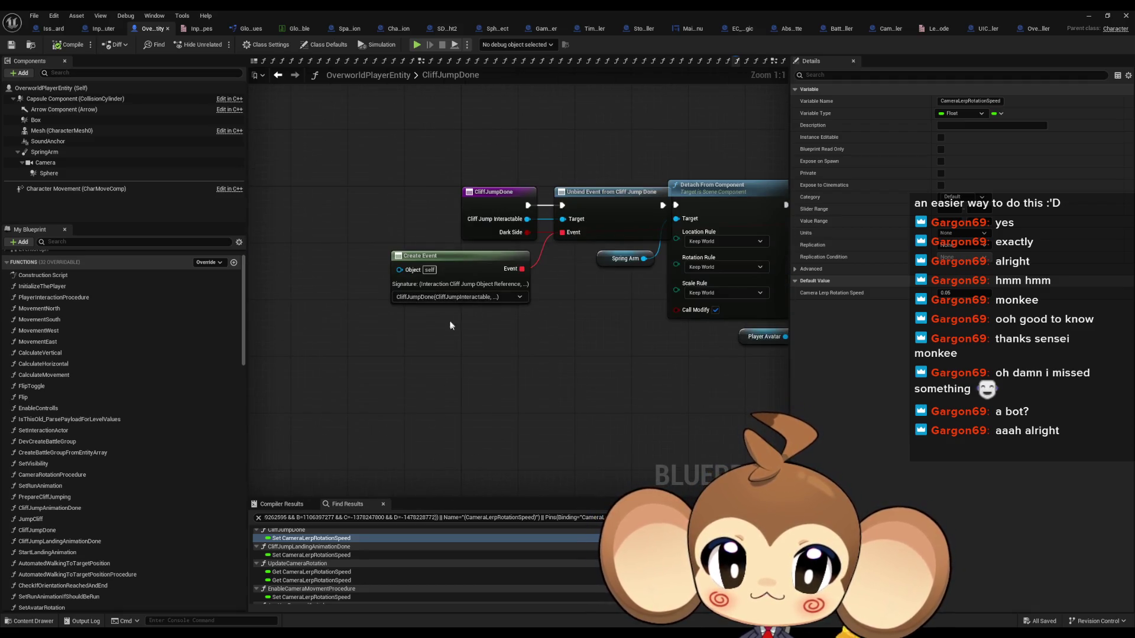
{"action": "left_click_drag", "start_coordinate": [718, 190], "coordinate": [445, 202]}
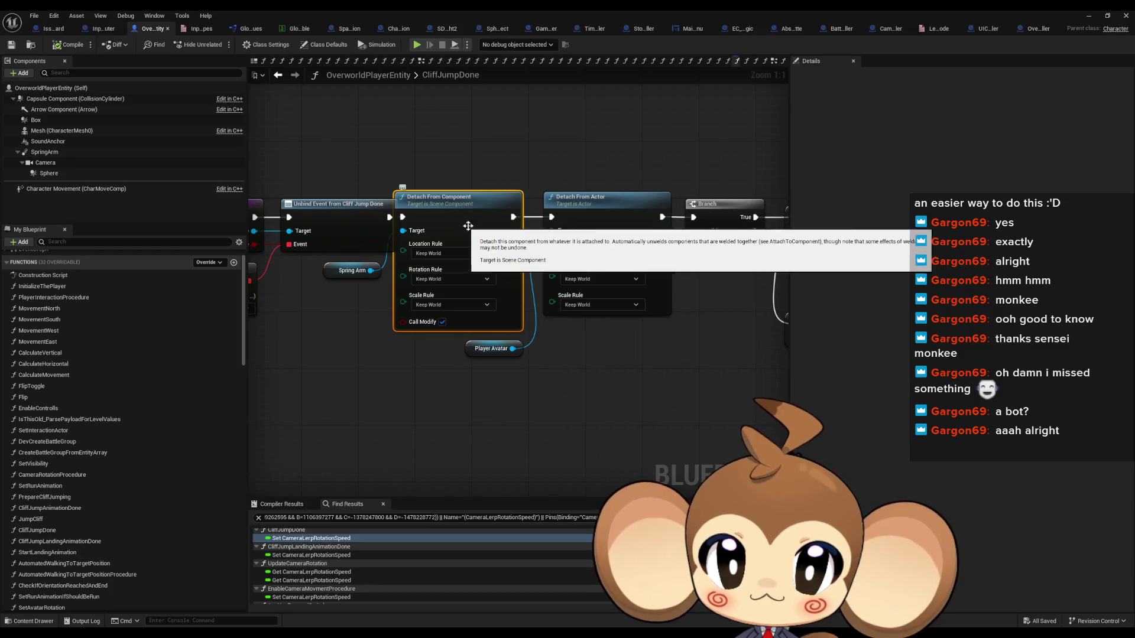
{"action": "left_click", "coordinate": [609, 219]}
{"action": "left_click_drag", "start_coordinate": [687, 287], "coordinate": [400, 277]}
{"action": "left_click", "coordinate": [535, 209]}
{"action": "left_click", "coordinate": [533, 311]}
{"action": "mouse_move", "coordinate": [611, 276]}
{"action": "left_mouse_down"}
{"action": "mouse_move", "coordinate": [307, 260]}
{"action": "mouse_move", "coordinate": [263, 331]}
{"action": "mouse_move", "coordinate": [594, 225]}
{"action": "mouse_move", "coordinate": [668, 225]}
{"action": "mouse_move", "coordinate": [353, 213]}
{"action": "mouse_move", "coordinate": [484, 208]}
{"action": "left_mouse_up"}
{"action": "left_click_drag", "start_coordinate": [414, 196], "coordinate": [462, 298]}
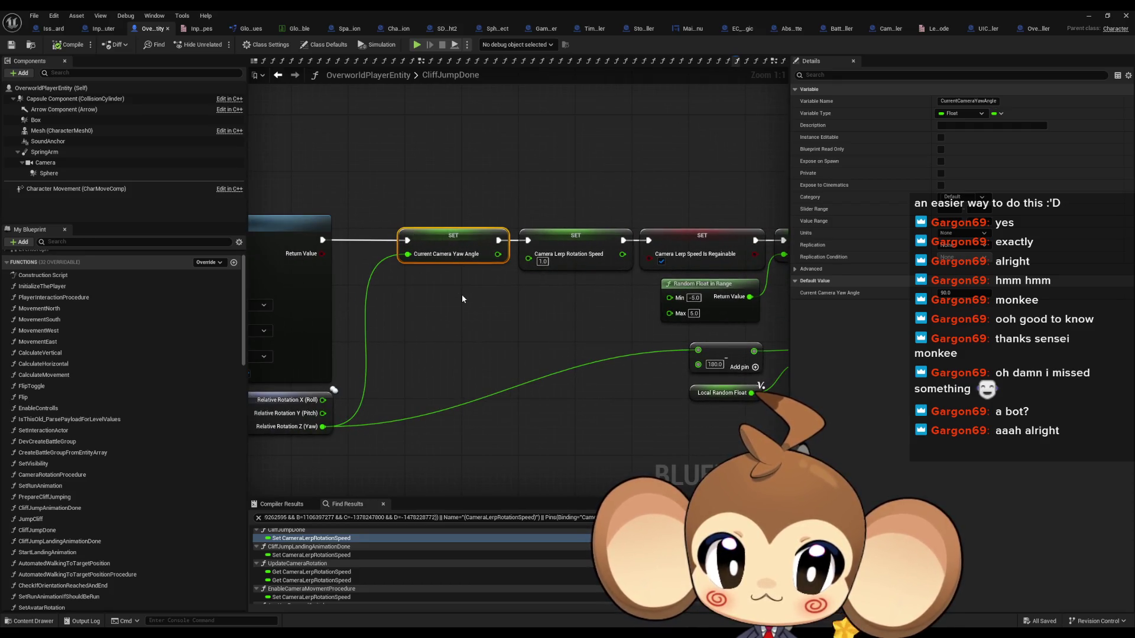
{"action": "left_click_drag", "start_coordinate": [571, 195], "coordinate": [578, 316]}
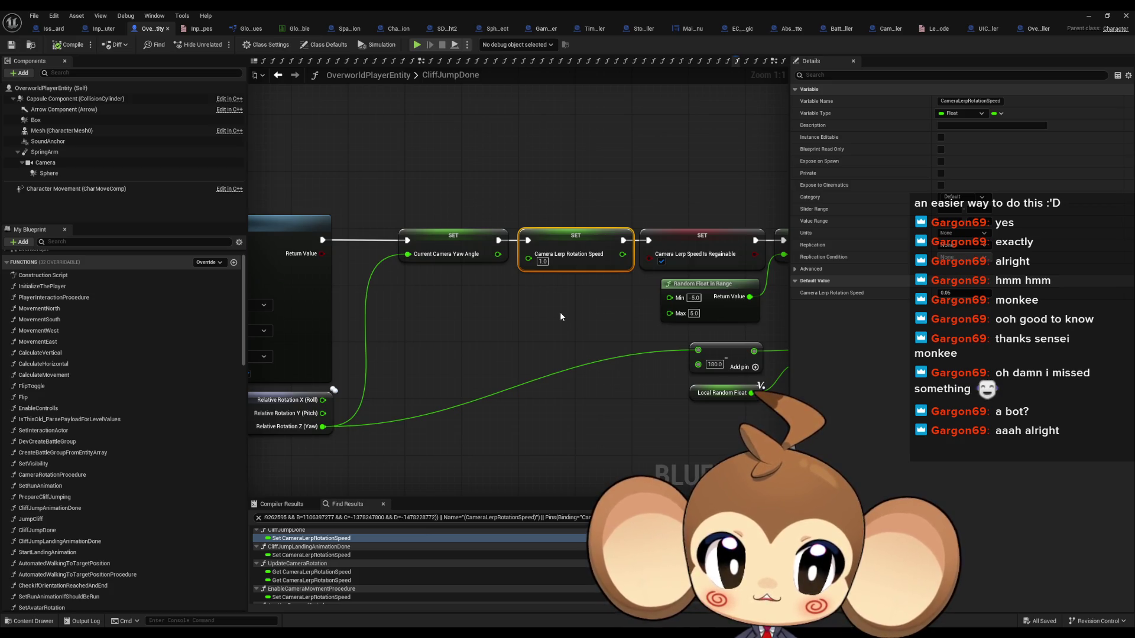
{"action": "mouse_move", "coordinate": [553, 317]}
{"action": "left_mouse_down"}
{"action": "mouse_move", "coordinate": [583, 312]}
{"action": "mouse_move", "coordinate": [93, 292]}
{"action": "left_mouse_up"}
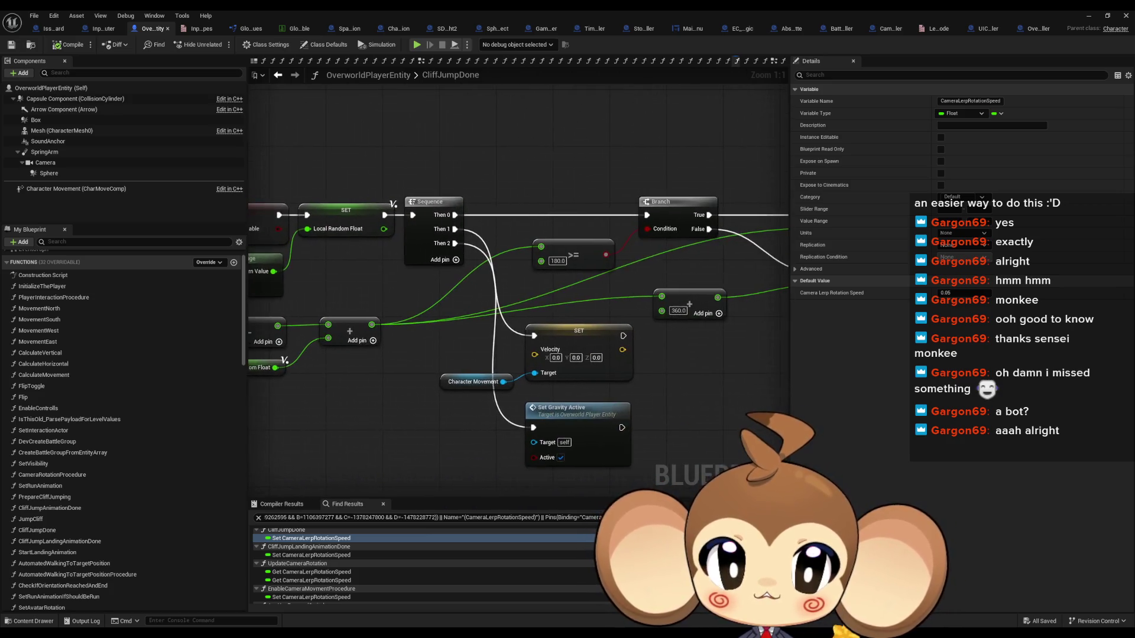
{"action": "left_click_drag", "start_coordinate": [533, 287], "coordinate": [455, 278]}
{"action": "left_click_drag", "start_coordinate": [617, 124], "coordinate": [532, 278]}
{"action": "scroll", "coordinate": [532, 277], "scroll_direction": "down", "scroll_amount": 3}
{"action": "mouse_move", "coordinate": [429, 261]}
{"action": "left_mouse_down"}
{"action": "mouse_move", "coordinate": [722, 320]}
{"action": "mouse_move", "coordinate": [760, 292]}
{"action": "left_mouse_up"}
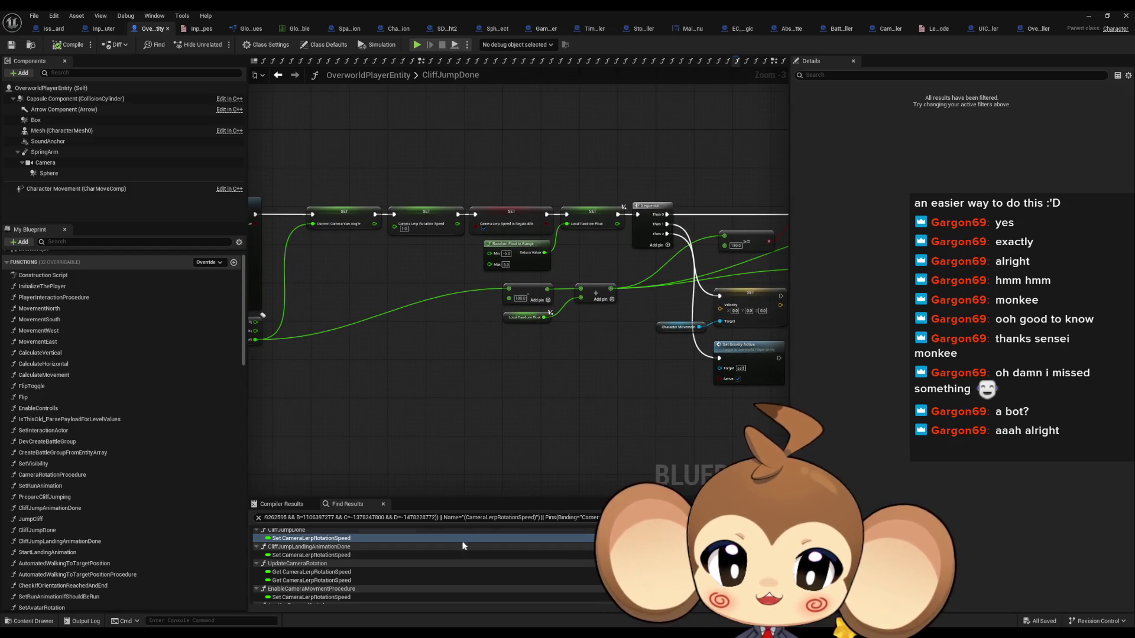
{"action": "scroll", "coordinate": [463, 546], "scroll_direction": "up", "scroll_amount": 2}
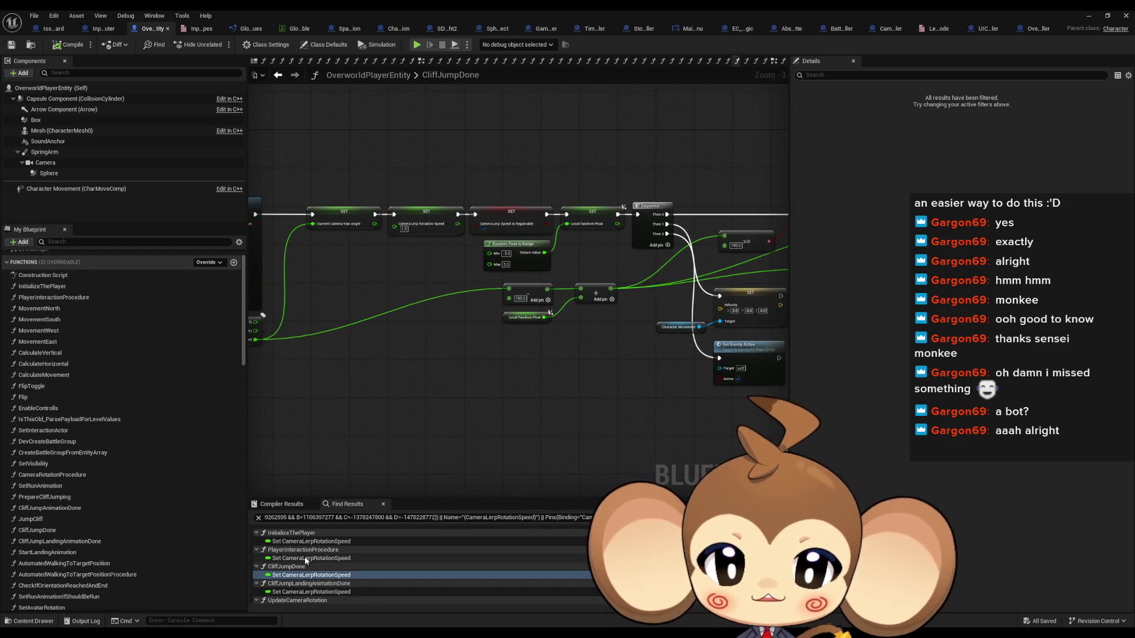
- Inspect the lerp speed setter and its preceding nodes in PlayerInteractionProcedure
{"action": "left_click", "coordinate": [305, 558]}
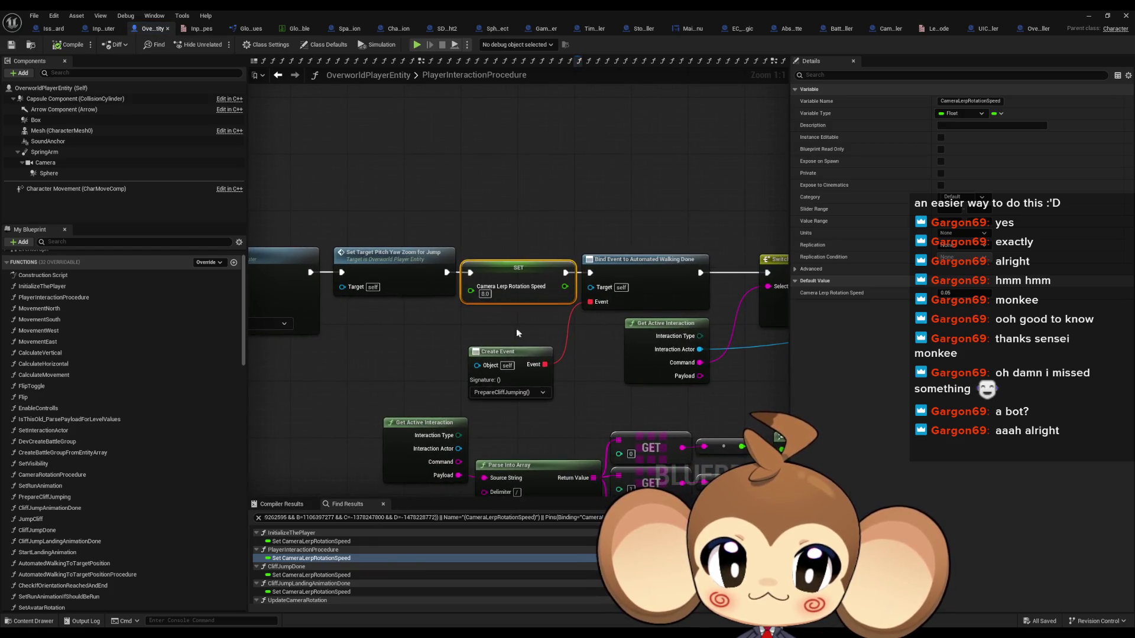
{"action": "scroll", "coordinate": [517, 333], "scroll_direction": "down", "scroll_amount": 6}
{"action": "scroll", "coordinate": [604, 350], "scroll_direction": "up", "scroll_amount": 2}
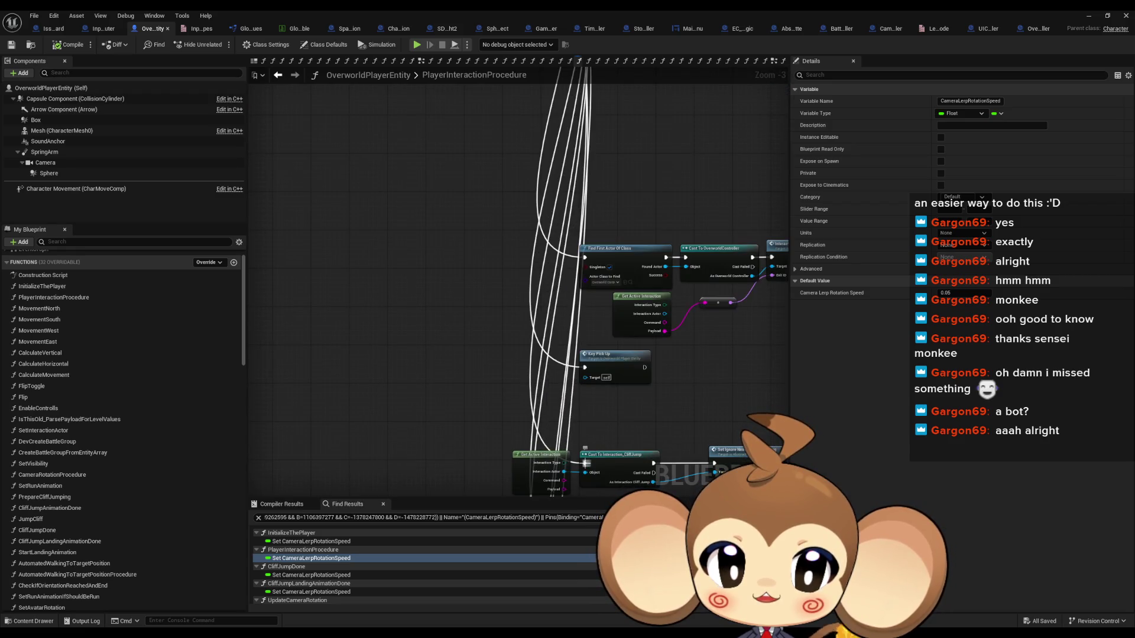
{"action": "left_click_drag", "start_coordinate": [585, 248], "coordinate": [581, 491]}
{"action": "scroll", "coordinate": [506, 401], "scroll_direction": "up", "scroll_amount": 3}
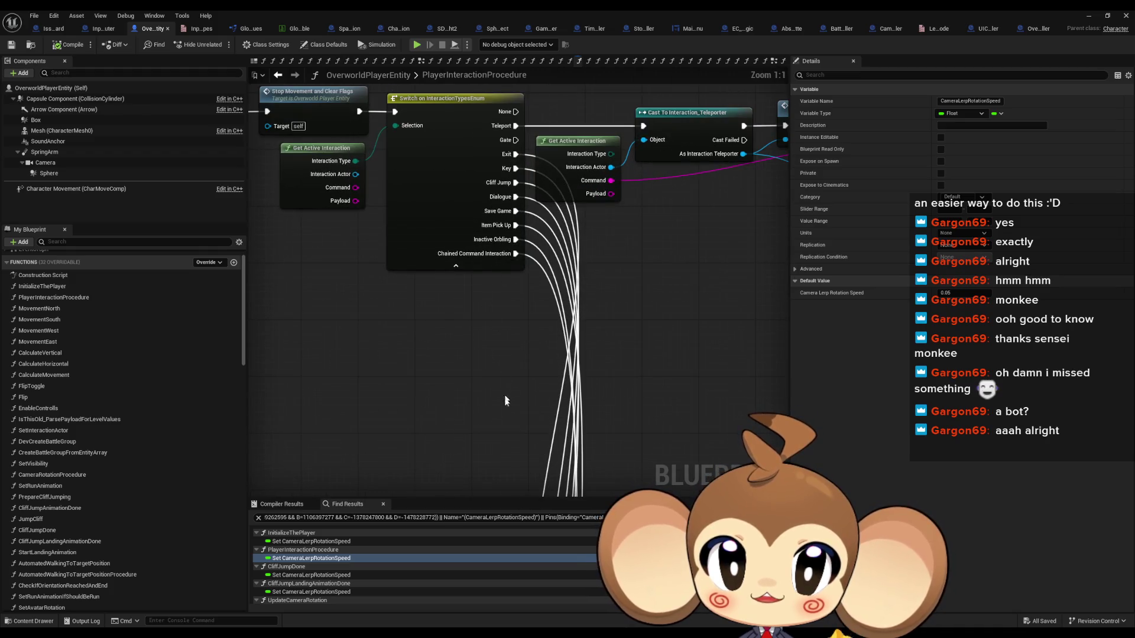
{"action": "scroll", "coordinate": [516, 204], "scroll_direction": "down", "scroll_amount": 6}
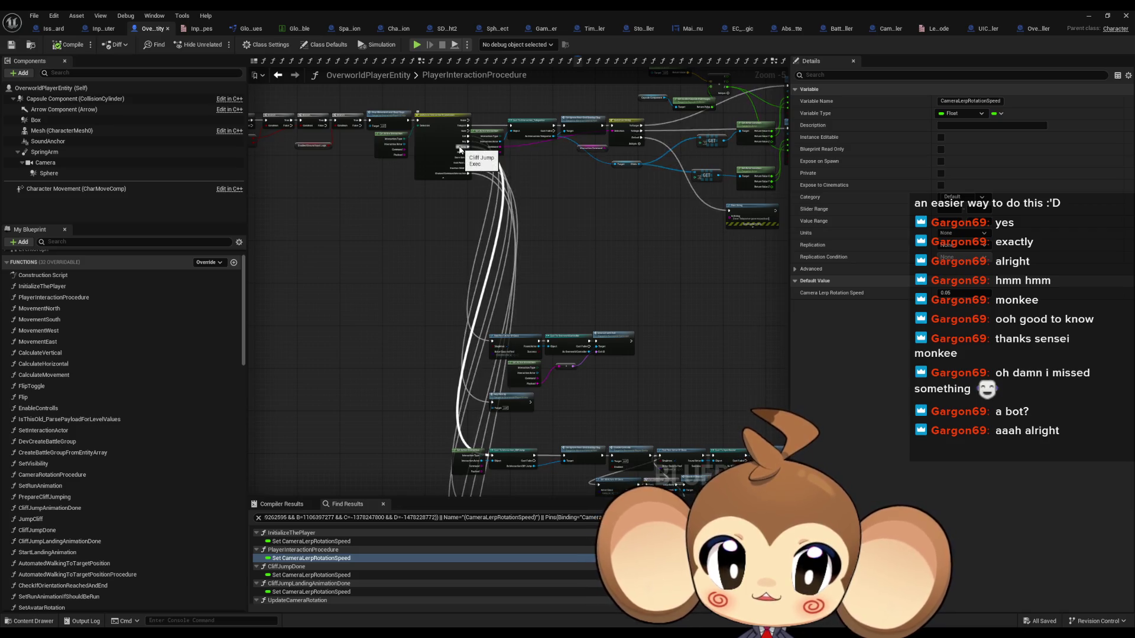
{"action": "left_click_drag", "start_coordinate": [634, 361], "coordinate": [457, 255]}
{"action": "scroll", "coordinate": [639, 337], "scroll_direction": "up", "scroll_amount": 4}
{"action": "left_click_drag", "start_coordinate": [719, 276], "coordinate": [744, 369]}
{"action": "mouse_move", "coordinate": [427, 363]}
{"action": "left_mouse_down"}
{"action": "mouse_move", "coordinate": [864, 376]}
{"action": "mouse_move", "coordinate": [331, 309]}
{"action": "left_mouse_up"}
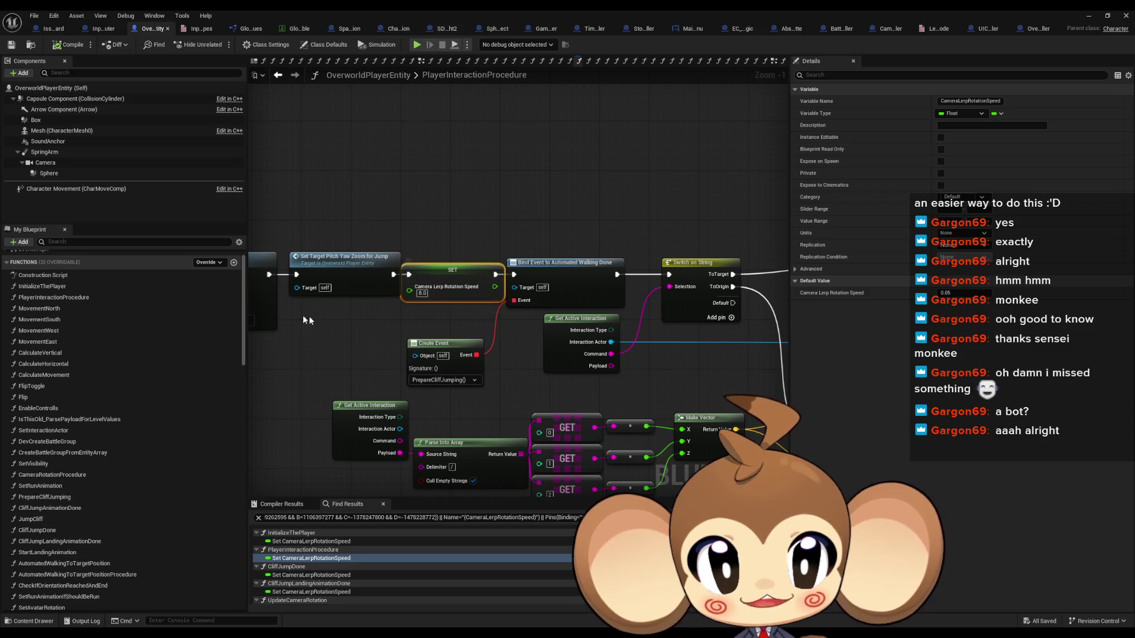
{"action": "scroll", "coordinate": [402, 317], "scroll_direction": "down", "scroll_amount": 2}
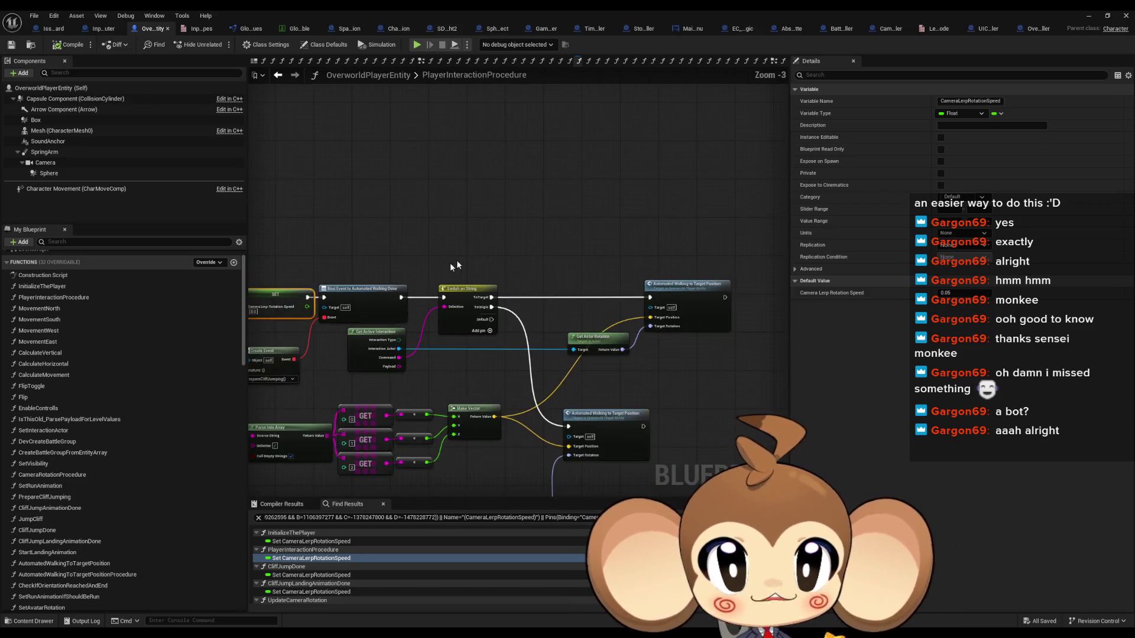
{"action": "scroll", "coordinate": [292, 591], "scroll_direction": "down", "scroll_amount": 2}
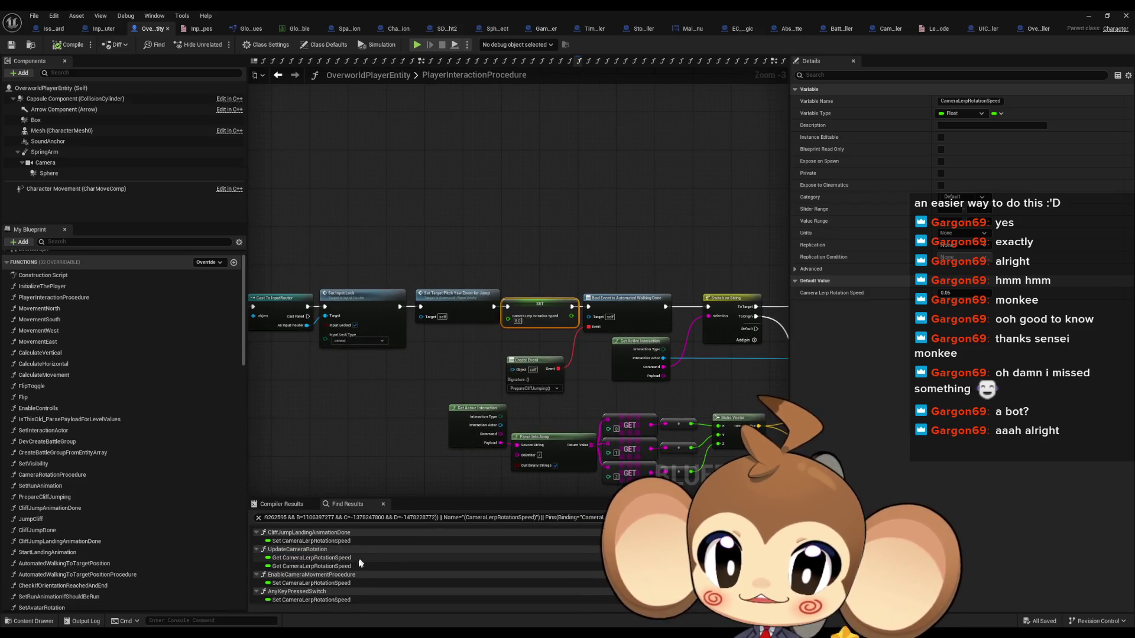
- Go to AnyKeyPressedSwitch and find its references by name, jumping to the caller
{"action": "left_click", "coordinate": [292, 600]}
{"action": "left_click_drag", "start_coordinate": [467, 410], "coordinate": [625, 411]}
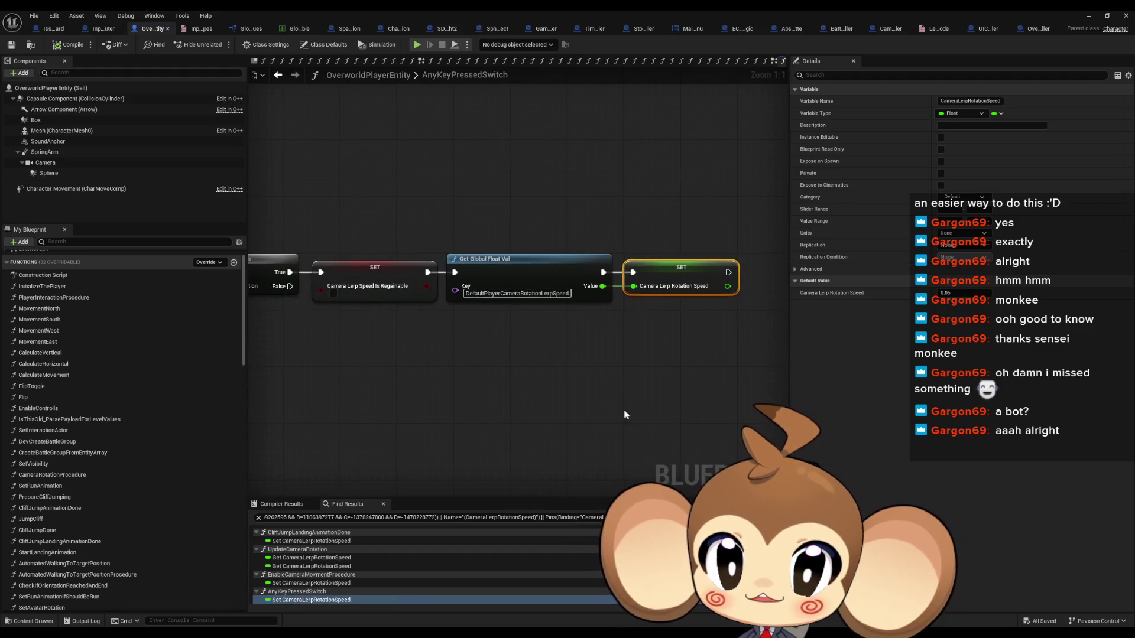
{"action": "scroll", "coordinate": [391, 374], "scroll_direction": "down", "scroll_amount": 4}
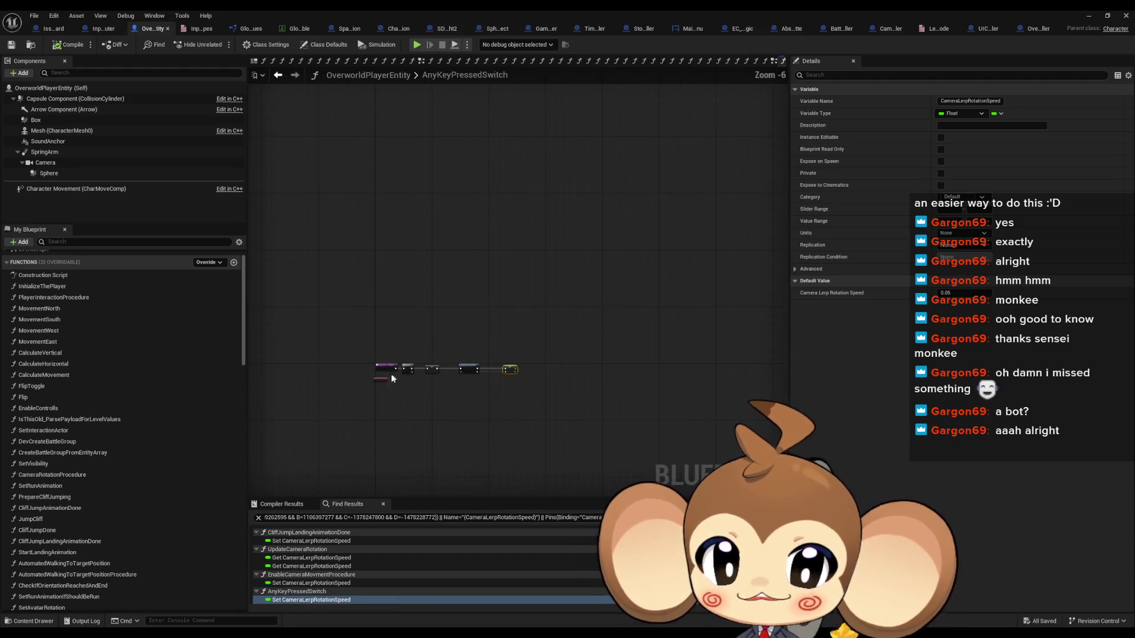
{"action": "scroll", "coordinate": [446, 320], "scroll_direction": "up", "scroll_amount": 4}
{"action": "right_click", "coordinate": [445, 320]}
{"action": "mouse_move", "coordinate": [482, 417]}
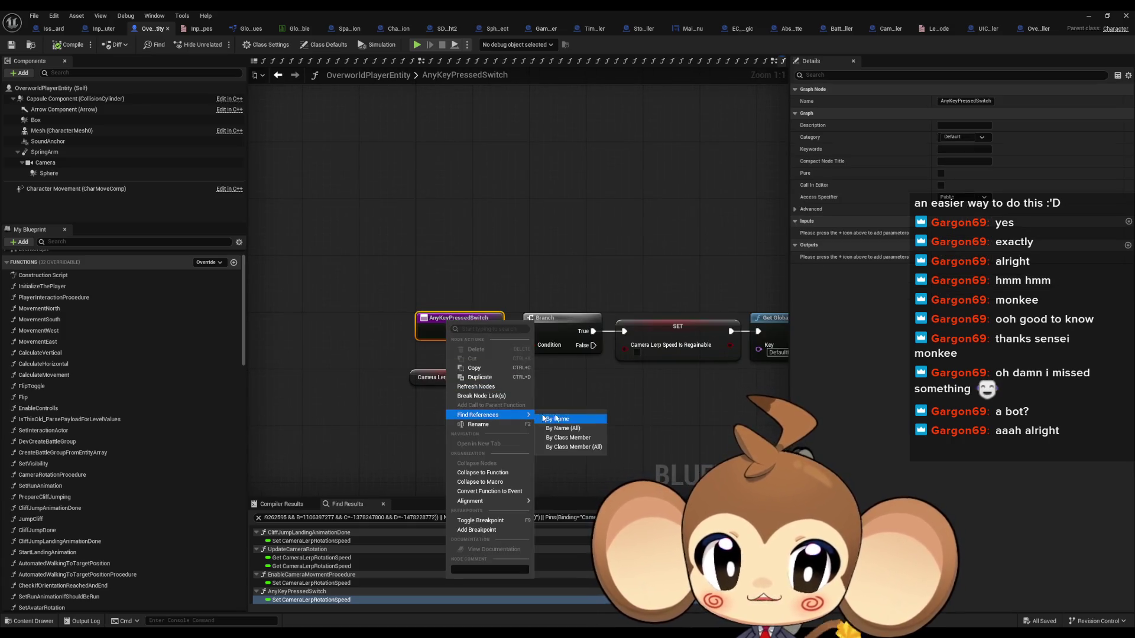
{"action": "left_click", "coordinate": [567, 438]}
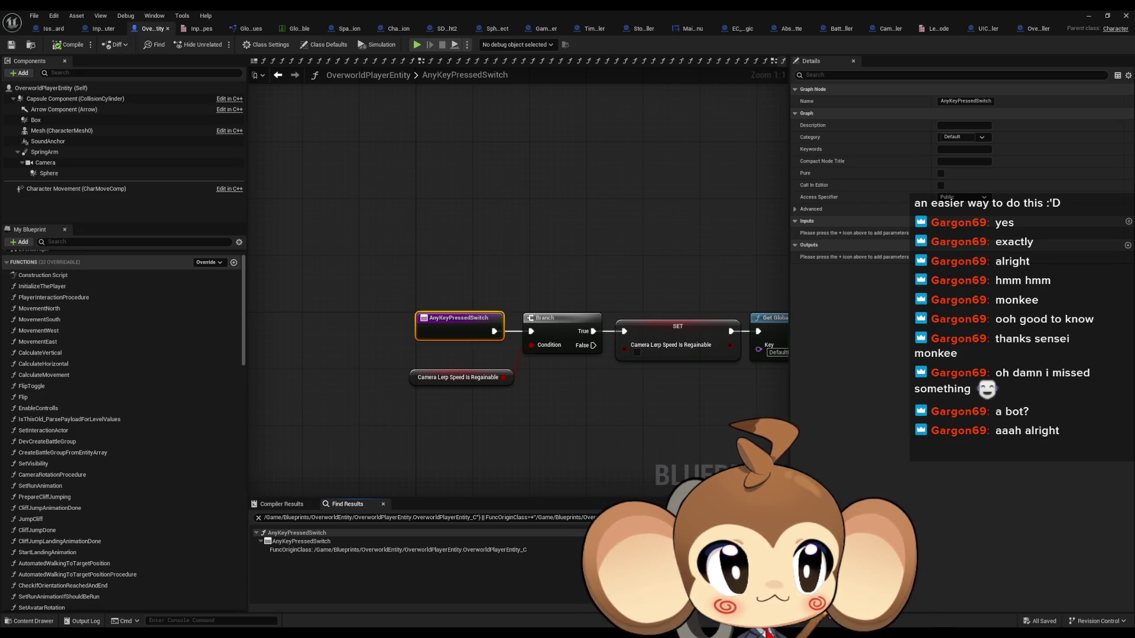
{"action": "key", "text": "alt+Left"}
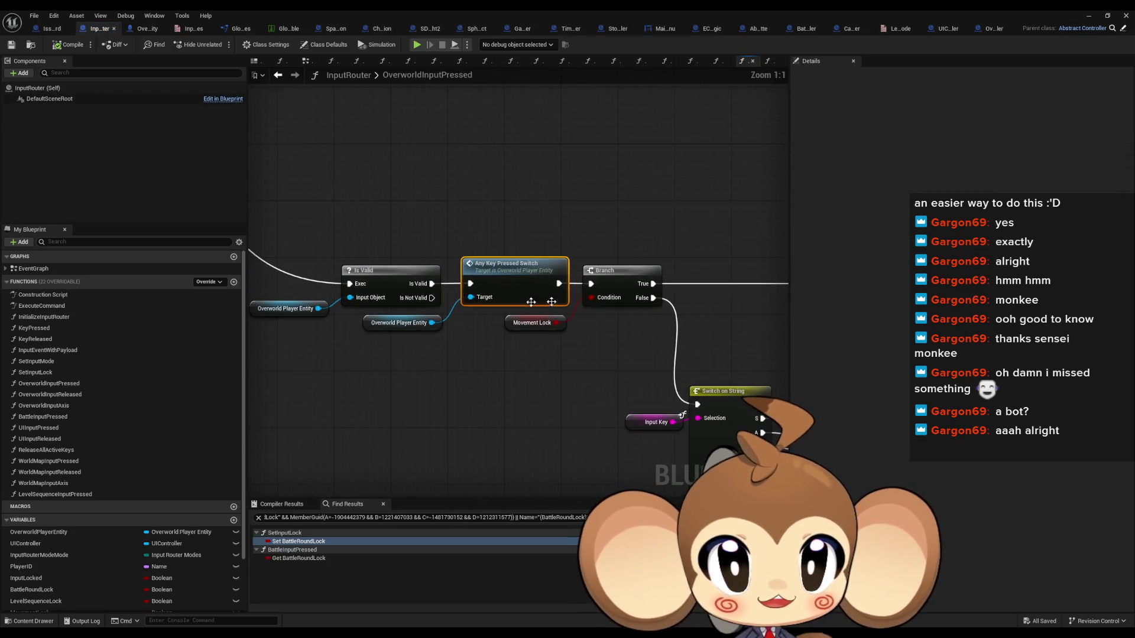
- Pan to and select the Any Key Pressed Switch call in InputRouter's OverworldInputPressed graph
{"action": "scroll", "coordinate": [530, 303], "scroll_direction": "down", "scroll_amount": 3}
{"action": "scroll", "coordinate": [406, 239], "scroll_direction": "up", "scroll_amount": 2}
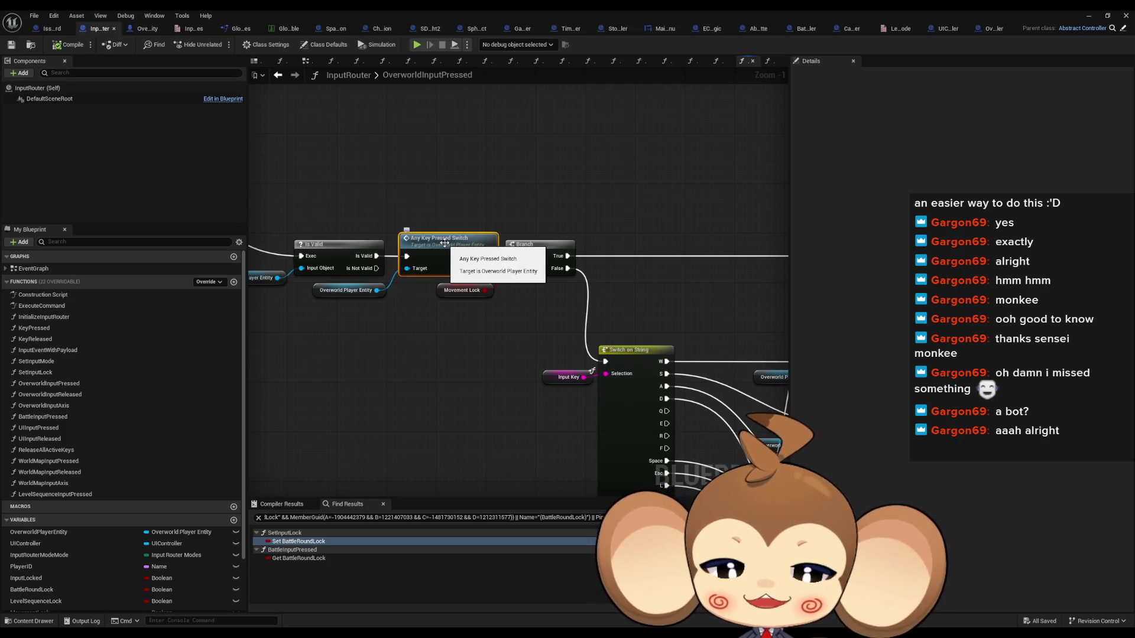
{"action": "scroll", "coordinate": [444, 242], "scroll_direction": "down", "scroll_amount": 4}
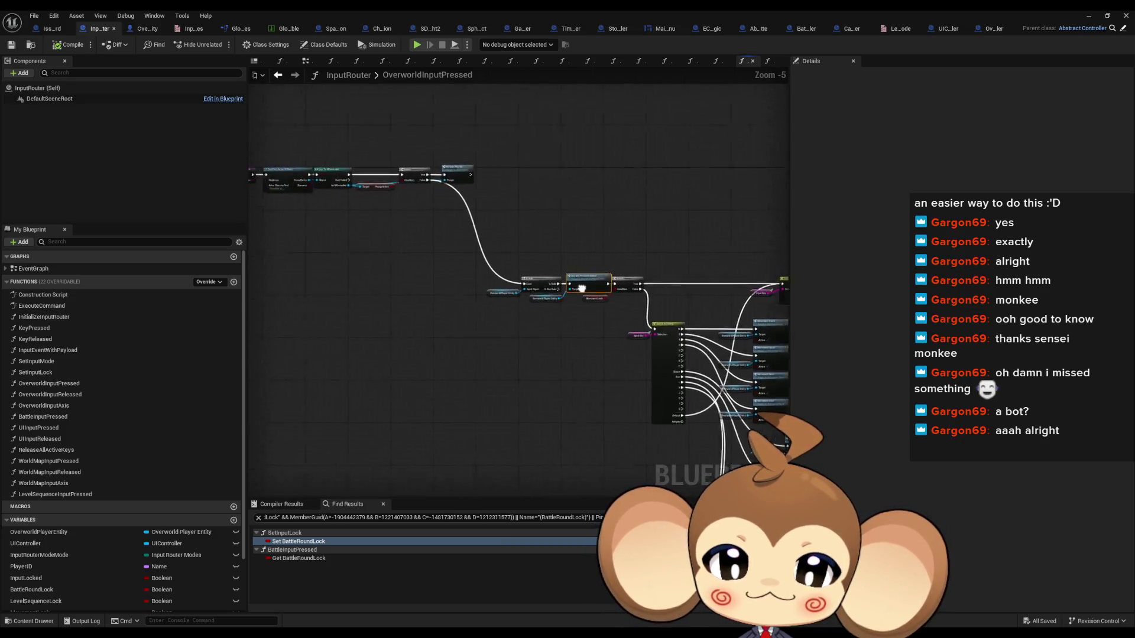
{"action": "scroll", "coordinate": [635, 267], "scroll_direction": "up", "scroll_amount": 4}
{"action": "left_click", "coordinate": [538, 311]}
{"action": "mouse_move", "coordinate": [538, 311]}
{"action": "left_mouse_down"}
{"action": "mouse_move", "coordinate": [565, 289]}
{"action": "mouse_move", "coordinate": [497, 174]}
{"action": "left_mouse_up"}
{"action": "left_click", "coordinate": [443, 214]}
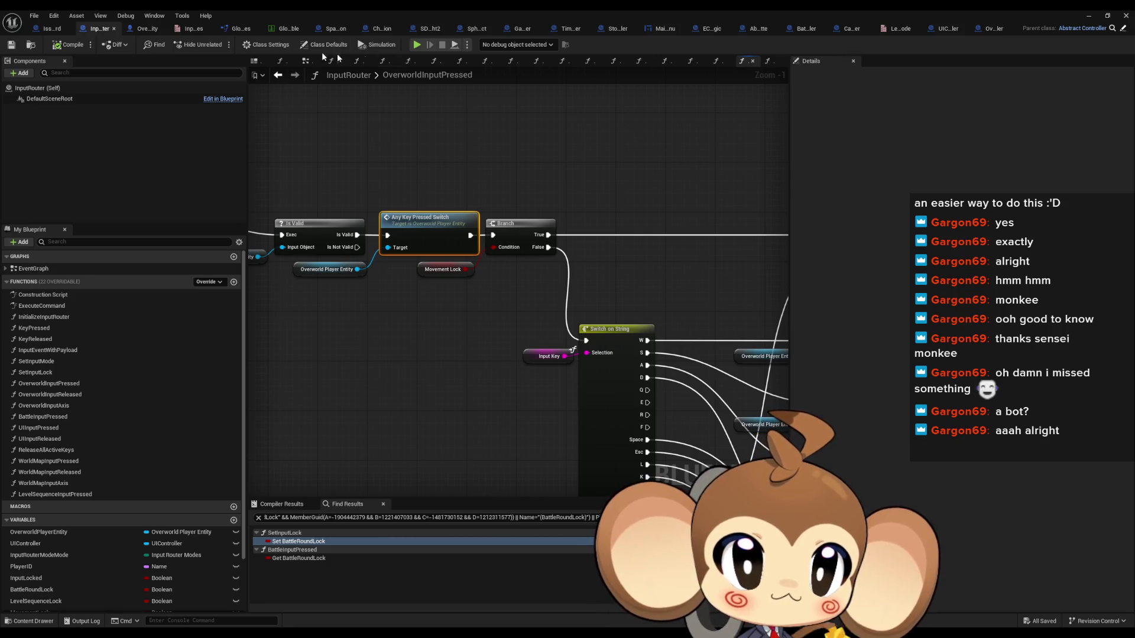
- Close four unneeded blueprint tabs and return to OverworldPlayerEntity
{"action": "middle_click", "coordinate": [804, 29]}
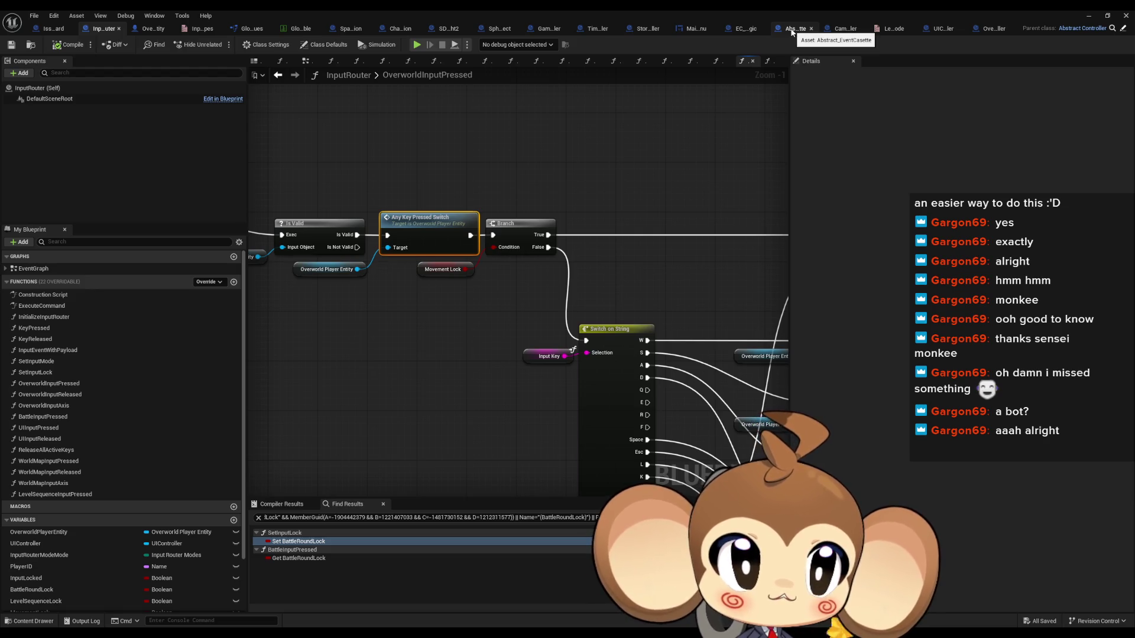
{"action": "middle_click", "coordinate": [686, 29]}
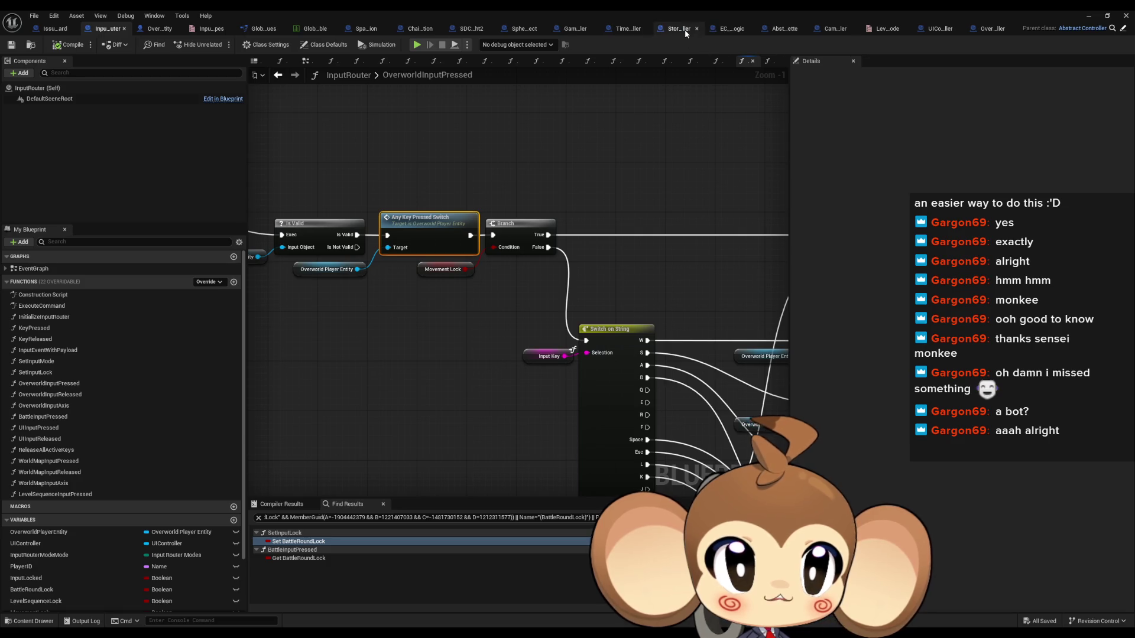
{"action": "middle_click", "coordinate": [679, 30]}
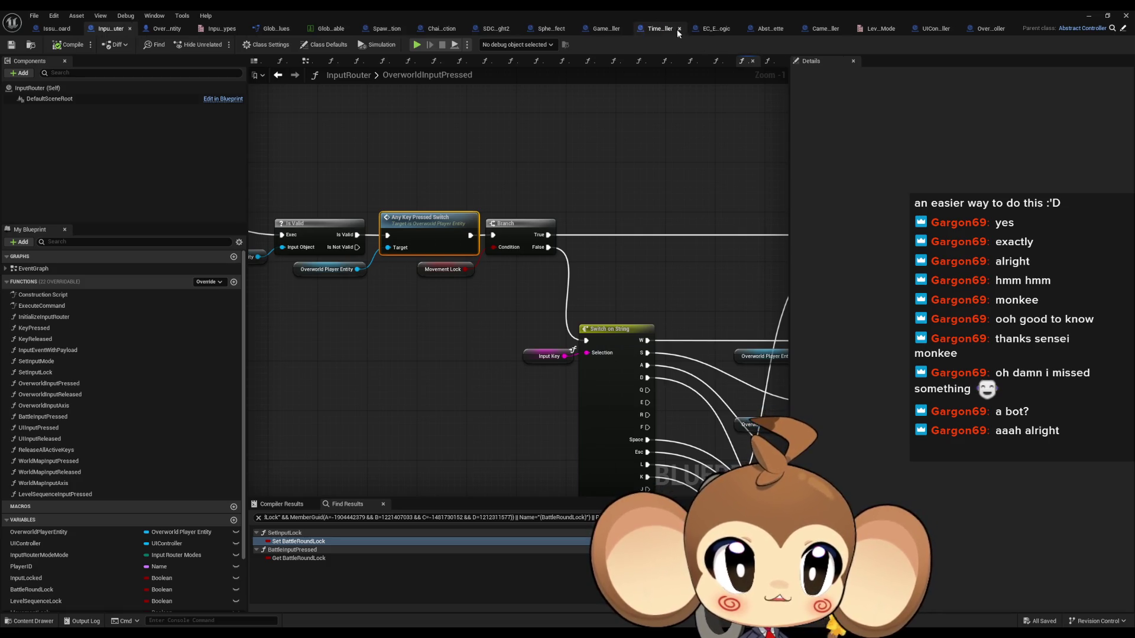
{"action": "left_click", "coordinate": [678, 29]}
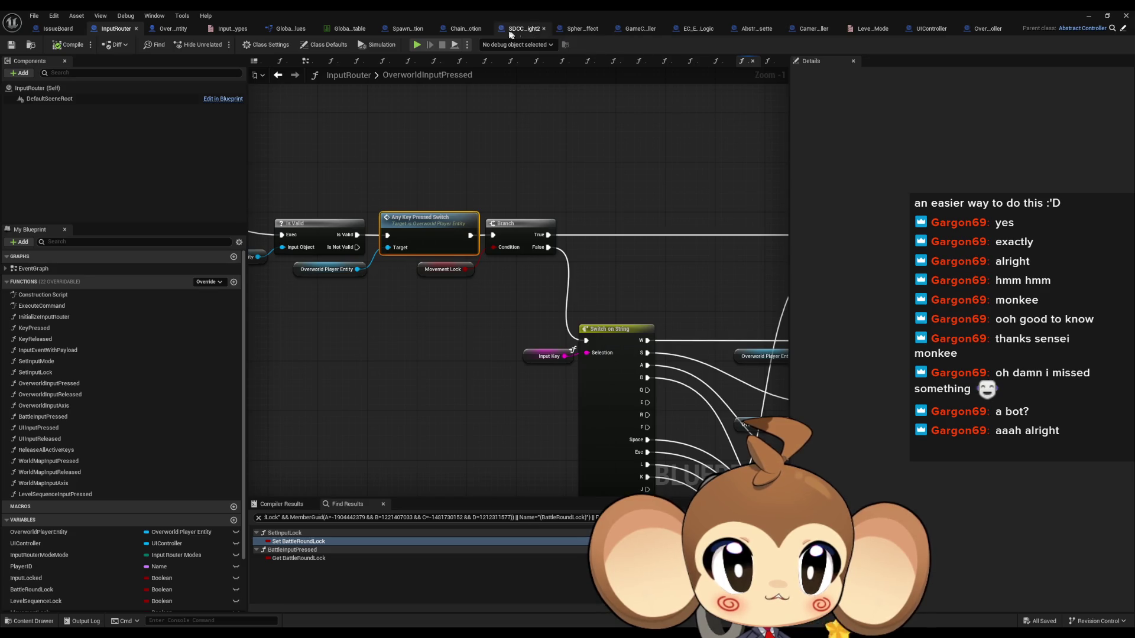
{"action": "left_click", "coordinate": [173, 29]}
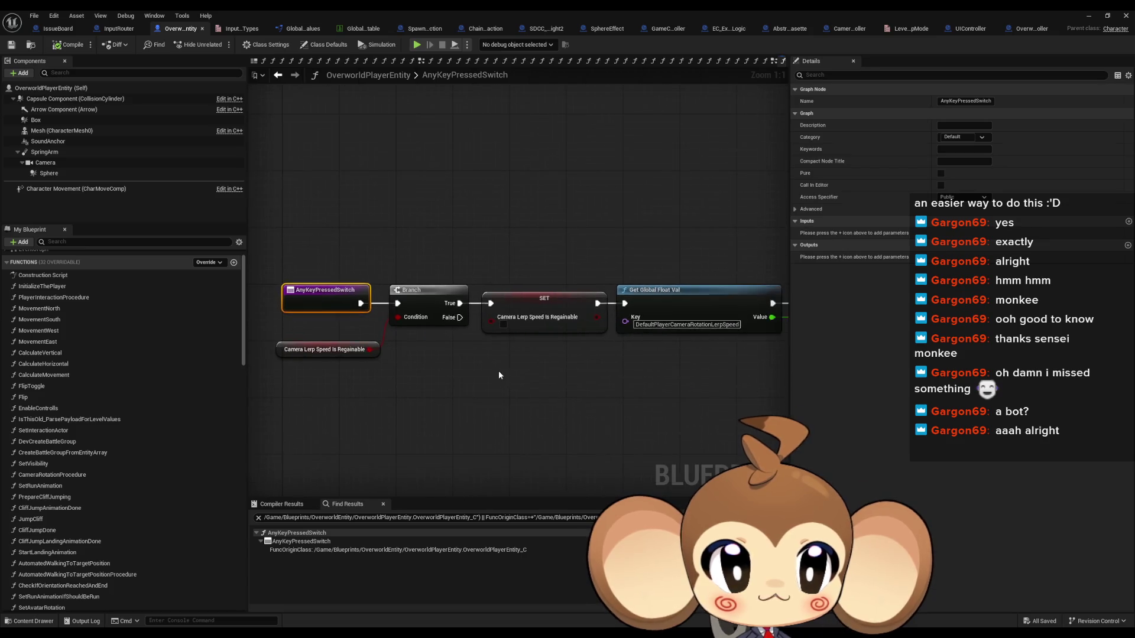
- Find all references to CameraLerpRotationSpeed from the SET node in AnyKeyPressedSwitch
{"action": "scroll", "coordinate": [498, 371], "scroll_direction": "down", "scroll_amount": 3}
{"action": "left_click_drag", "start_coordinate": [674, 363], "coordinate": [590, 357]}
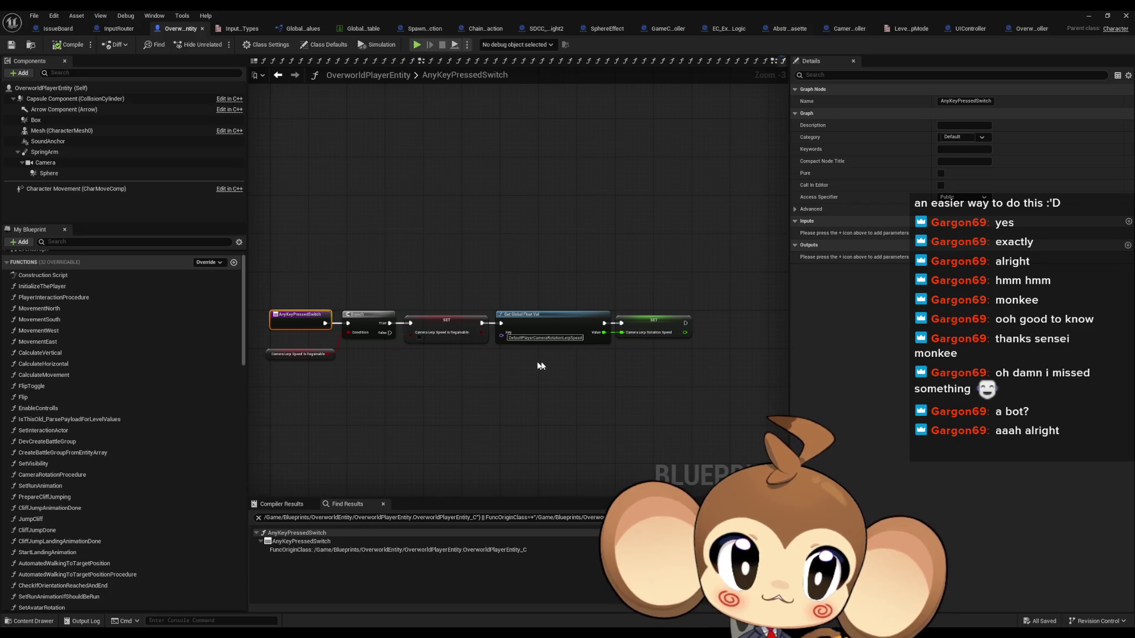
{"action": "right_click", "coordinate": [653, 327]}
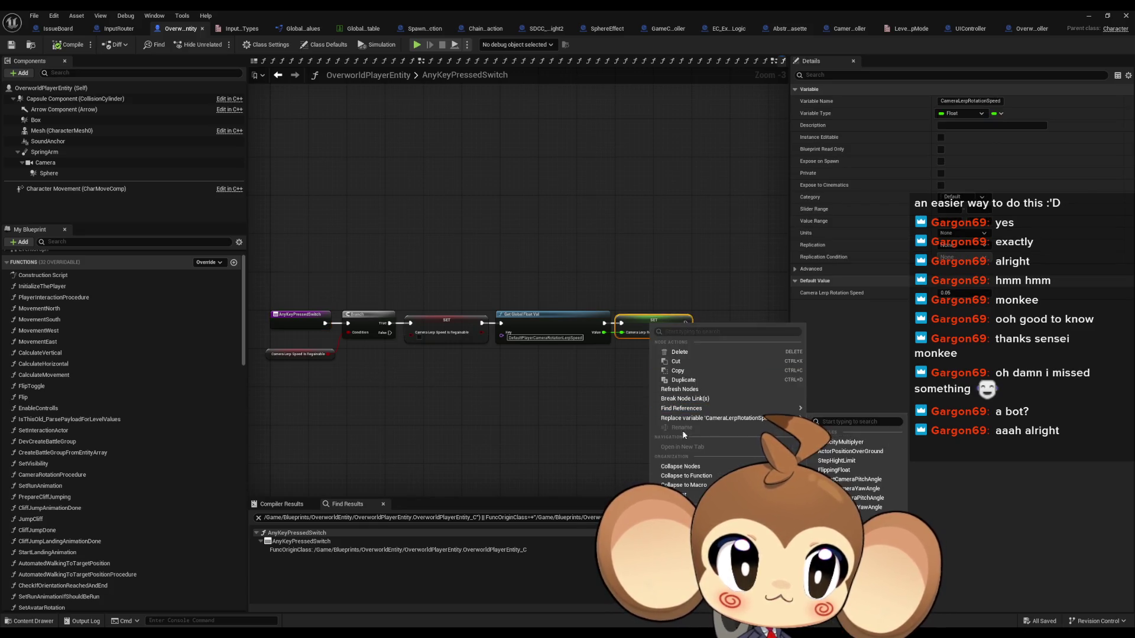
{"action": "mouse_move", "coordinate": [709, 408]}
{"action": "left_click", "coordinate": [852, 427]}
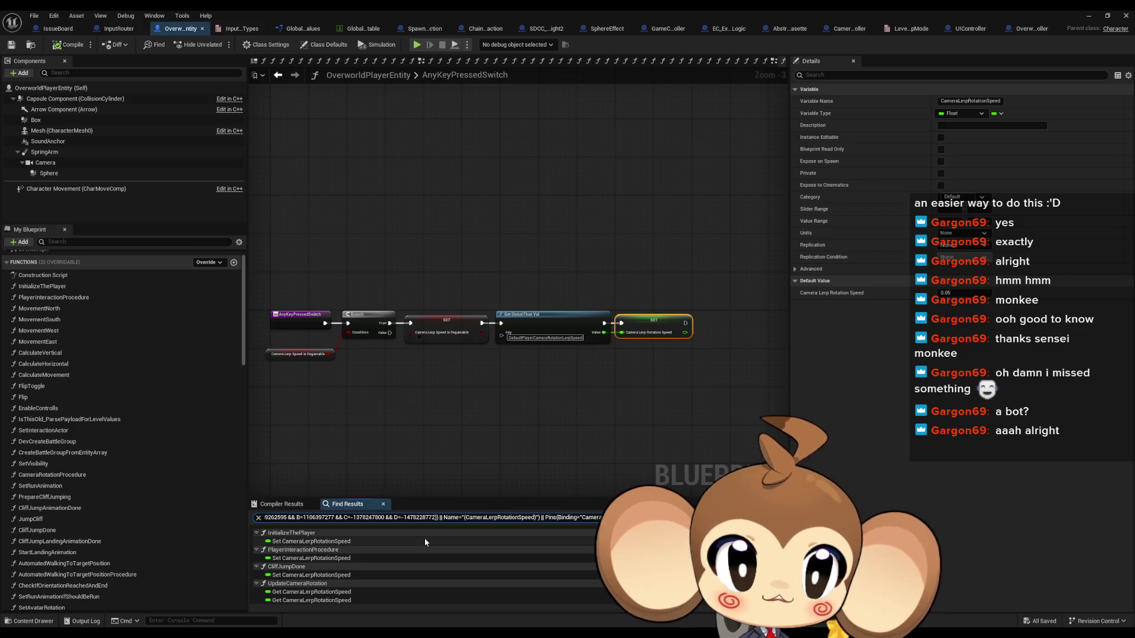
{"action": "scroll", "coordinate": [303, 553], "scroll_direction": "down", "scroll_amount": 2}
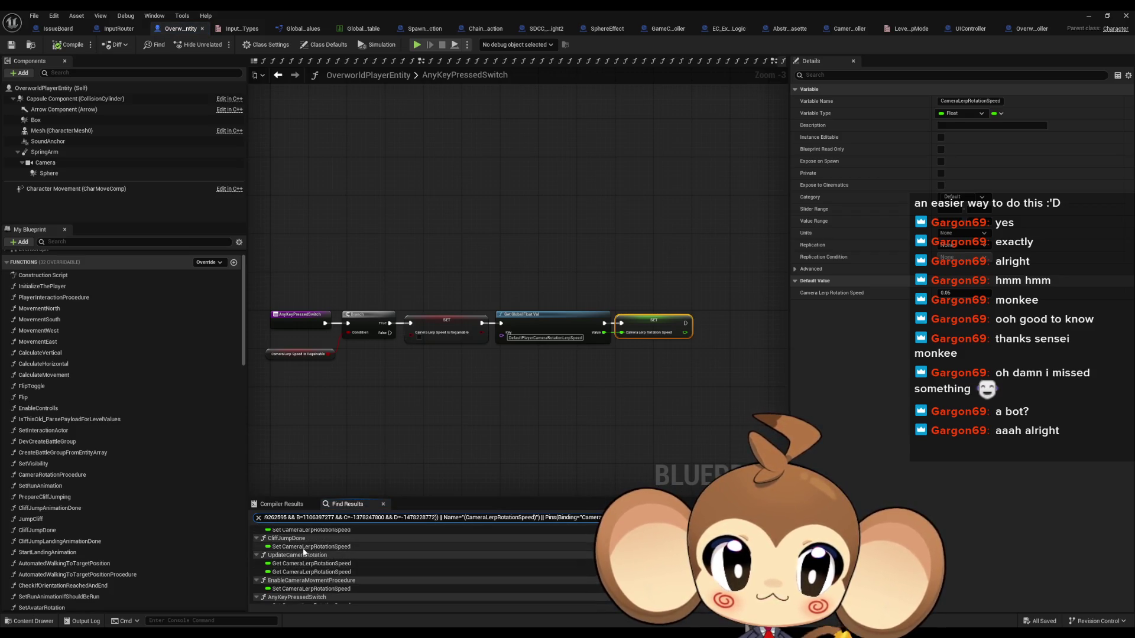
- Jump to CliffJumpDone's lerp speed setter and inspect the yaw angle and regainable setters
{"action": "left_click", "coordinate": [304, 549]}
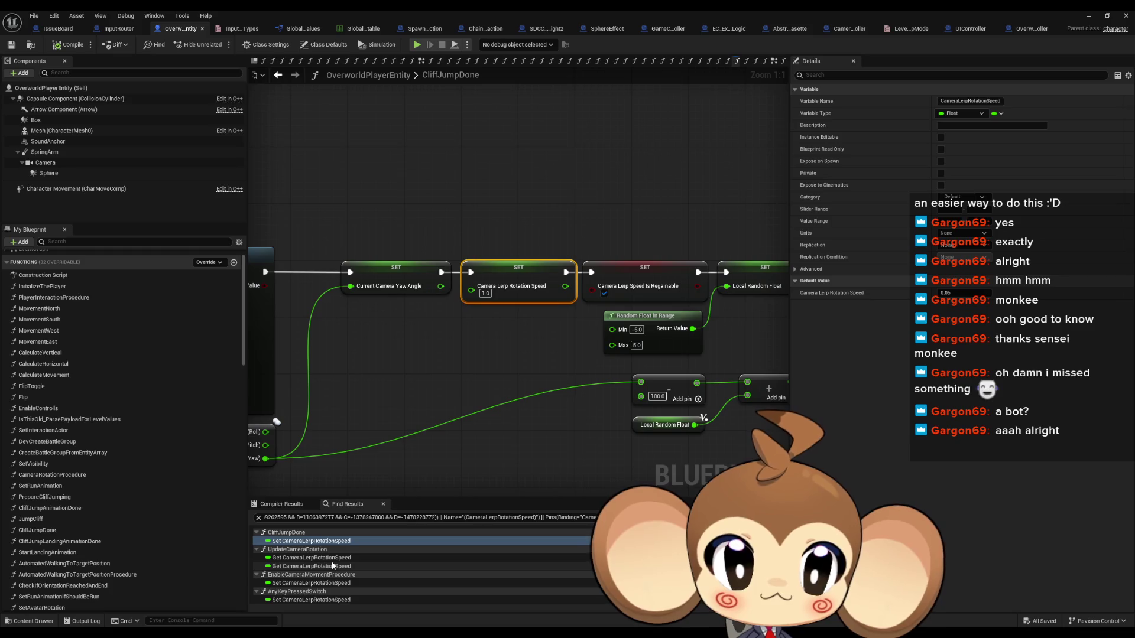
{"action": "mouse_move", "coordinate": [370, 415]}
{"action": "left_mouse_down"}
{"action": "mouse_move", "coordinate": [609, 391]}
{"action": "mouse_move", "coordinate": [529, 400]}
{"action": "left_mouse_up"}
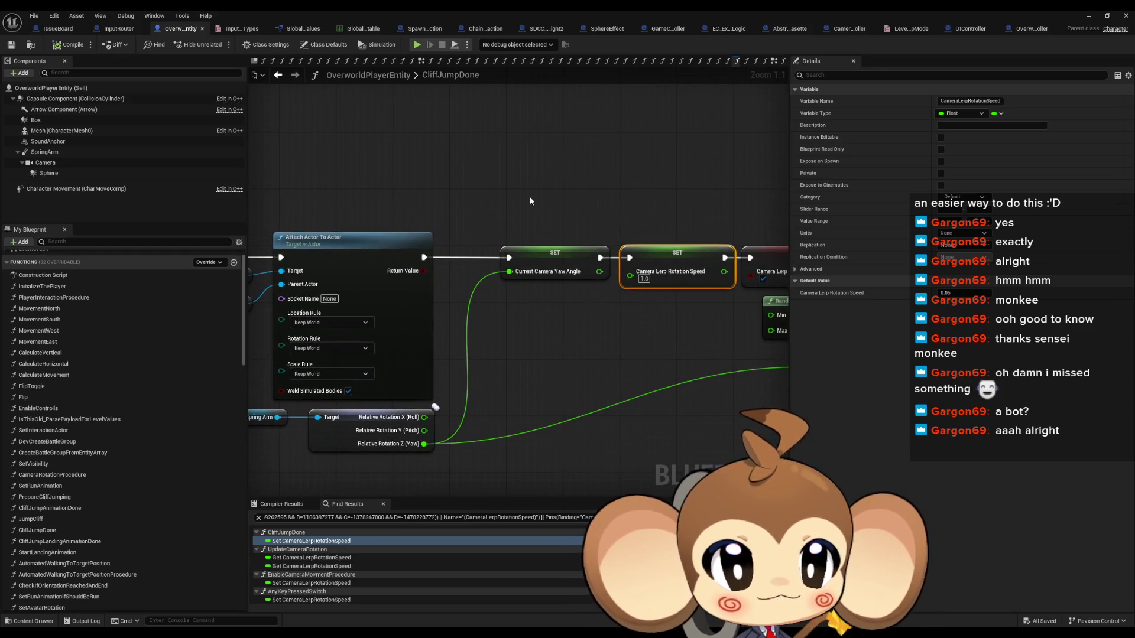
{"action": "left_click", "coordinate": [554, 253]}
{"action": "left_click_drag", "start_coordinate": [555, 397], "coordinate": [340, 389]}
{"action": "left_click", "coordinate": [644, 267]}
{"action": "left_click_drag", "start_coordinate": [707, 315], "coordinate": [347, 278]}
{"action": "scroll", "coordinate": [705, 296], "scroll_direction": "down", "scroll_amount": 2}
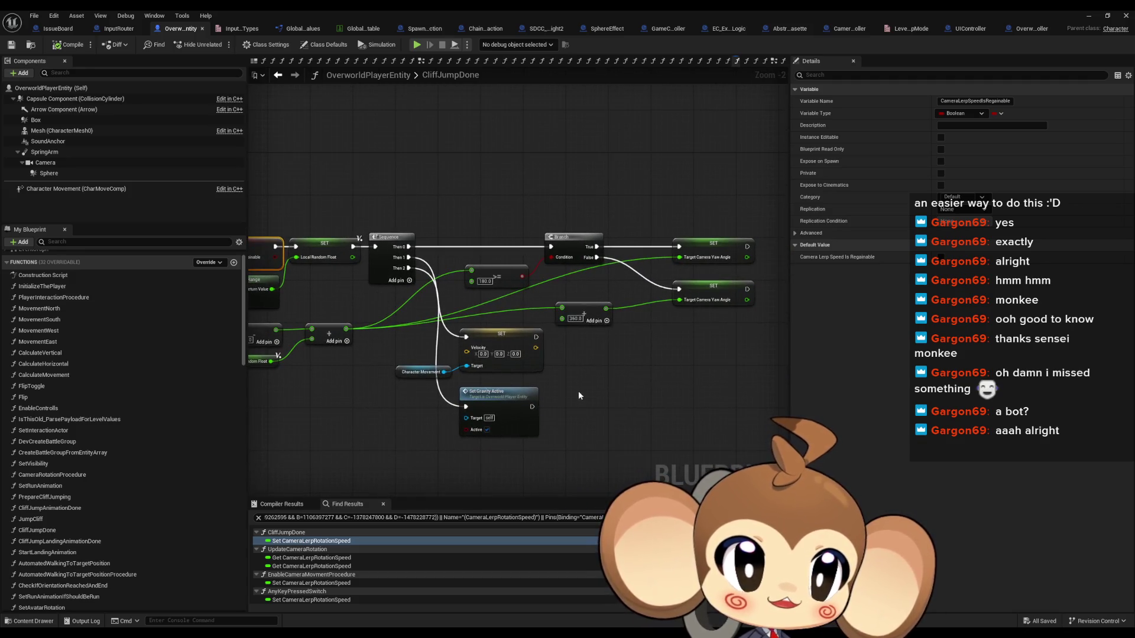
{"action": "left_click_drag", "start_coordinate": [483, 378], "coordinate": [671, 367]}
{"action": "scroll", "coordinate": [95, 329], "scroll_direction": "up", "scroll_amount": 1}
- Inspect the Sequence and Branch nodes and select both Target Camera Yaw Angle setters
{"action": "mouse_move", "coordinate": [539, 329]}
{"action": "left_mouse_down"}
{"action": "mouse_move", "coordinate": [364, 326]}
{"action": "mouse_move", "coordinate": [574, 359]}
{"action": "mouse_move", "coordinate": [419, 373]}
{"action": "left_mouse_up"}
{"action": "left_click_drag", "start_coordinate": [501, 238], "coordinate": [323, 245]}
{"action": "left_click", "coordinate": [424, 269]}
{"action": "left_click_drag", "start_coordinate": [539, 321], "coordinate": [164, 301]}
{"action": "left_click_drag", "start_coordinate": [567, 225], "coordinate": [691, 353]}
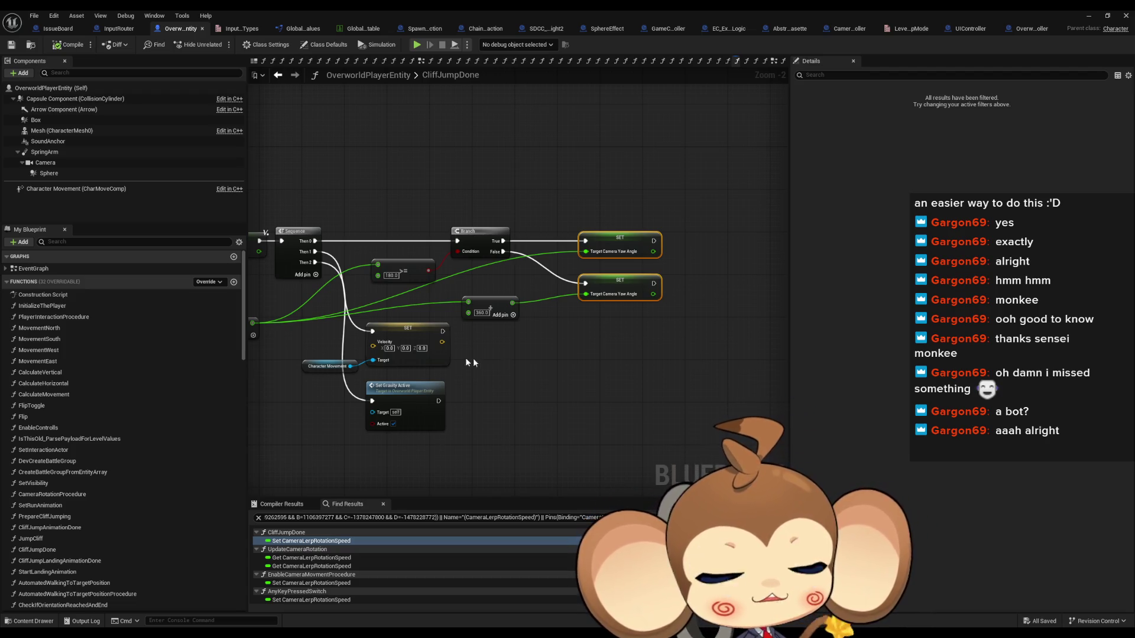
{"action": "scroll", "coordinate": [472, 357], "scroll_direction": "down", "scroll_amount": 6}
{"action": "scroll", "coordinate": [554, 304], "scroll_direction": "up", "scroll_amount": 8}
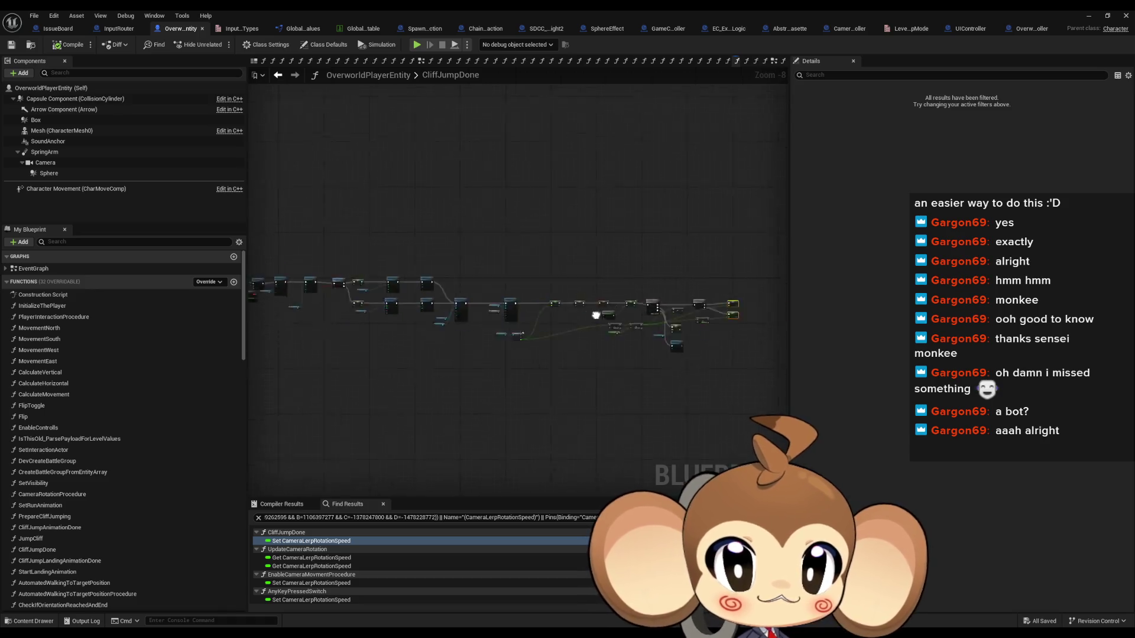
{"action": "scroll", "coordinate": [452, 382], "scroll_direction": "down", "scroll_amount": 6}
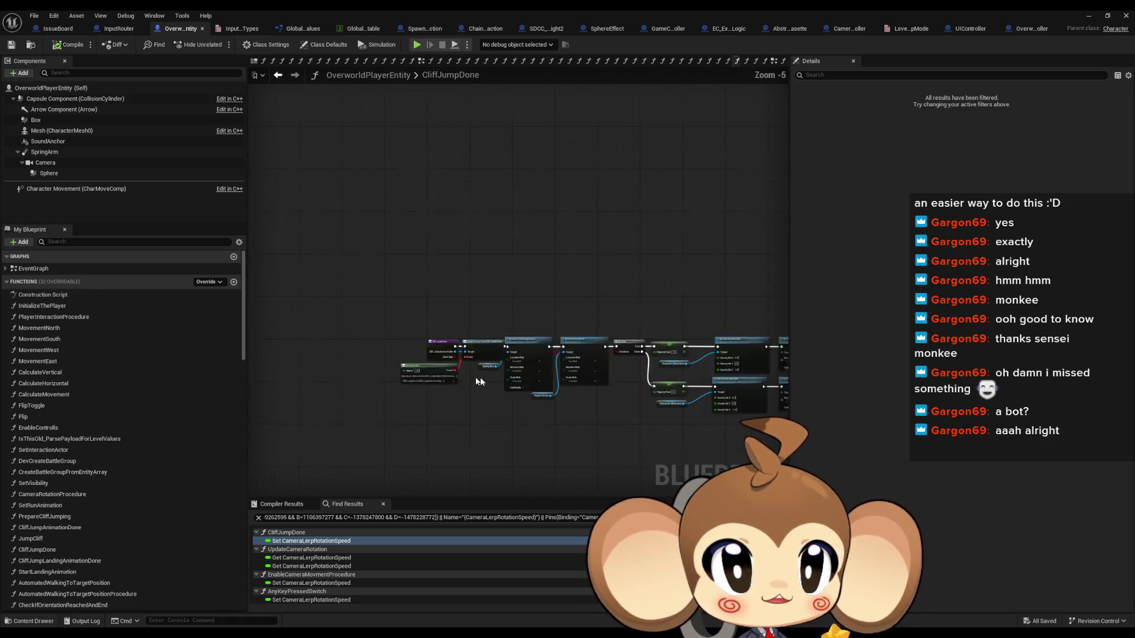
{"action": "scroll", "coordinate": [480, 332], "scroll_direction": "up", "scroll_amount": 4}
{"action": "scroll", "coordinate": [475, 372], "scroll_direction": "down", "scroll_amount": 3}
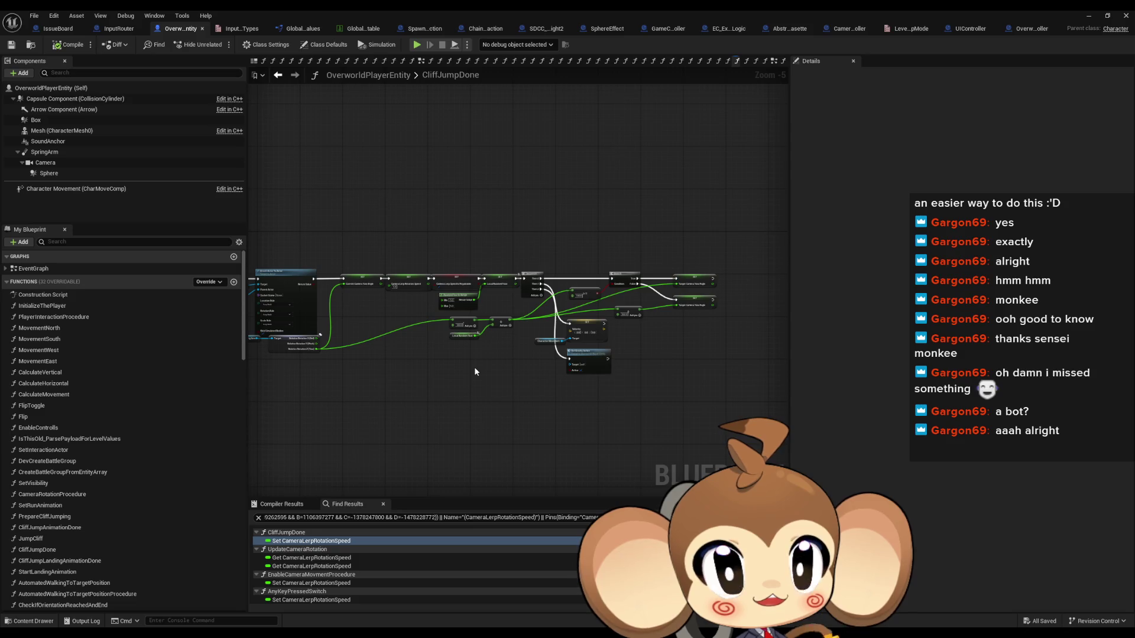
{"action": "scroll", "coordinate": [614, 281], "scroll_direction": "up", "scroll_amount": 4}
{"action": "left_click_drag", "start_coordinate": [361, 310], "coordinate": [712, 324]}
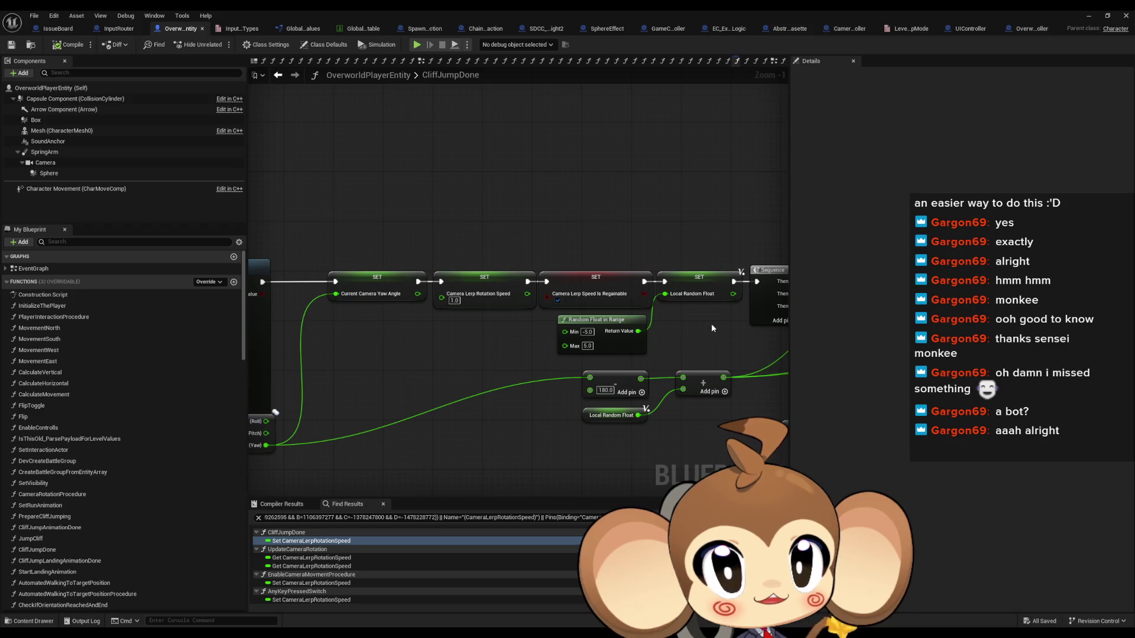
{"action": "left_click_drag", "start_coordinate": [420, 325], "coordinate": [518, 346]}
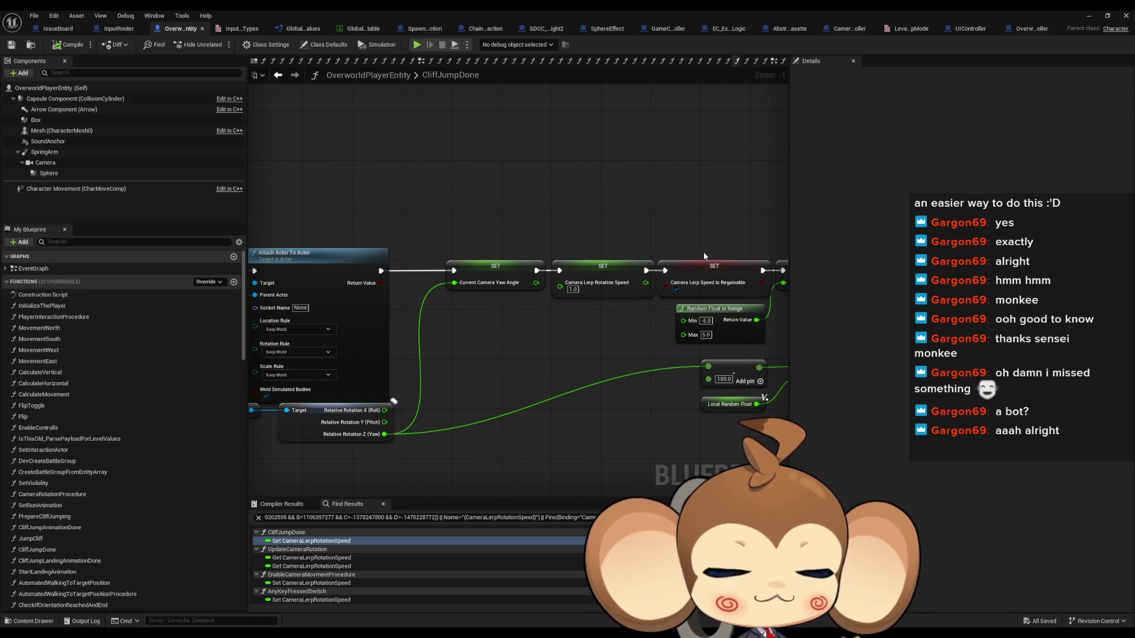
{"action": "left_click_drag", "start_coordinate": [522, 380], "coordinate": [464, 376]}
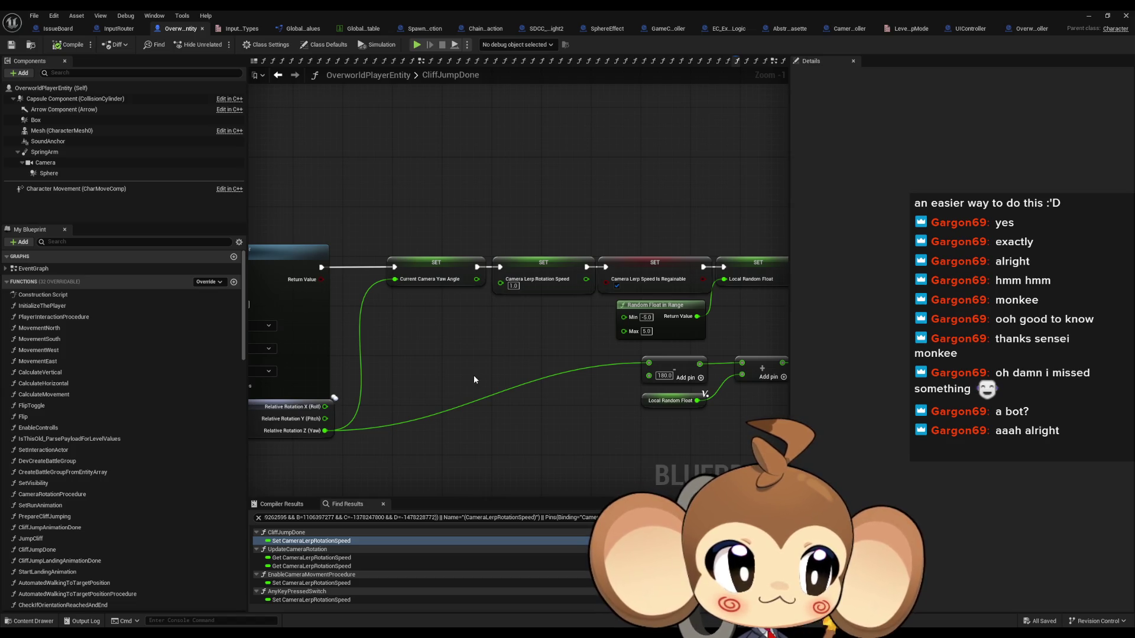
{"action": "scroll", "coordinate": [476, 384], "scroll_direction": "up", "scroll_amount": 3}
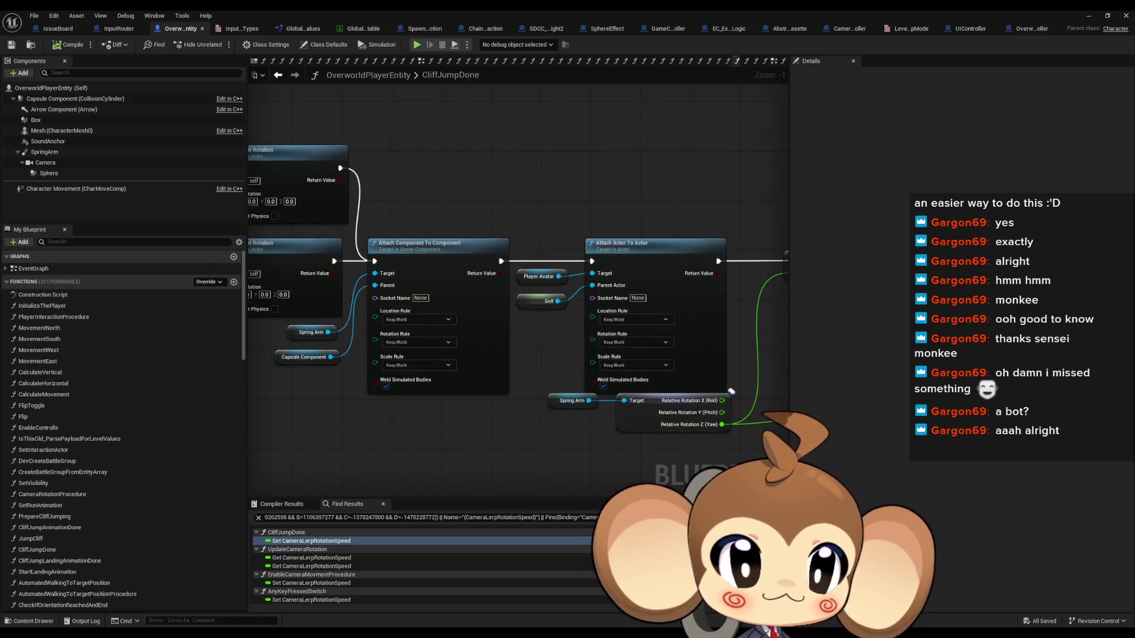
{"action": "scroll", "coordinate": [479, 391], "scroll_direction": "down", "scroll_amount": 3}
{"action": "mouse_move", "coordinate": [479, 391]}
{"action": "left_mouse_down"}
{"action": "mouse_move", "coordinate": [482, 318]}
{"action": "mouse_move", "coordinate": [685, 306]}
{"action": "left_mouse_up"}
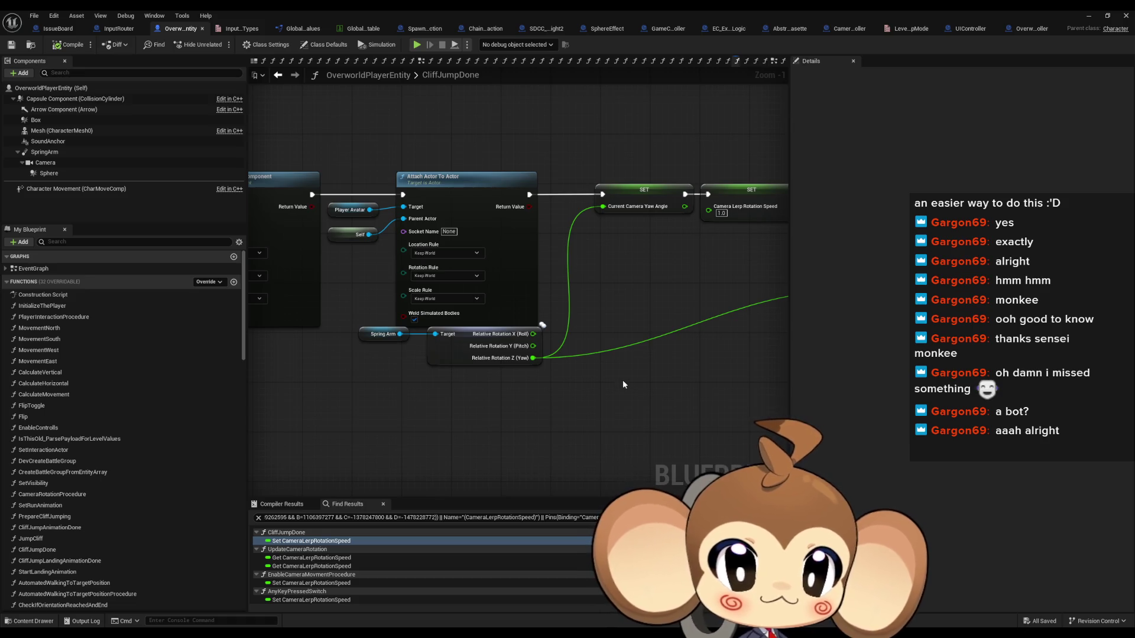
{"action": "left_click_drag", "start_coordinate": [623, 380], "coordinate": [574, 385]}
{"action": "left_click_drag", "start_coordinate": [455, 414], "coordinate": [367, 334]}
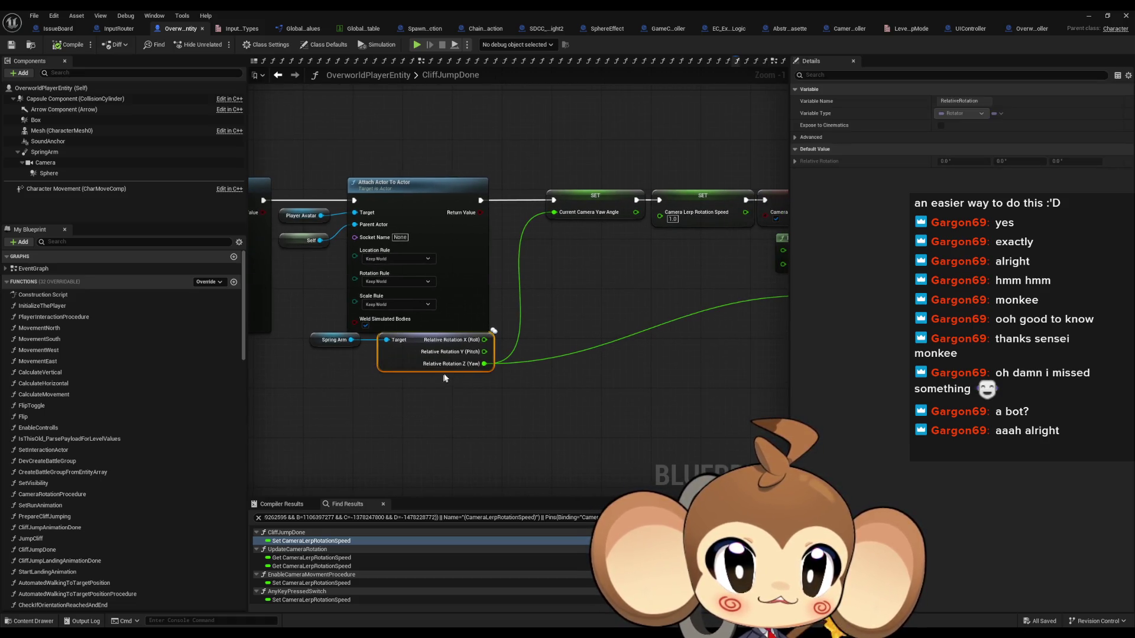
{"action": "mouse_move", "coordinate": [658, 302]}
{"action": "left_mouse_down"}
{"action": "mouse_move", "coordinate": [442, 302]}
{"action": "mouse_move", "coordinate": [399, 317]}
{"action": "left_mouse_up"}
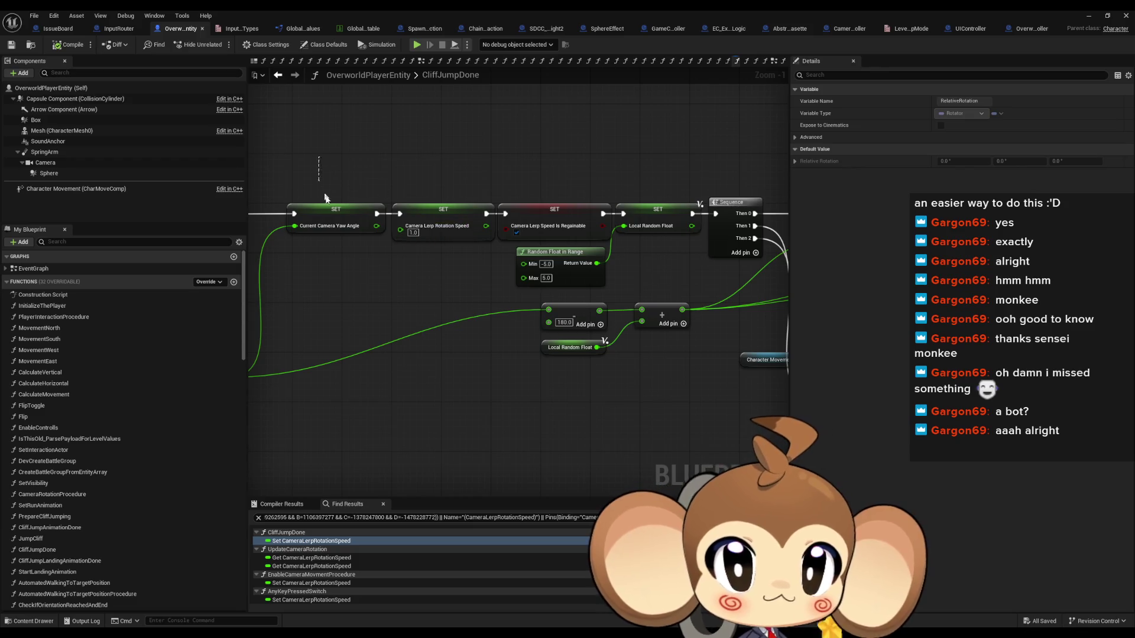
{"action": "left_click_drag", "start_coordinate": [325, 198], "coordinate": [340, 230]}
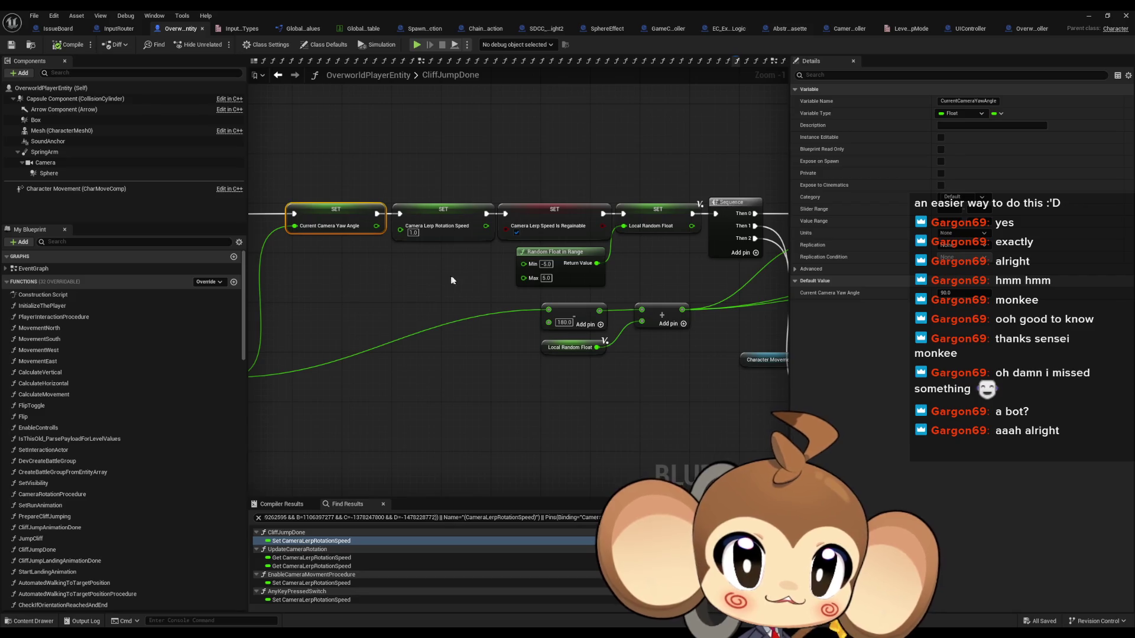
{"action": "left_click_drag", "start_coordinate": [454, 281], "coordinate": [427, 284]}
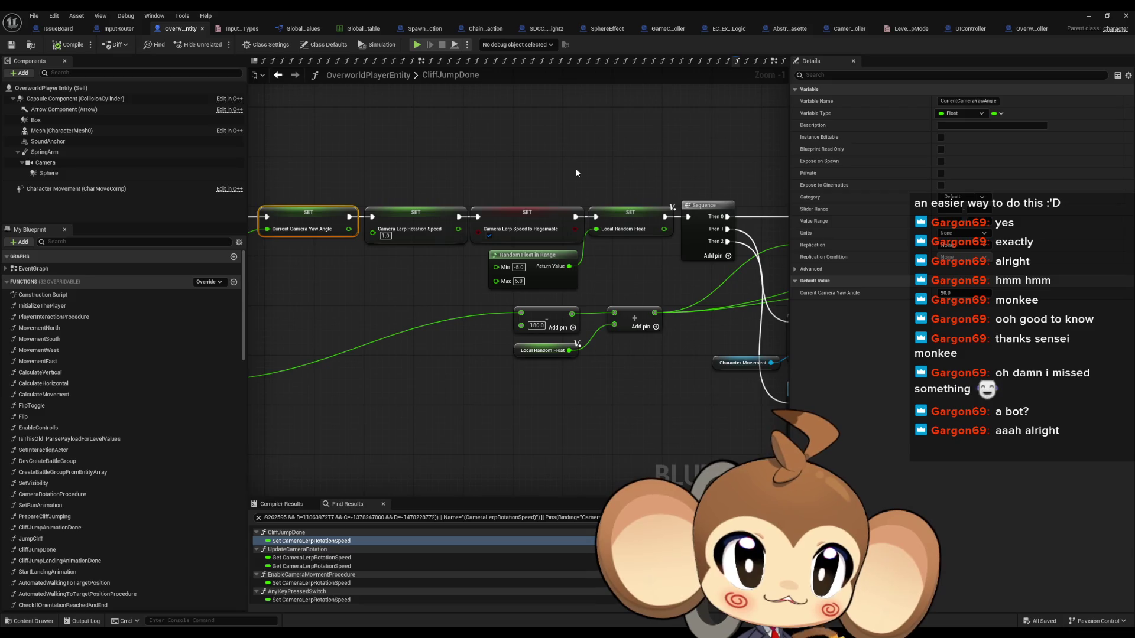
{"action": "mouse_move", "coordinate": [576, 168]}
{"action": "left_mouse_down"}
{"action": "mouse_move", "coordinate": [621, 185]}
{"action": "mouse_move", "coordinate": [661, 225]}
{"action": "mouse_move", "coordinate": [739, 251]}
{"action": "mouse_move", "coordinate": [941, 255]}
{"action": "left_mouse_up"}
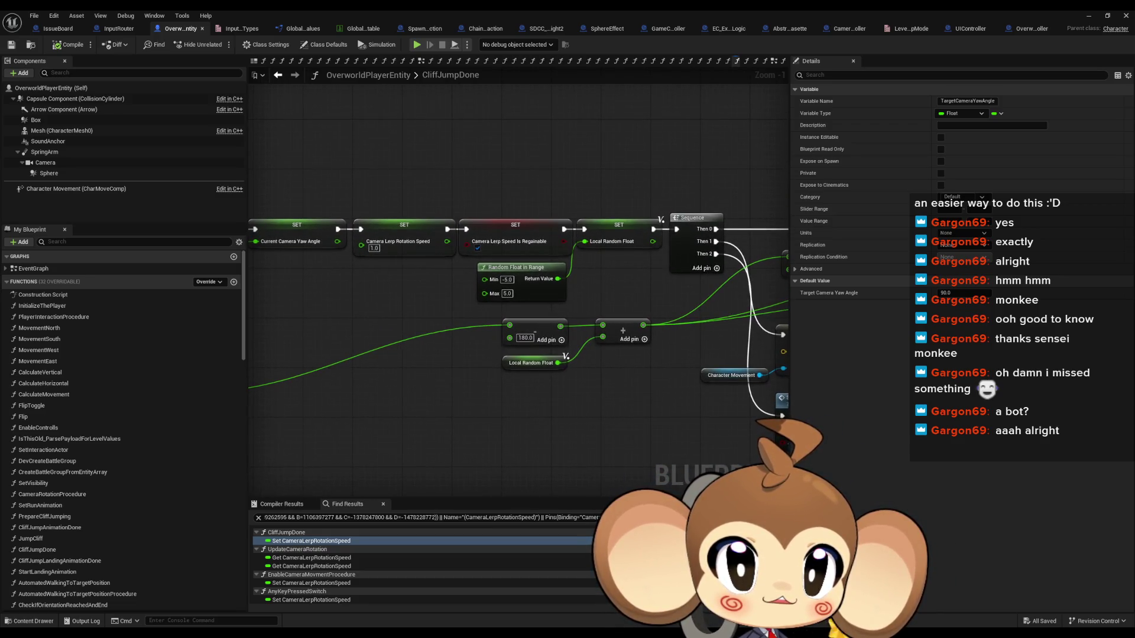
{"action": "left_click_drag", "start_coordinate": [417, 354], "coordinate": [640, 350]}
{"action": "left_click_drag", "start_coordinate": [418, 355], "coordinate": [419, 354]}
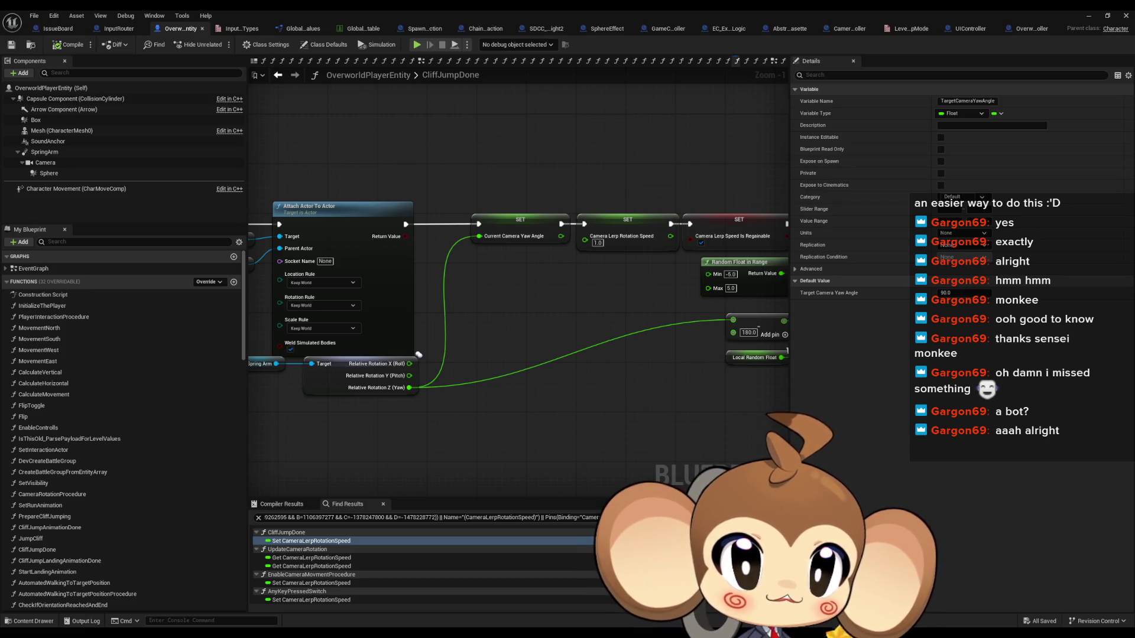
{"action": "scroll", "coordinate": [513, 360], "scroll_direction": "down", "scroll_amount": 3}
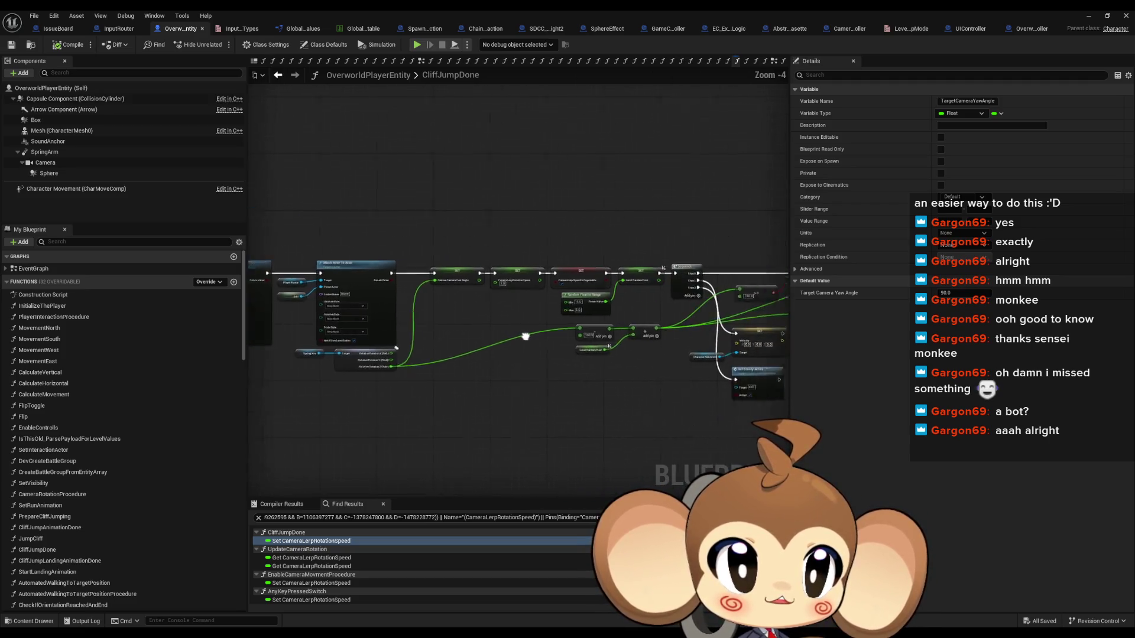
- Pan around the Branch, Sequence and Current Camera Yaw Angle setters in the graph
{"action": "scroll", "coordinate": [525, 337], "scroll_direction": "up", "scroll_amount": 2}
{"action": "scroll", "coordinate": [459, 373], "scroll_direction": "up", "scroll_amount": 2}
{"action": "mouse_move", "coordinate": [459, 370]}
{"action": "left_mouse_down"}
{"action": "mouse_move", "coordinate": [360, 386]}
{"action": "mouse_move", "coordinate": [15, 373]}
{"action": "left_mouse_up"}
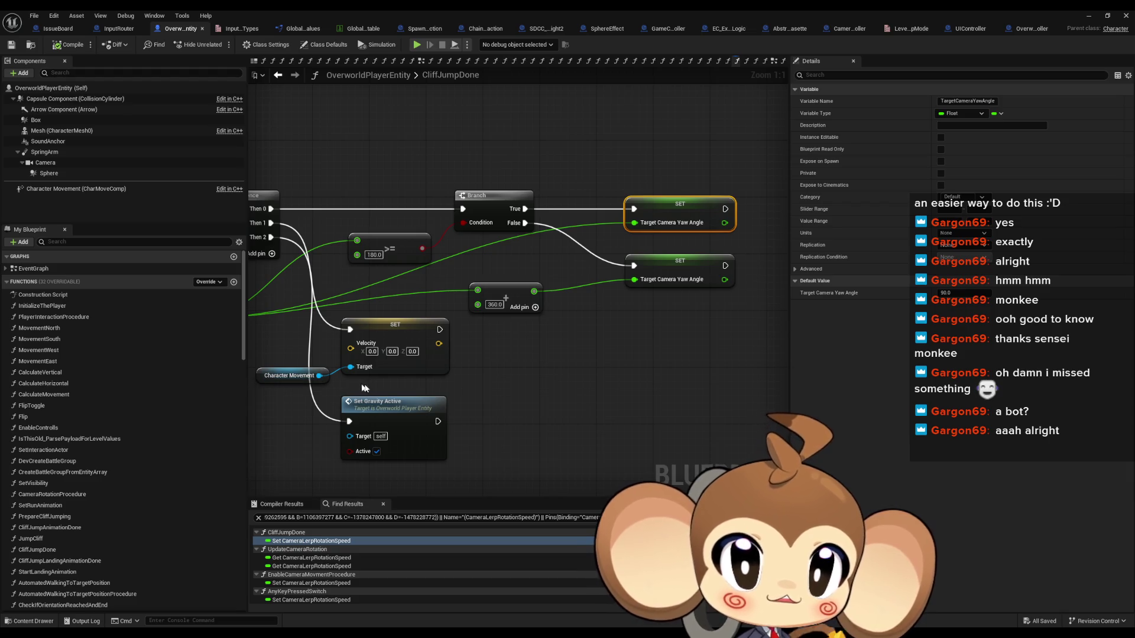
{"action": "left_click_drag", "start_coordinate": [651, 272], "coordinate": [1134, 263]}
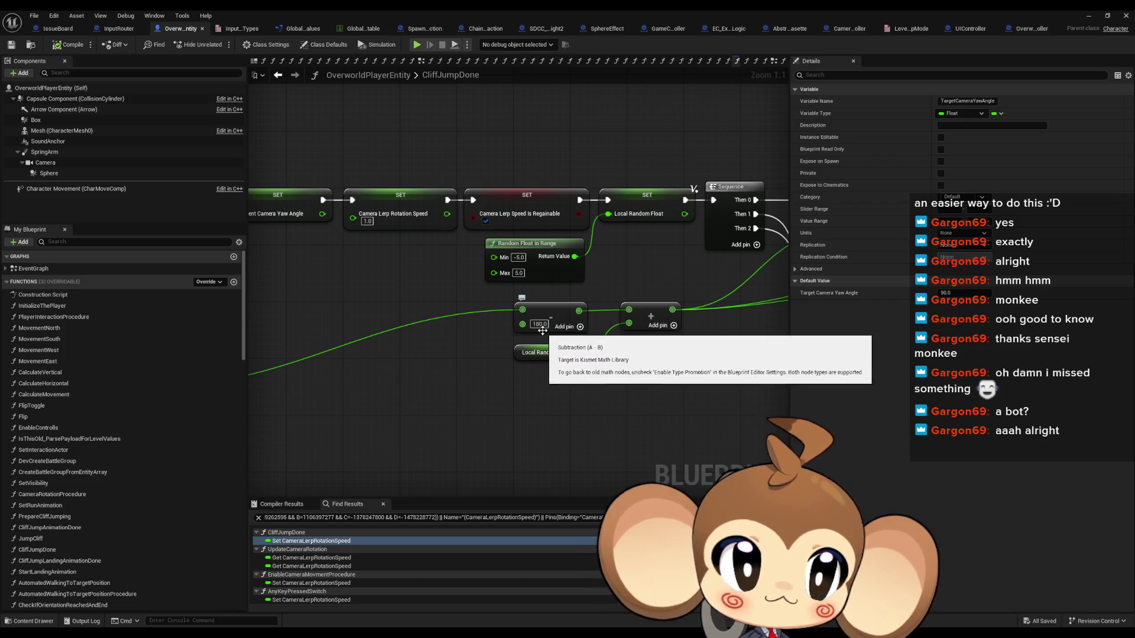
{"action": "left_click_drag", "start_coordinate": [512, 327], "coordinate": [684, 376]}
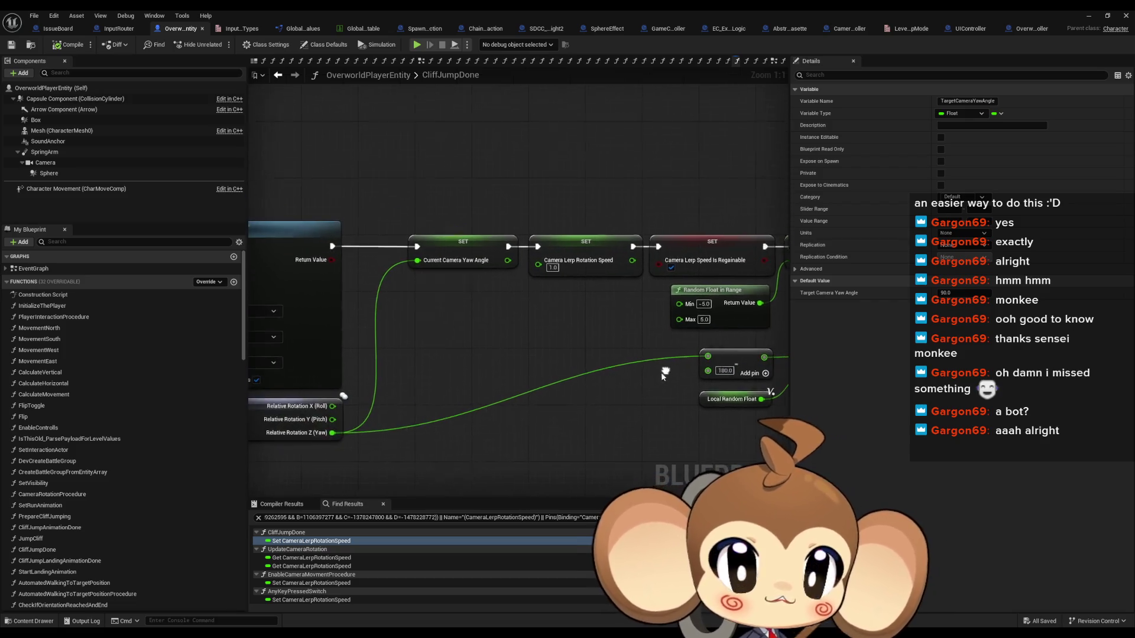
{"action": "left_click_drag", "start_coordinate": [524, 328], "coordinate": [513, 324]}
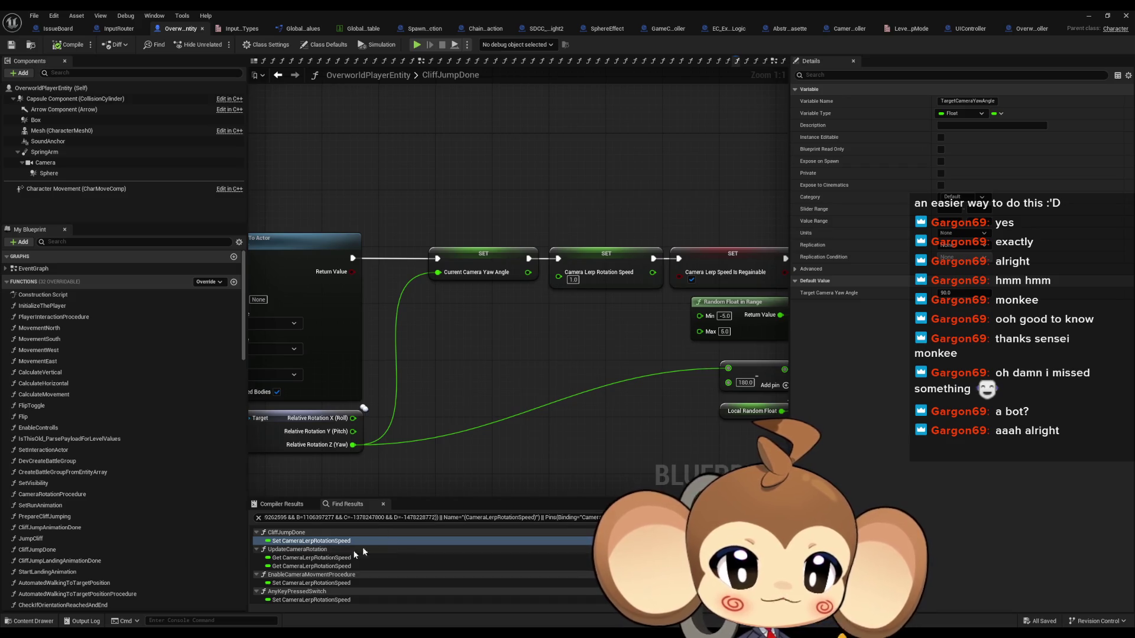
{"action": "scroll", "coordinate": [284, 570], "scroll_direction": "up", "scroll_amount": 2}
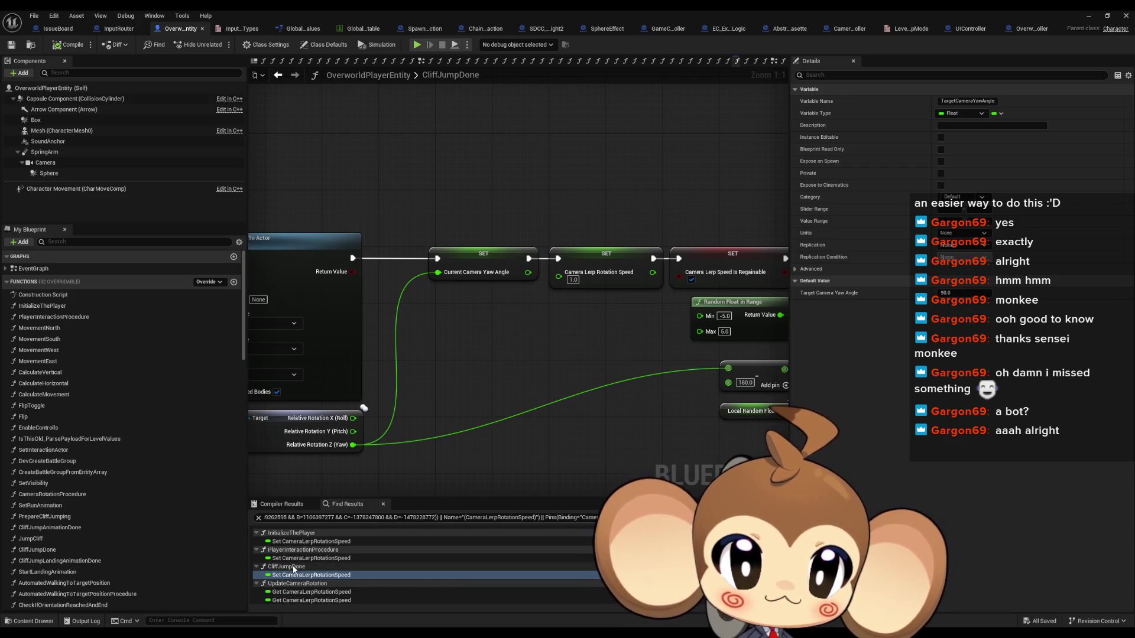
{"action": "scroll", "coordinate": [389, 568], "scroll_direction": "down", "scroll_amount": 2}
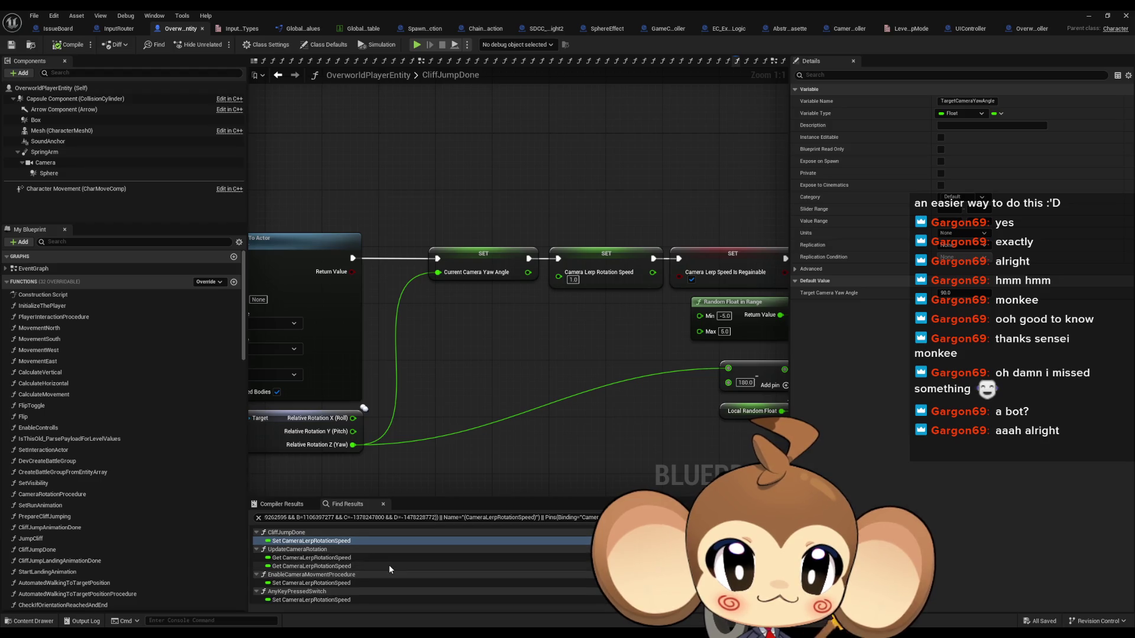
{"action": "scroll", "coordinate": [317, 600], "scroll_direction": "up", "scroll_amount": 2}
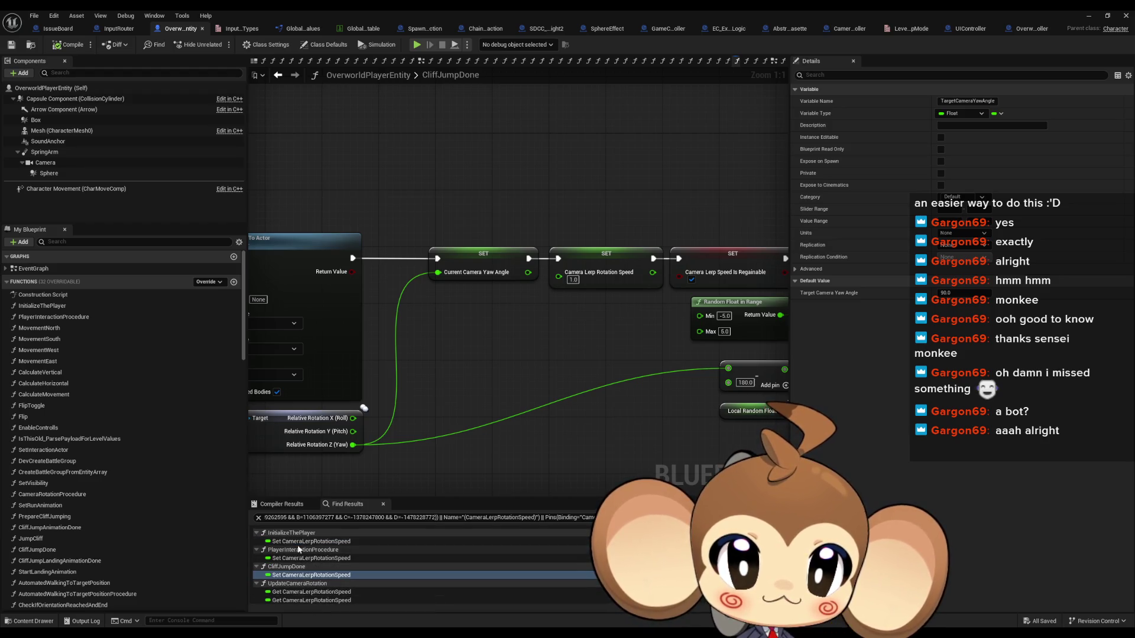
- Open PlayerInteractionProcedure's lerp speed setter and inspect both Automated Walking to Target Position calls
{"action": "left_click", "coordinate": [348, 544]}
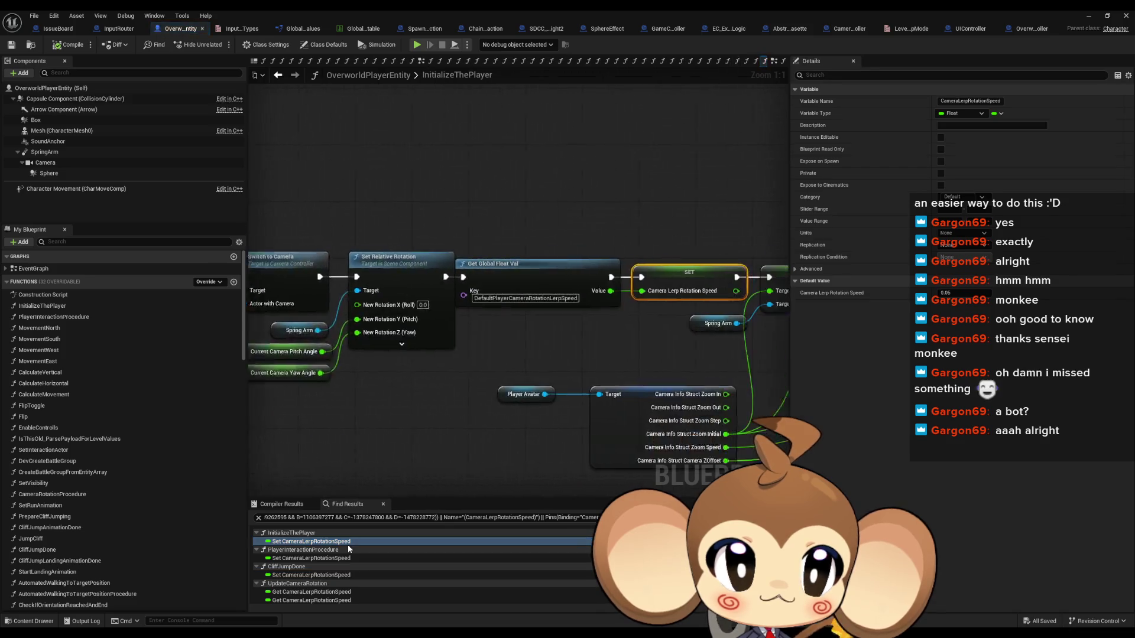
{"action": "left_click", "coordinate": [324, 559]}
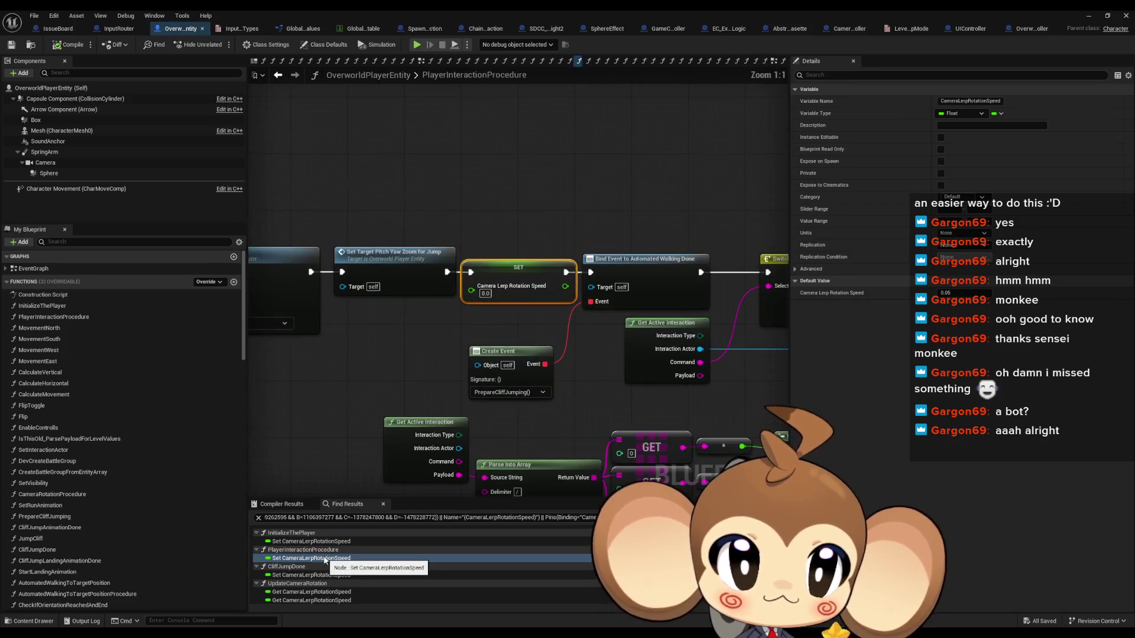
{"action": "mouse_move", "coordinate": [451, 338]}
{"action": "left_mouse_down"}
{"action": "mouse_move", "coordinate": [378, 331]}
{"action": "mouse_move", "coordinate": [331, 296]}
{"action": "mouse_move", "coordinate": [349, 195]}
{"action": "mouse_move", "coordinate": [334, 179]}
{"action": "mouse_move", "coordinate": [600, 261]}
{"action": "mouse_move", "coordinate": [662, 298]}
{"action": "mouse_move", "coordinate": [592, 284]}
{"action": "mouse_move", "coordinate": [509, 343]}
{"action": "mouse_move", "coordinate": [449, 331]}
{"action": "left_mouse_up"}
{"action": "scroll", "coordinate": [588, 332], "scroll_direction": "up", "scroll_amount": 4}
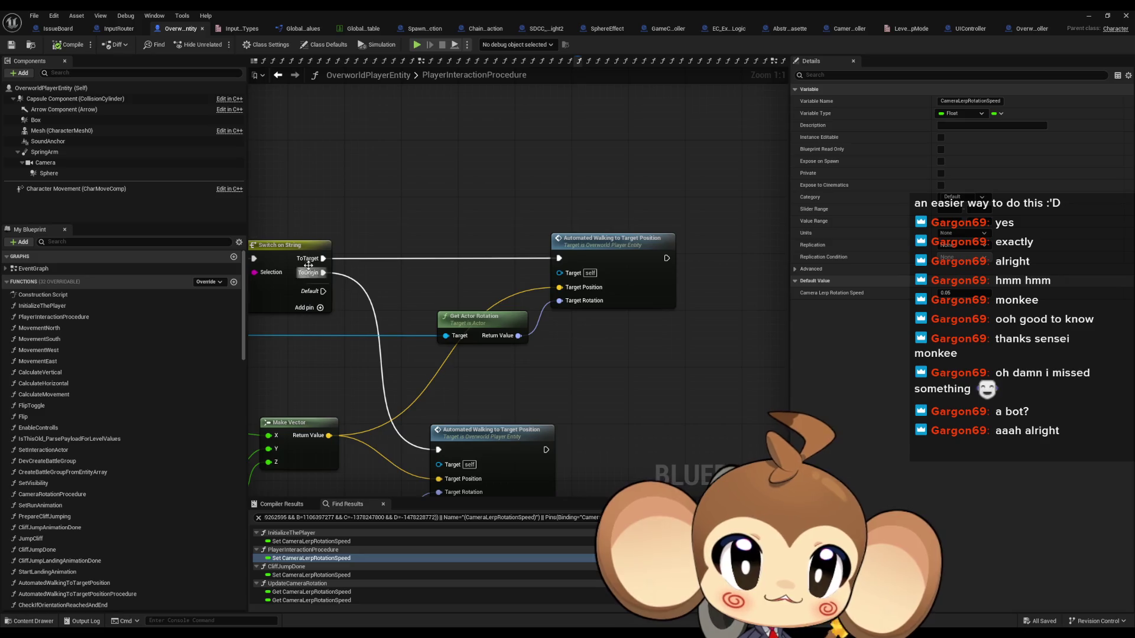
{"action": "left_click", "coordinate": [624, 261]}
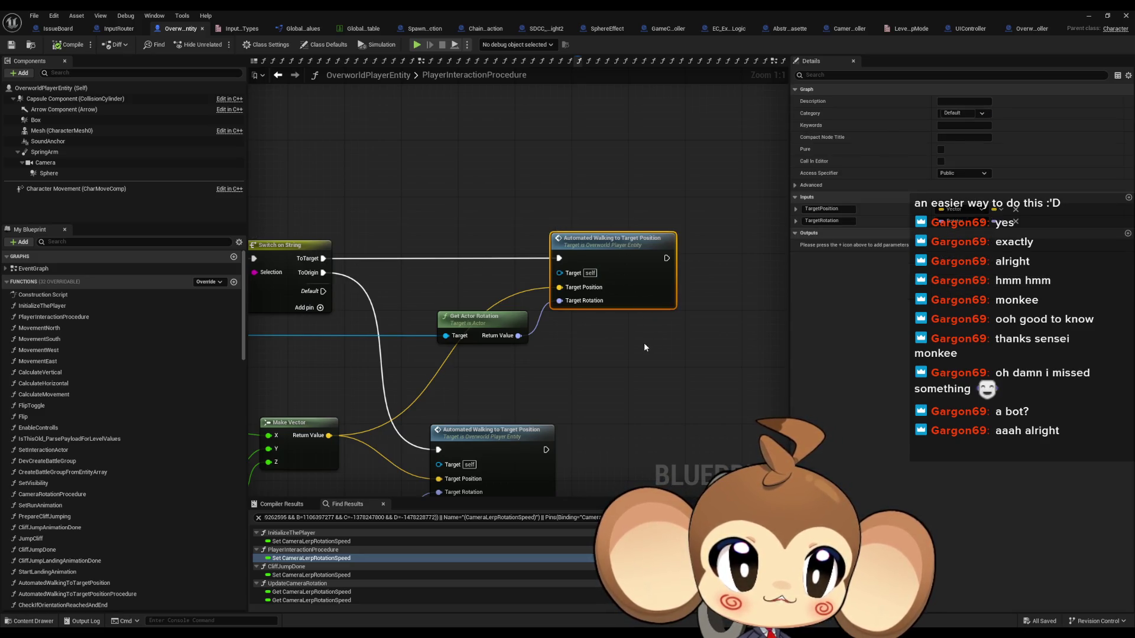
{"action": "left_click", "coordinate": [547, 361]}
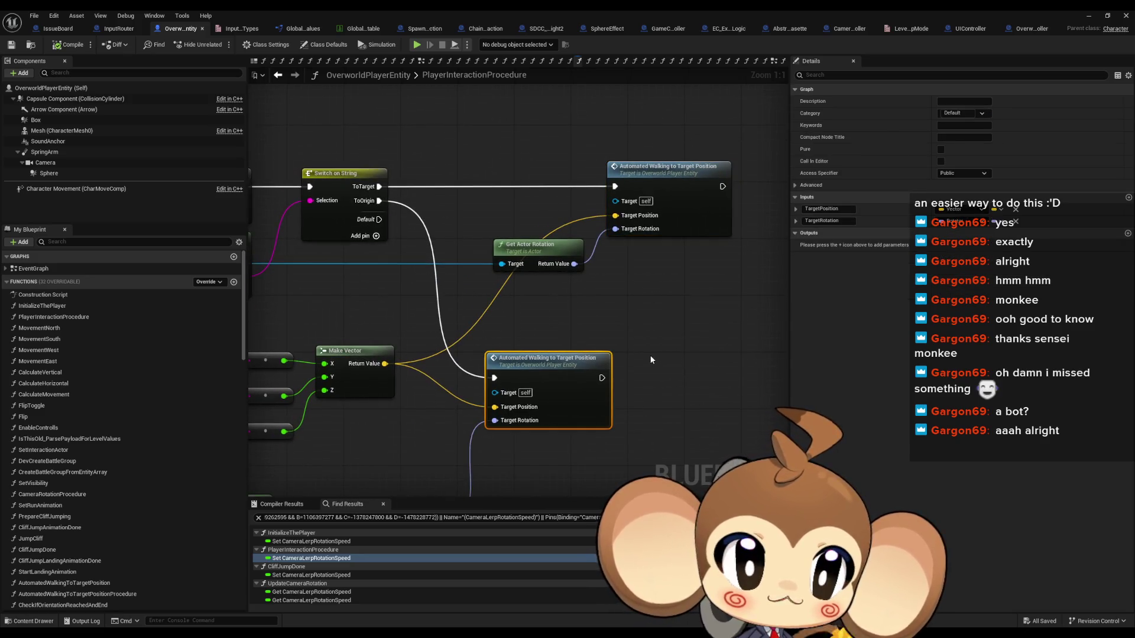
{"action": "mouse_move", "coordinate": [636, 357]}
{"action": "left_mouse_down"}
{"action": "mouse_move", "coordinate": [639, 314]}
{"action": "mouse_move", "coordinate": [752, 294]}
{"action": "mouse_move", "coordinate": [840, 297]}
{"action": "left_mouse_up"}
{"action": "left_click_drag", "start_coordinate": [560, 354], "coordinate": [697, 394]}
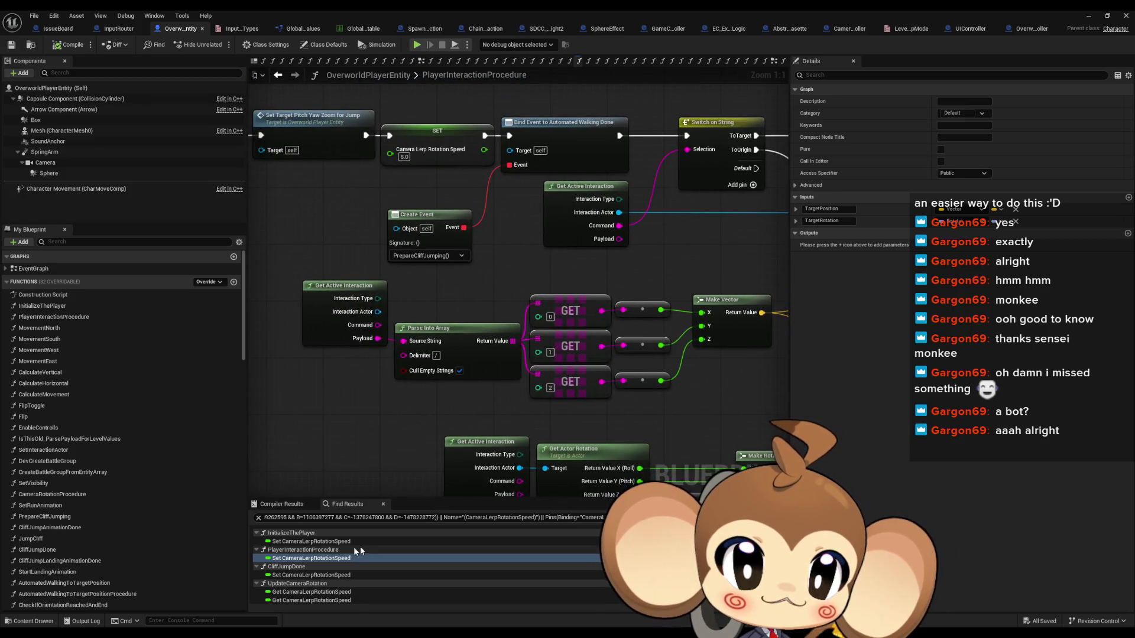
{"action": "scroll", "coordinate": [132, 544], "scroll_direction": "down", "scroll_amount": 5}
{"action": "scroll", "coordinate": [133, 545], "scroll_direction": "down", "scroll_amount": 10}
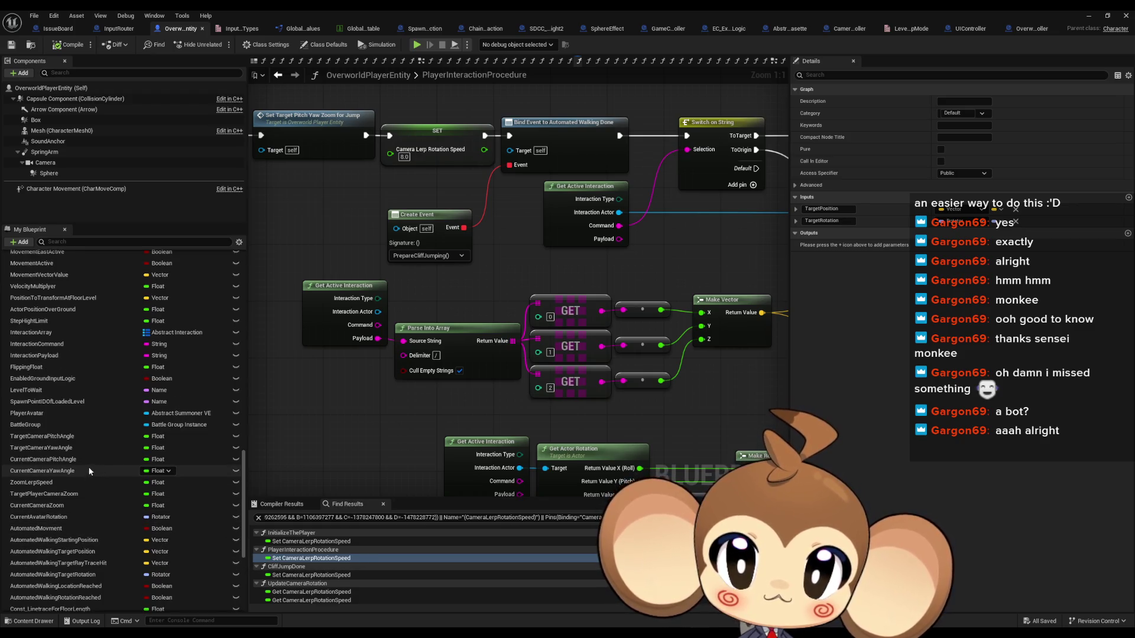
- List every reference to the CurrentCameraPitchAngle variable by class member
{"action": "right_click", "coordinate": [88, 460]}
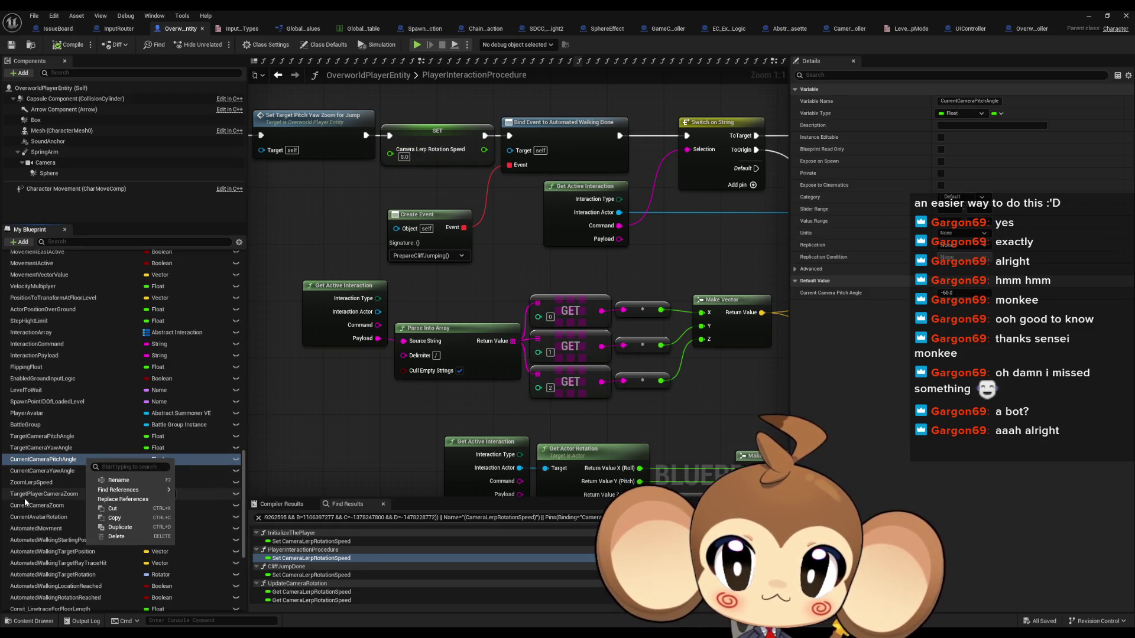
{"action": "left_click", "coordinate": [78, 495]}
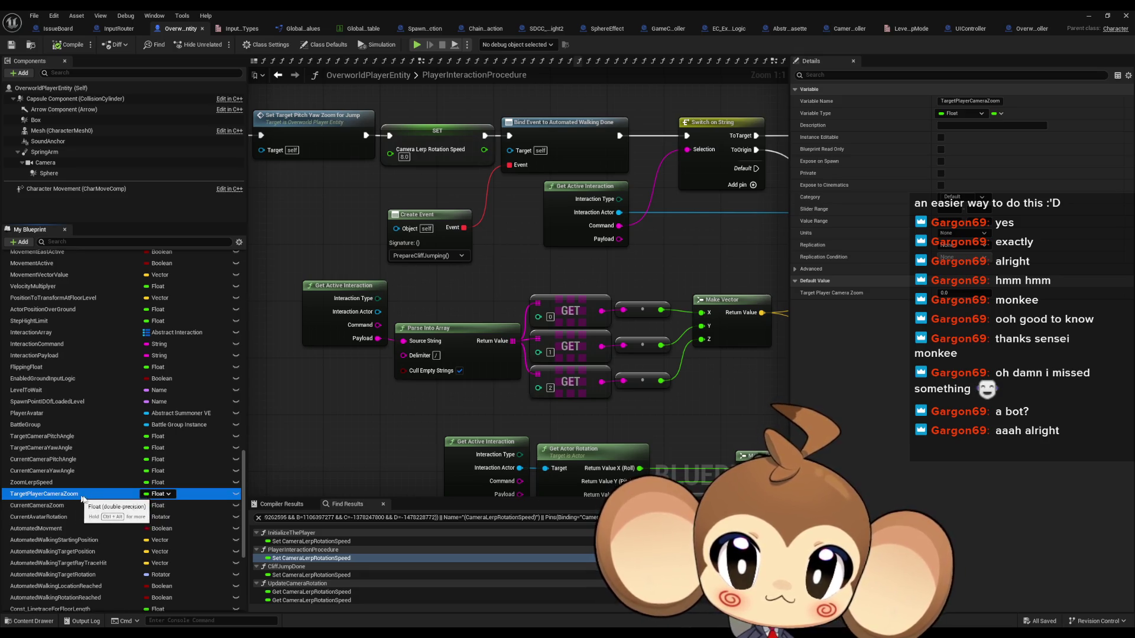
{"action": "scroll", "coordinate": [83, 510], "scroll_direction": "down", "scroll_amount": 1}
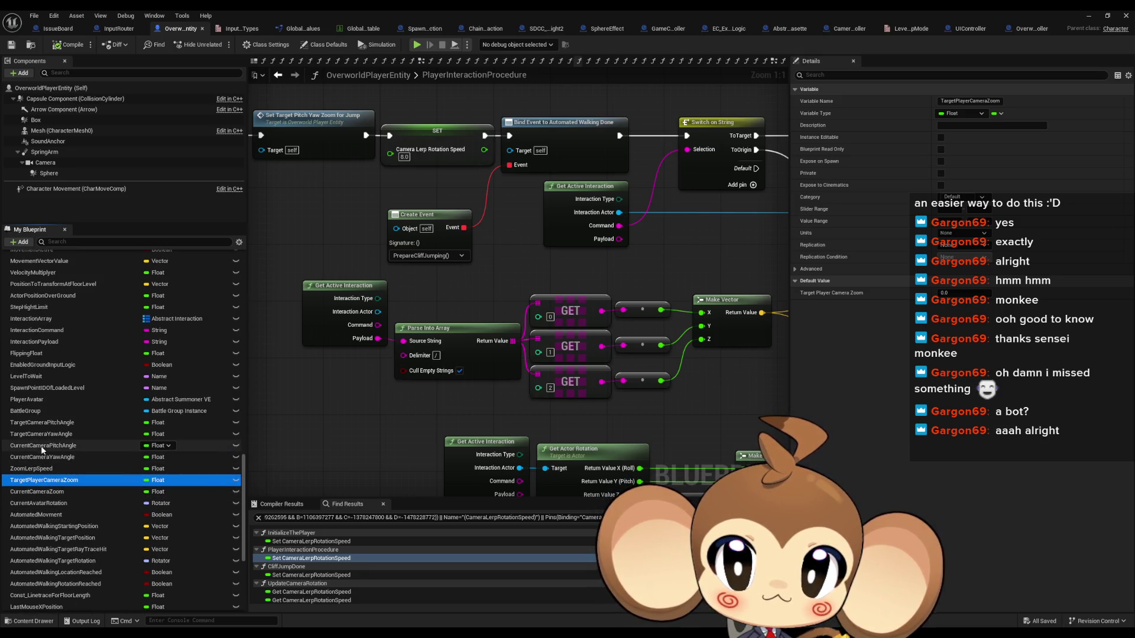
{"action": "right_click", "coordinate": [71, 447]}
{"action": "mouse_move", "coordinate": [136, 478]}
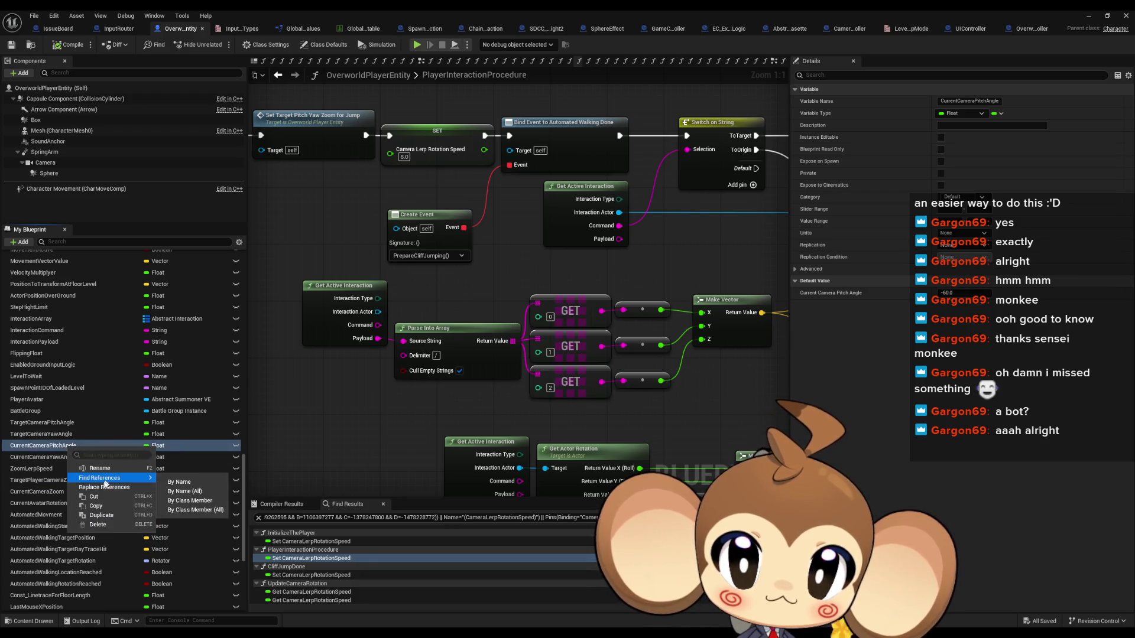
{"action": "left_click", "coordinate": [193, 502]}
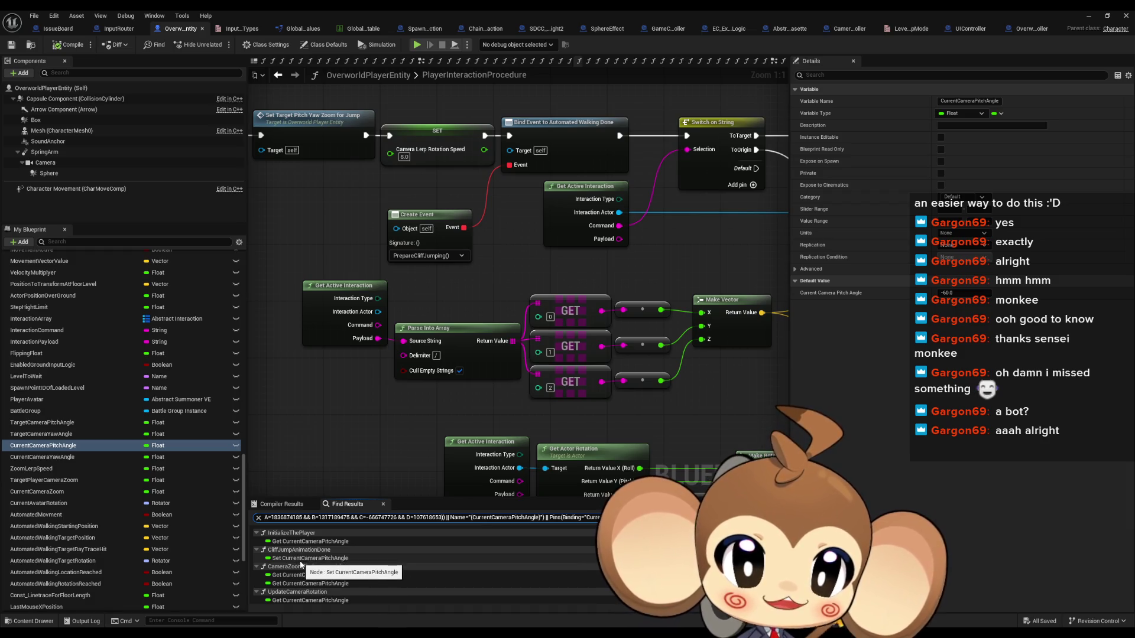
- Visit its uses in CliffJumpAnimationDone, CameraZoomPitchUpSpecialCase and UpdateCameraRotation
{"action": "left_click", "coordinate": [301, 561]}
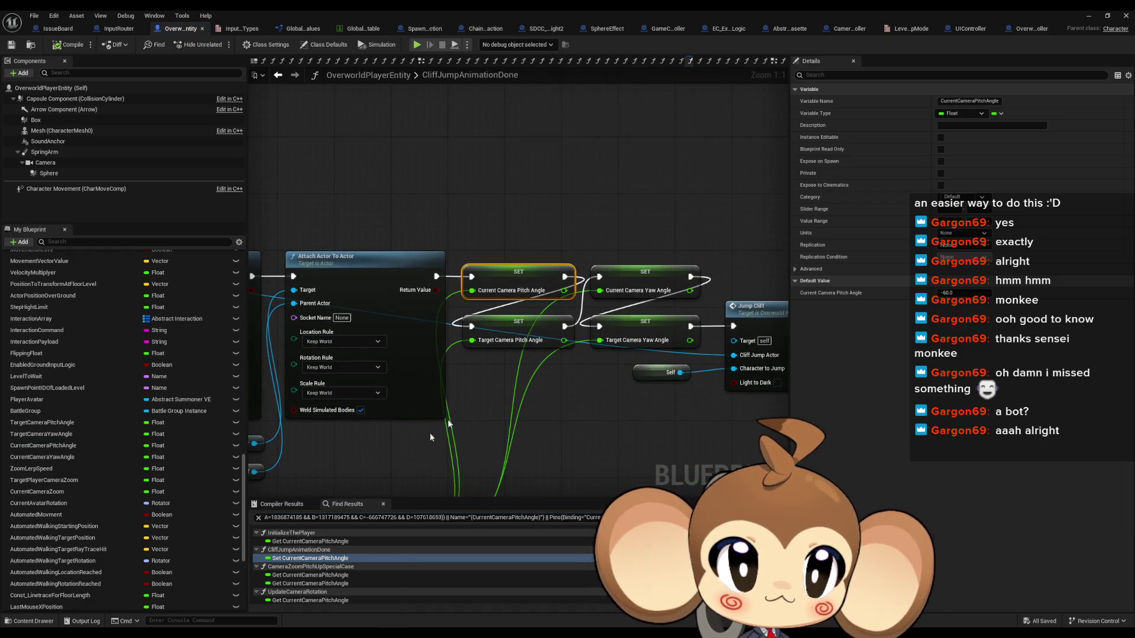
{"action": "scroll", "coordinate": [540, 389], "scroll_direction": "up", "scroll_amount": 2}
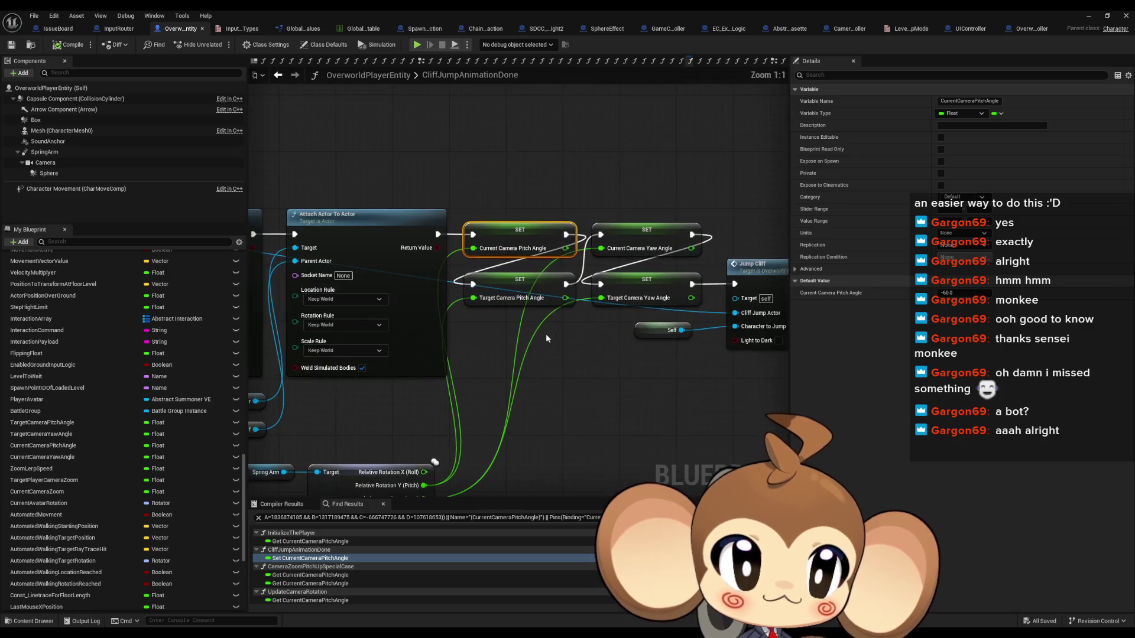
{"action": "left_click_drag", "start_coordinate": [544, 335], "coordinate": [617, 263]}
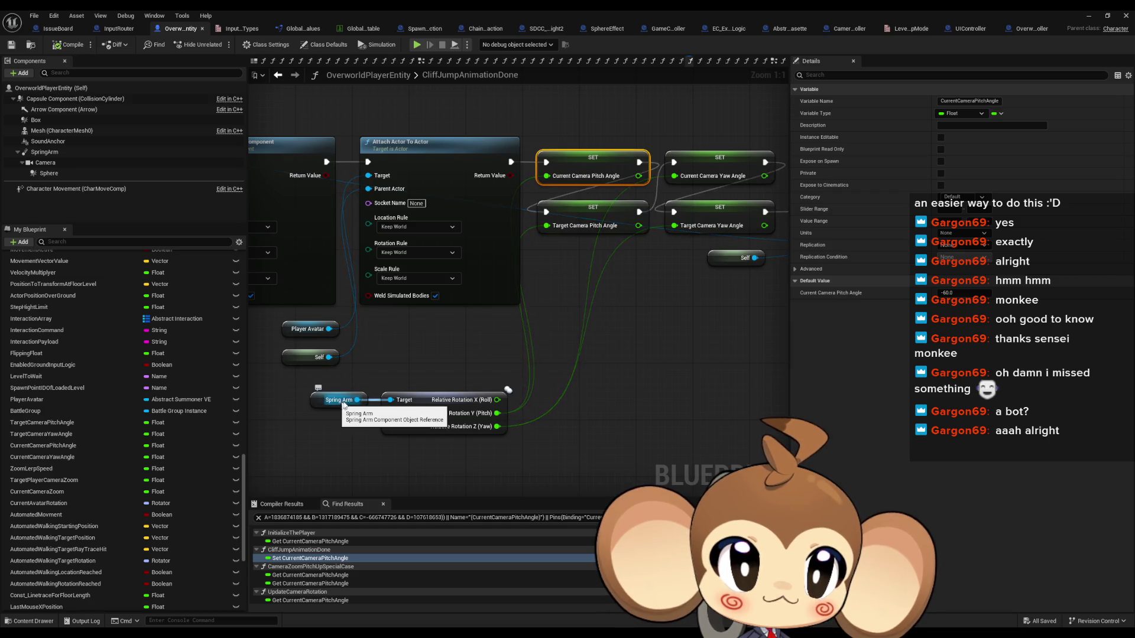
{"action": "scroll", "coordinate": [349, 401], "scroll_direction": "down", "scroll_amount": 5}
{"action": "scroll", "coordinate": [314, 385], "scroll_direction": "up", "scroll_amount": 4}
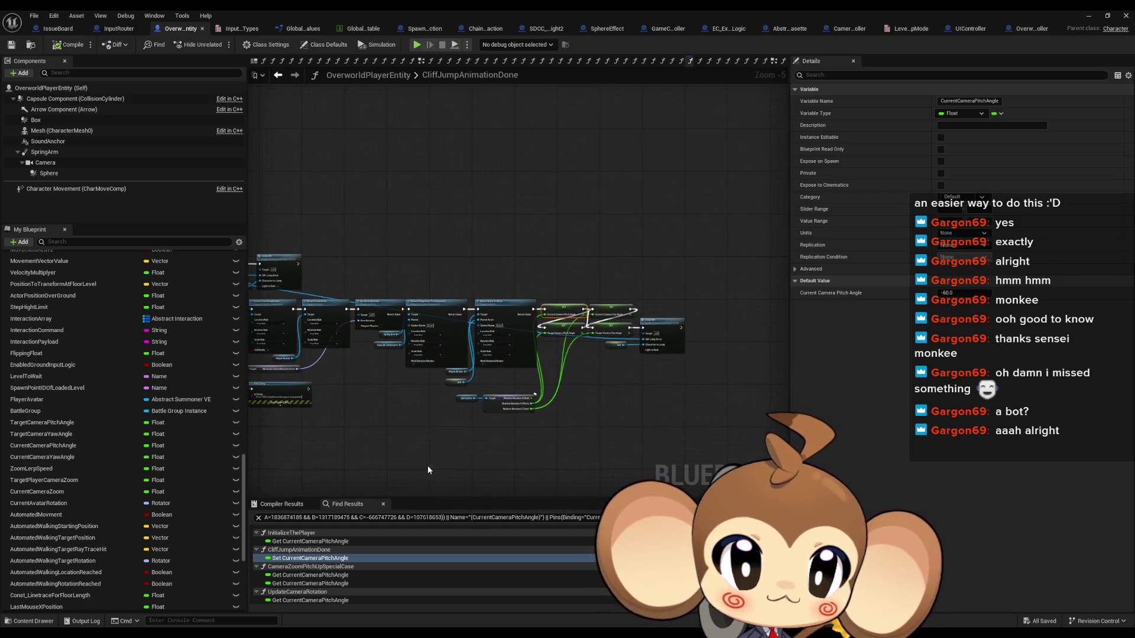
{"action": "left_click", "coordinate": [292, 574]}
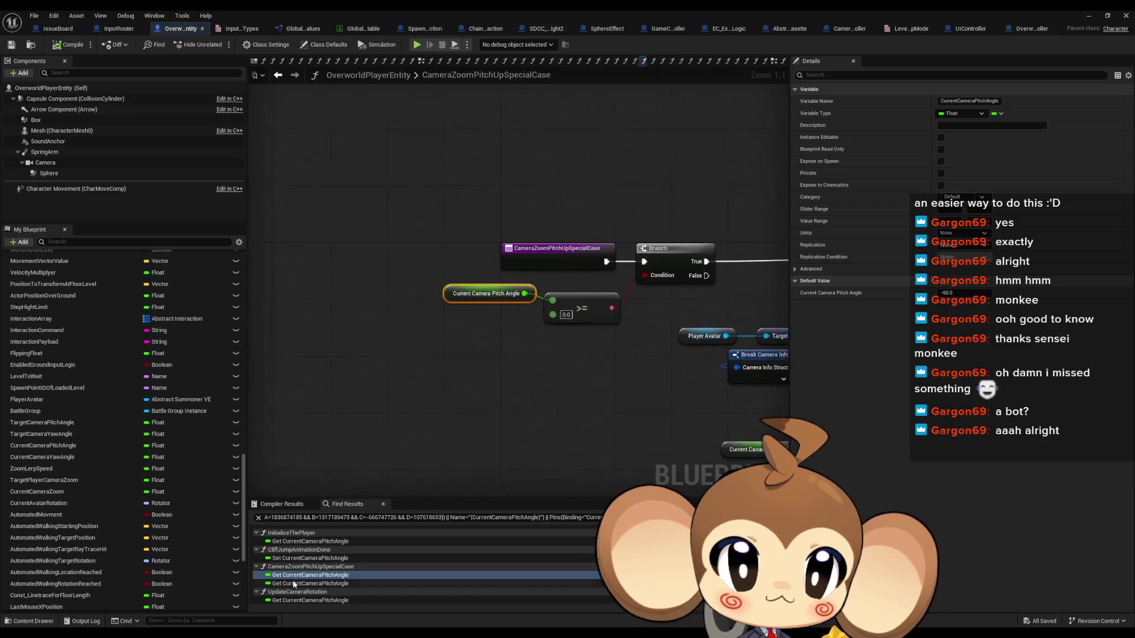
{"action": "scroll", "coordinate": [296, 579], "scroll_direction": "down", "scroll_amount": 1}
{"action": "left_click", "coordinate": [296, 591]}
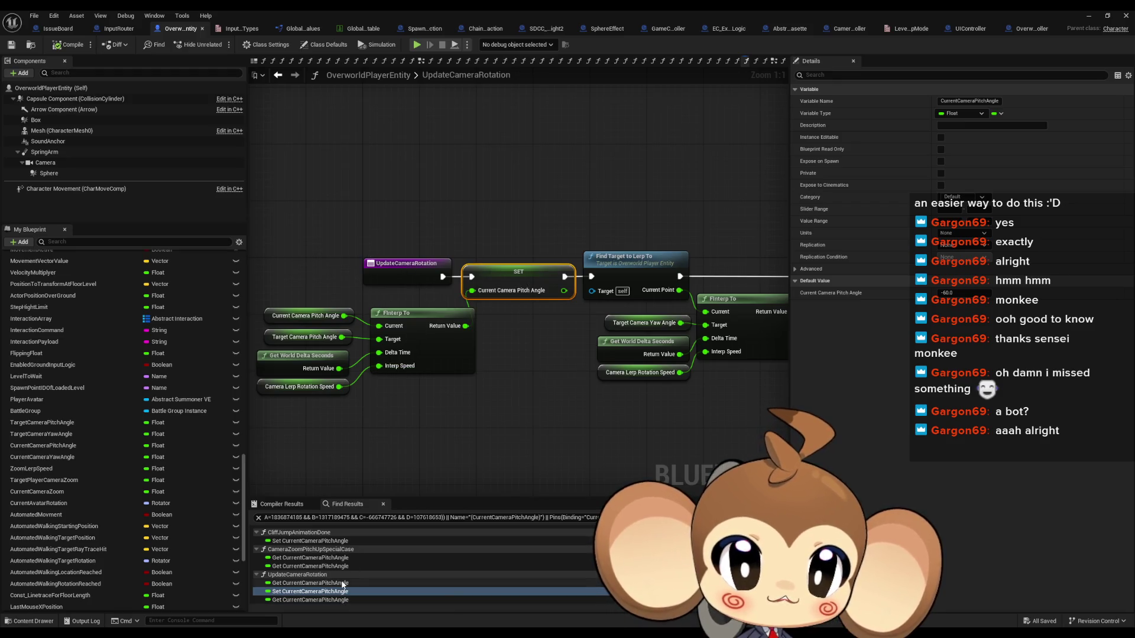
{"action": "scroll", "coordinate": [344, 586], "scroll_direction": "up", "scroll_amount": 1}
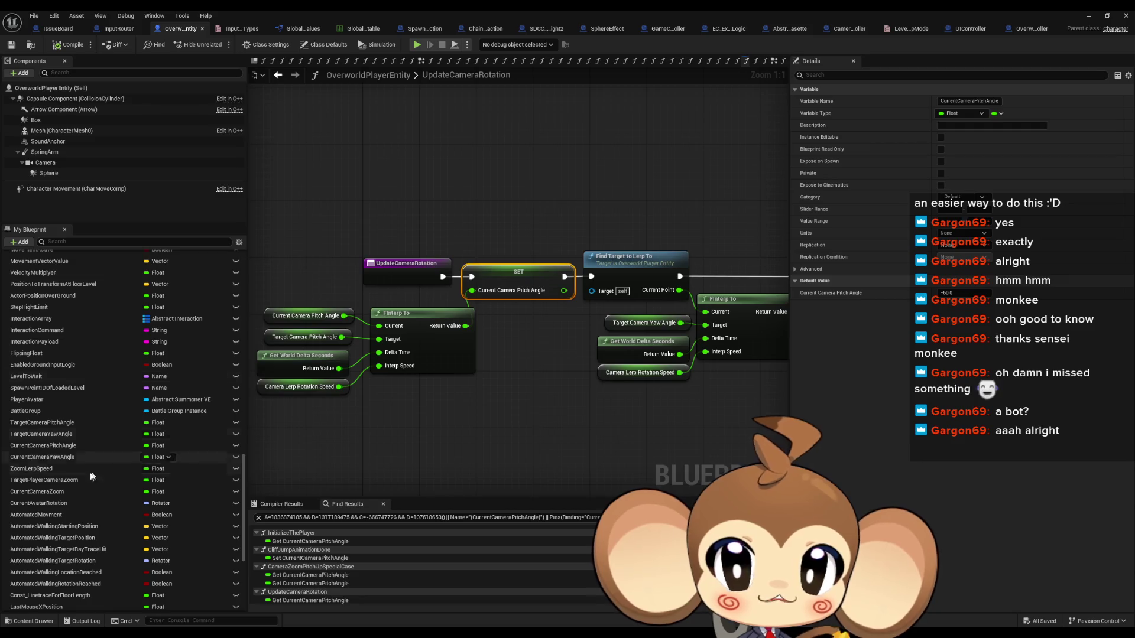
- List every reference to the TargetCameraPitchAngle variable by class member
{"action": "right_click", "coordinate": [69, 424]}
{"action": "mouse_move", "coordinate": [118, 458]}
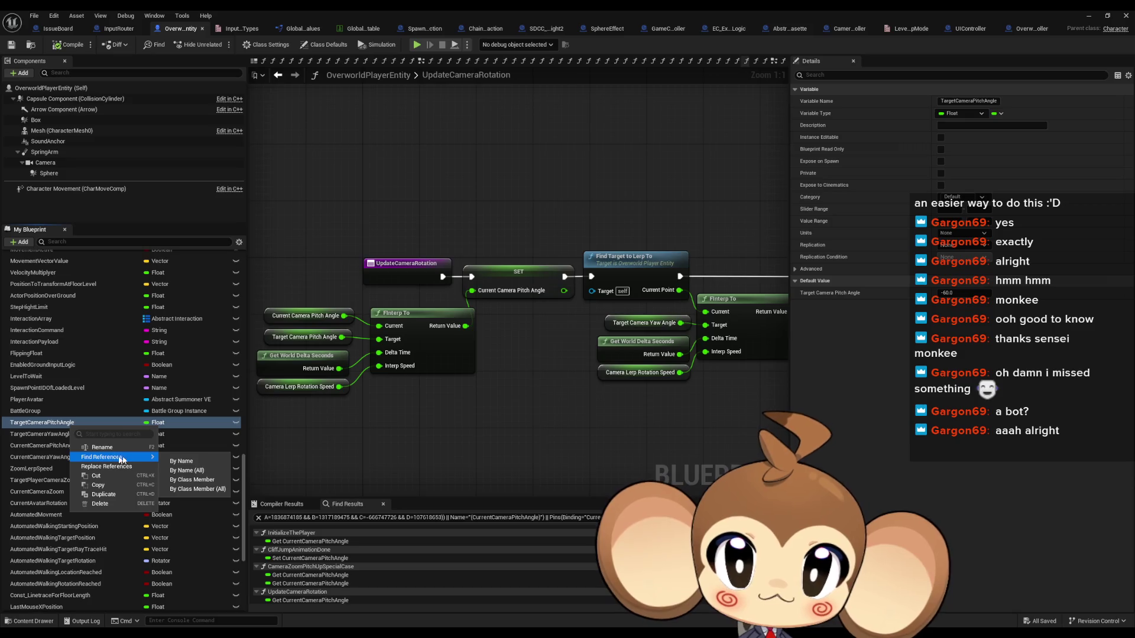
{"action": "left_click", "coordinate": [199, 482]}
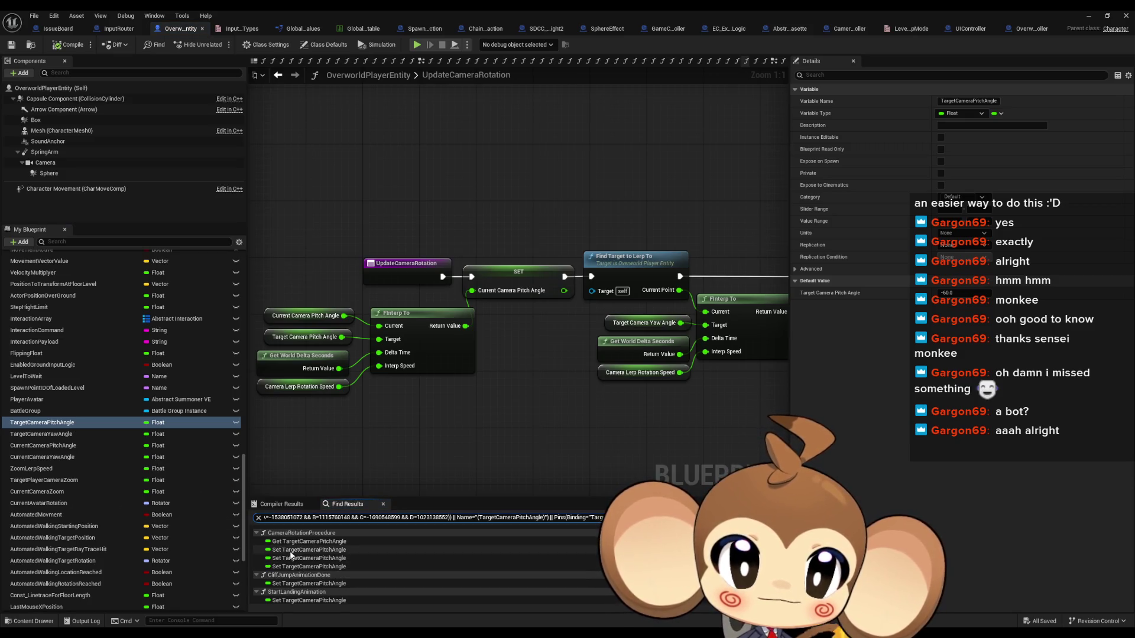
{"action": "scroll", "coordinate": [304, 559], "scroll_direction": "down", "scroll_amount": 2}
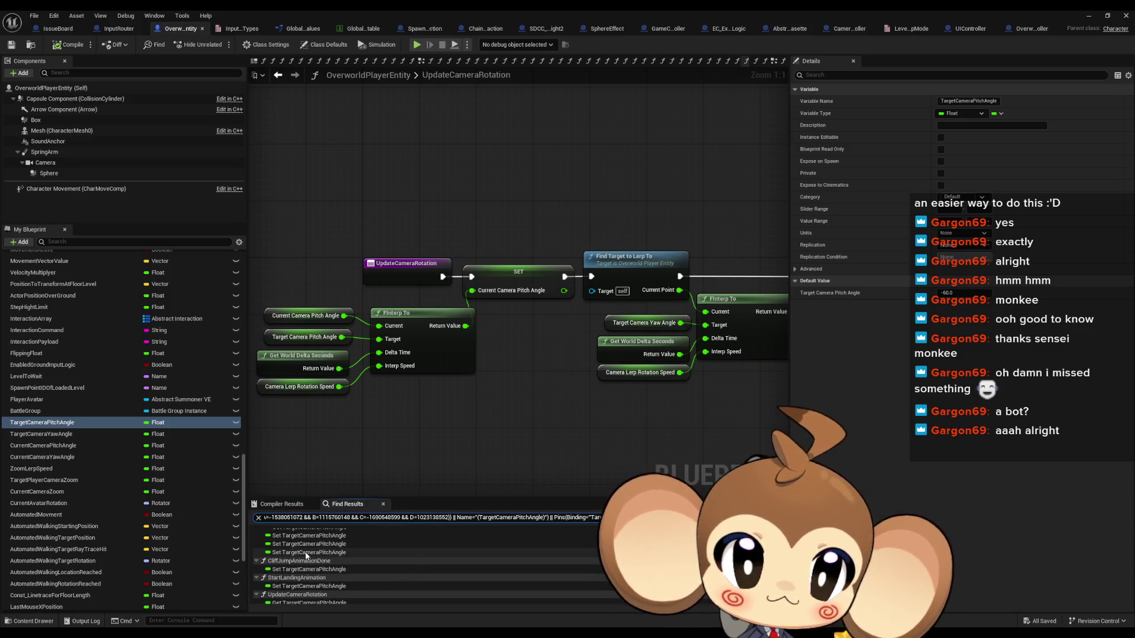
- Visit its setters in CliffJumpAnimationDone, StartLandingAnimation and SetTargetPitchYawZoomForJump
{"action": "left_click", "coordinate": [303, 557]}
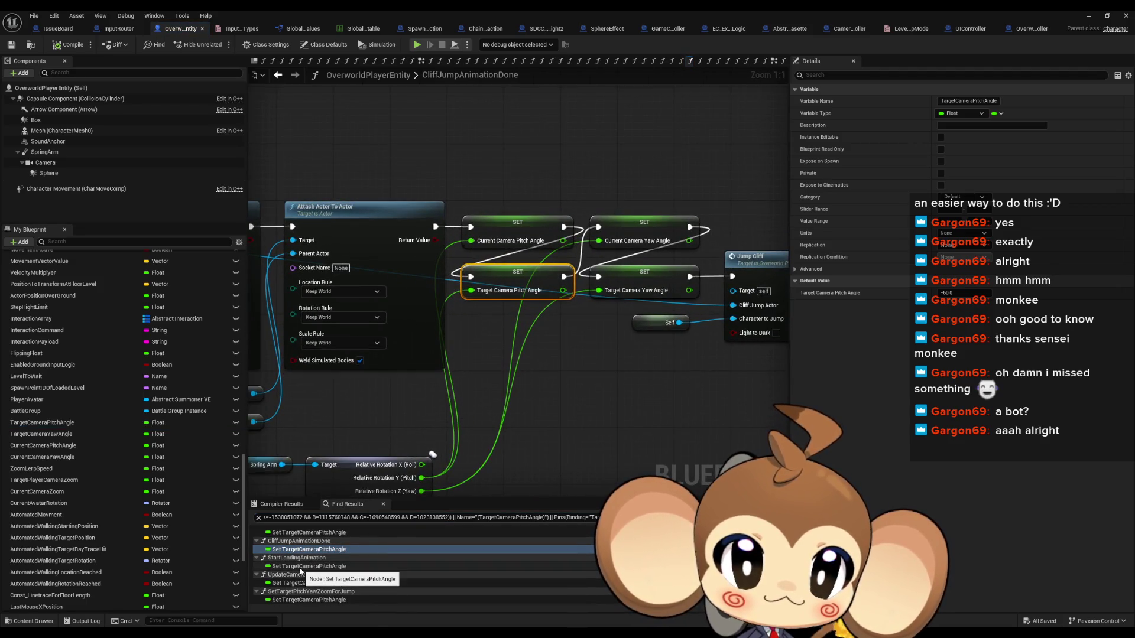
{"action": "left_click", "coordinate": [299, 567]}
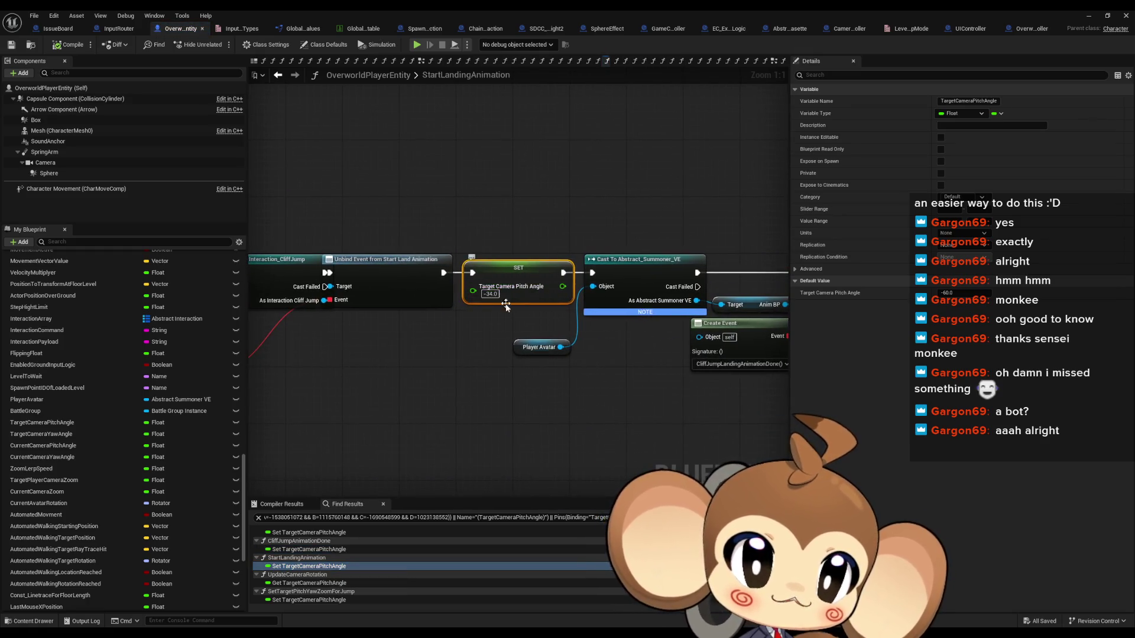
{"action": "left_click_drag", "start_coordinate": [487, 359], "coordinate": [505, 361]}
{"action": "scroll", "coordinate": [667, 388], "scroll_direction": "down", "scroll_amount": 4}
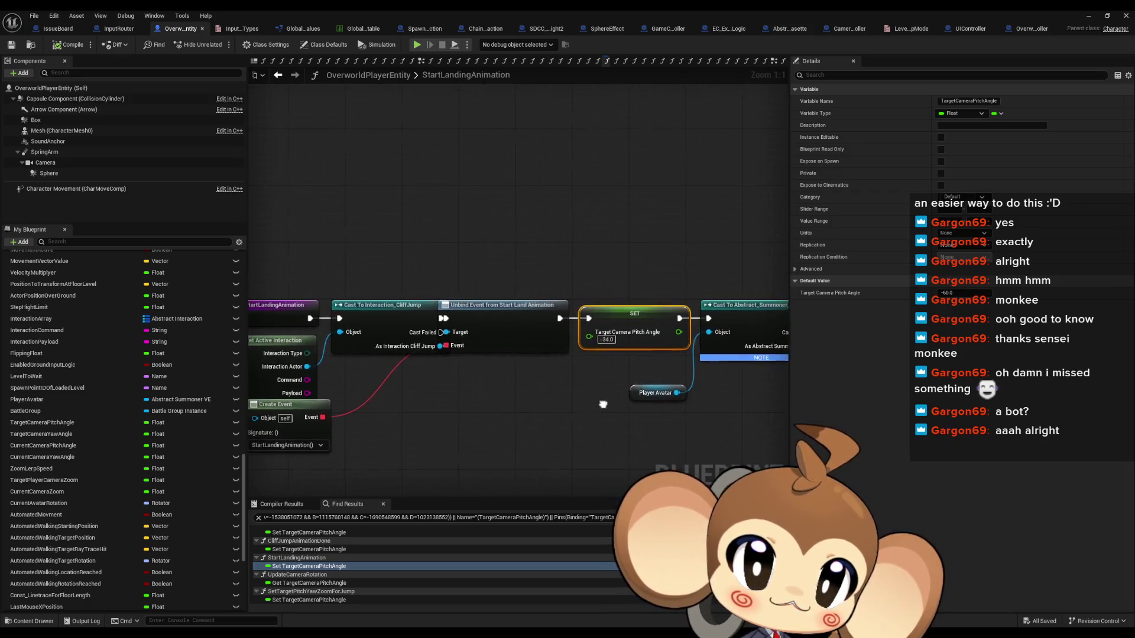
{"action": "mouse_move", "coordinate": [667, 389]}
{"action": "left_mouse_down"}
{"action": "mouse_move", "coordinate": [446, 398]}
{"action": "mouse_move", "coordinate": [352, 363]}
{"action": "mouse_move", "coordinate": [410, 373]}
{"action": "left_mouse_up"}
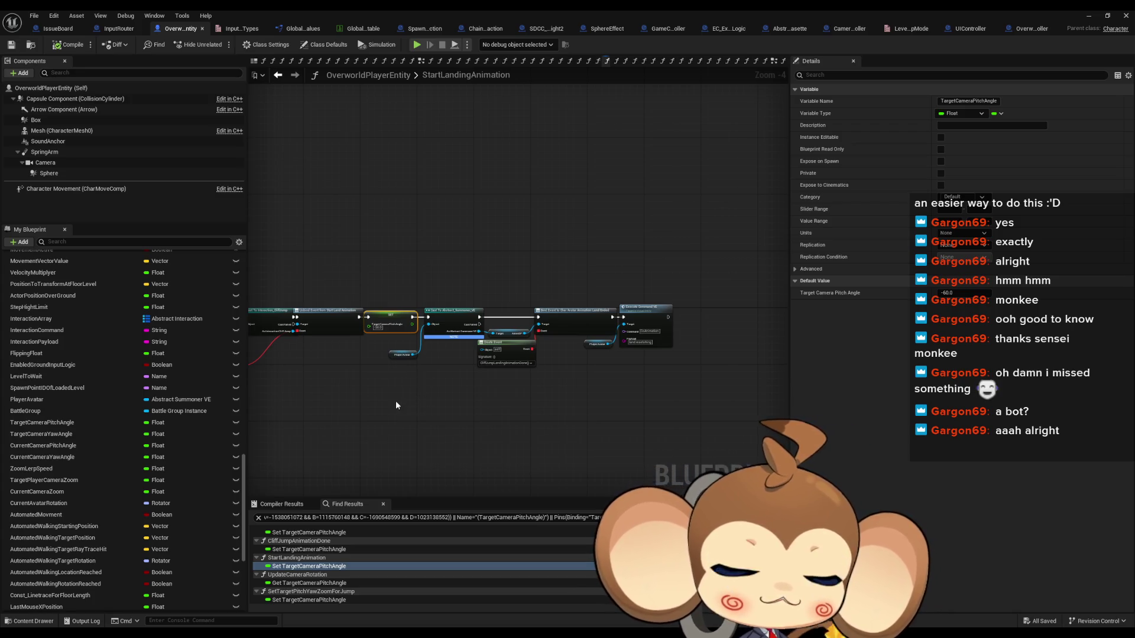
{"action": "left_click", "coordinate": [304, 600]}
{"action": "left_click_drag", "start_coordinate": [488, 303], "coordinate": [709, 316]}
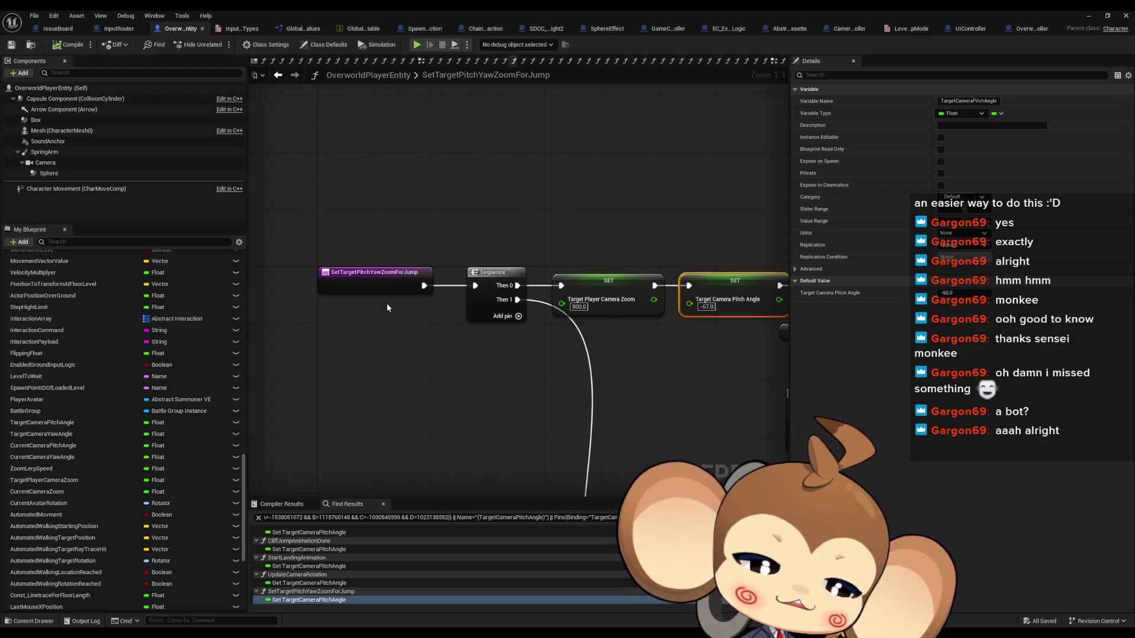
{"action": "left_click_drag", "start_coordinate": [387, 307], "coordinate": [290, 302]}
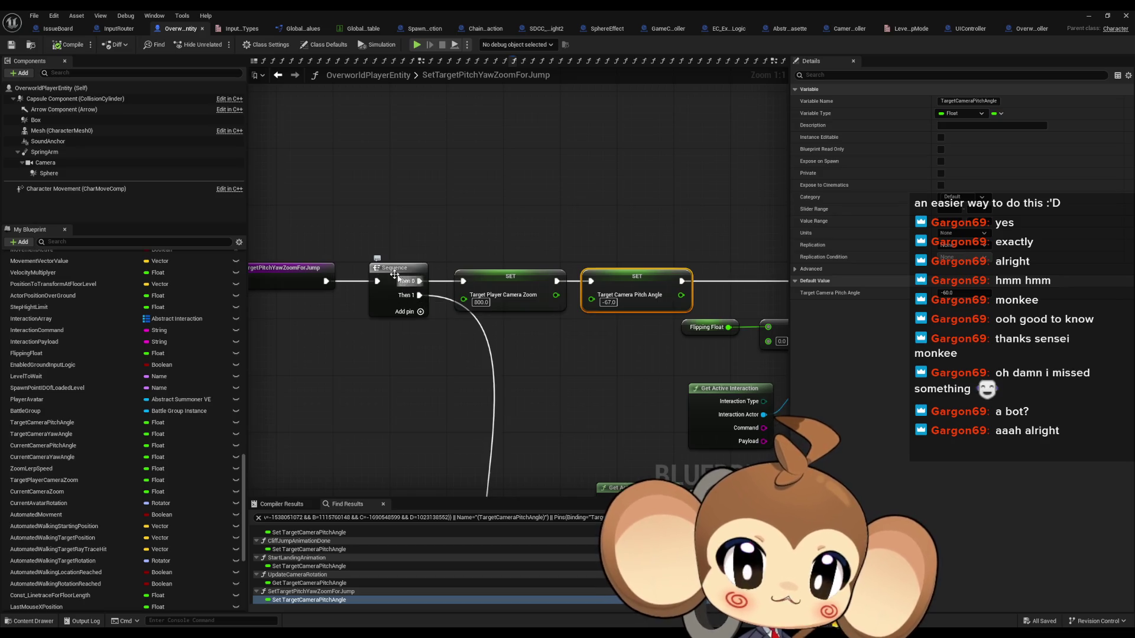
{"action": "scroll", "coordinate": [436, 151], "scroll_direction": "down", "scroll_amount": 1}
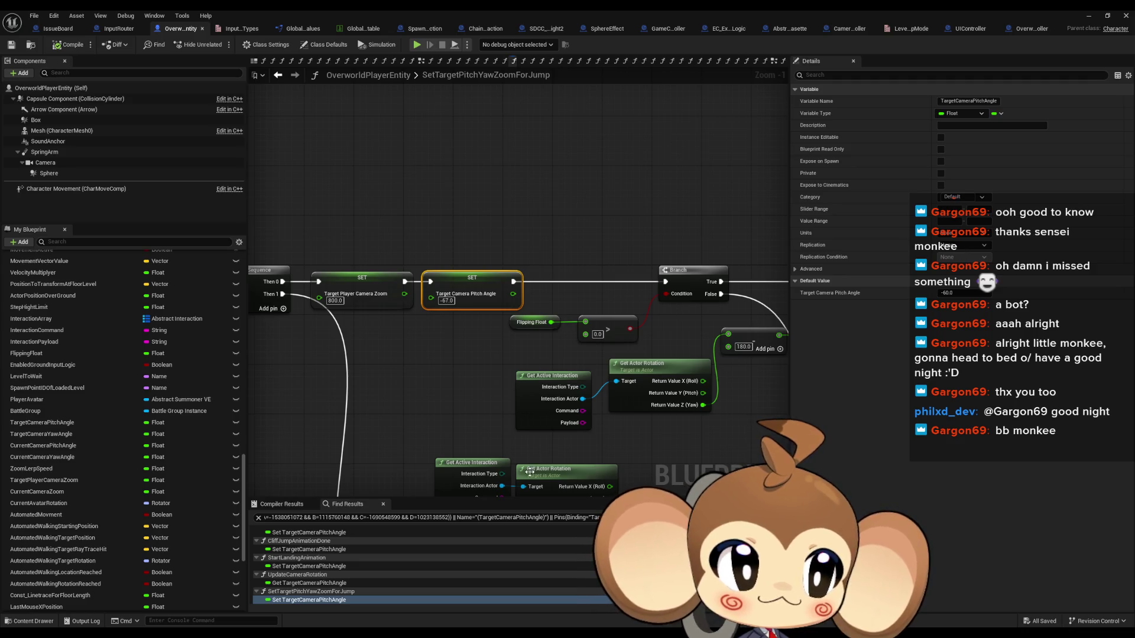
{"action": "left_click", "coordinate": [421, 400]}
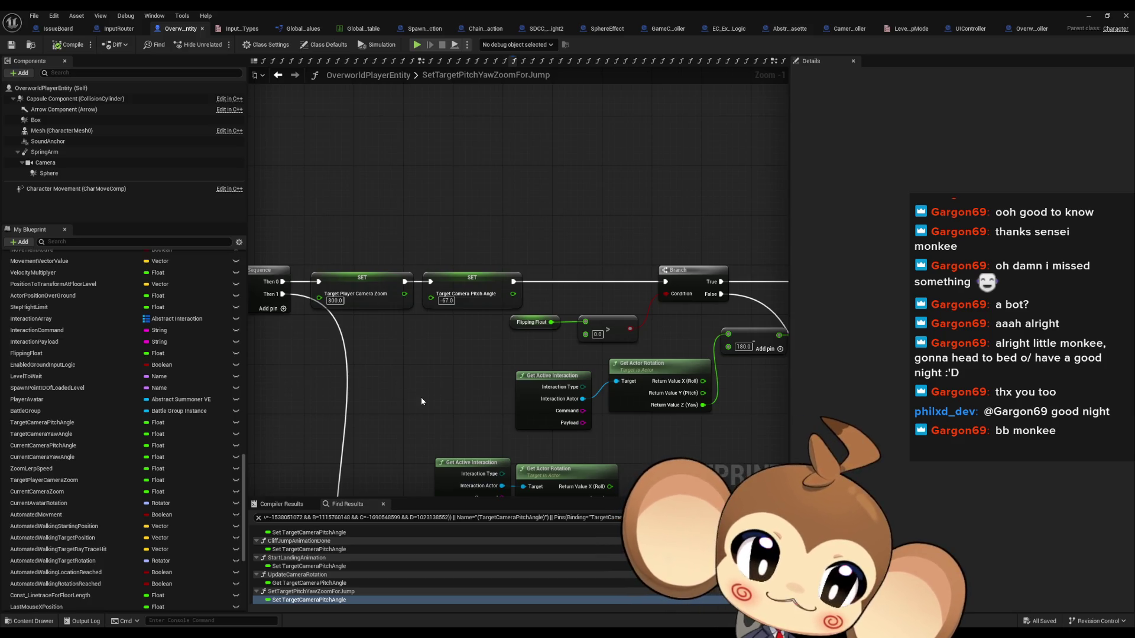
{"action": "scroll", "coordinate": [438, 381], "scroll_direction": "down", "scroll_amount": 2}
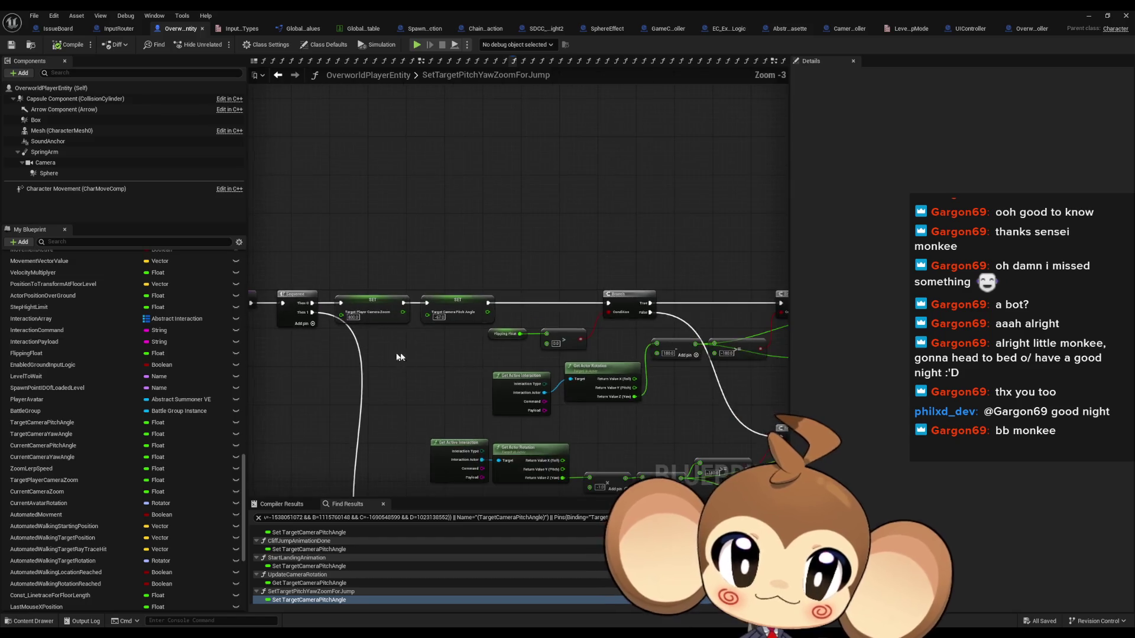
{"action": "scroll", "coordinate": [474, 373], "scroll_direction": "up", "scroll_amount": 2}
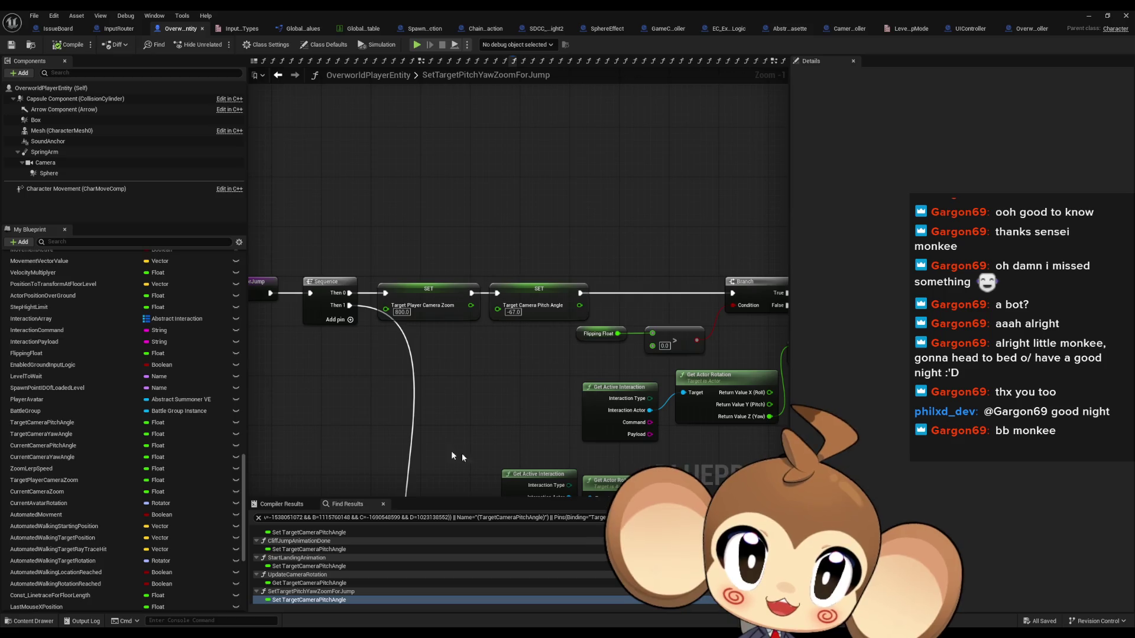
{"action": "scroll", "coordinate": [151, 394], "scroll_direction": "up", "scroll_amount": 10}
{"action": "scroll", "coordinate": [148, 399], "scroll_direction": "up", "scroll_amount": 8}
{"action": "scroll", "coordinate": [346, 522], "scroll_direction": "up", "scroll_amount": 2}
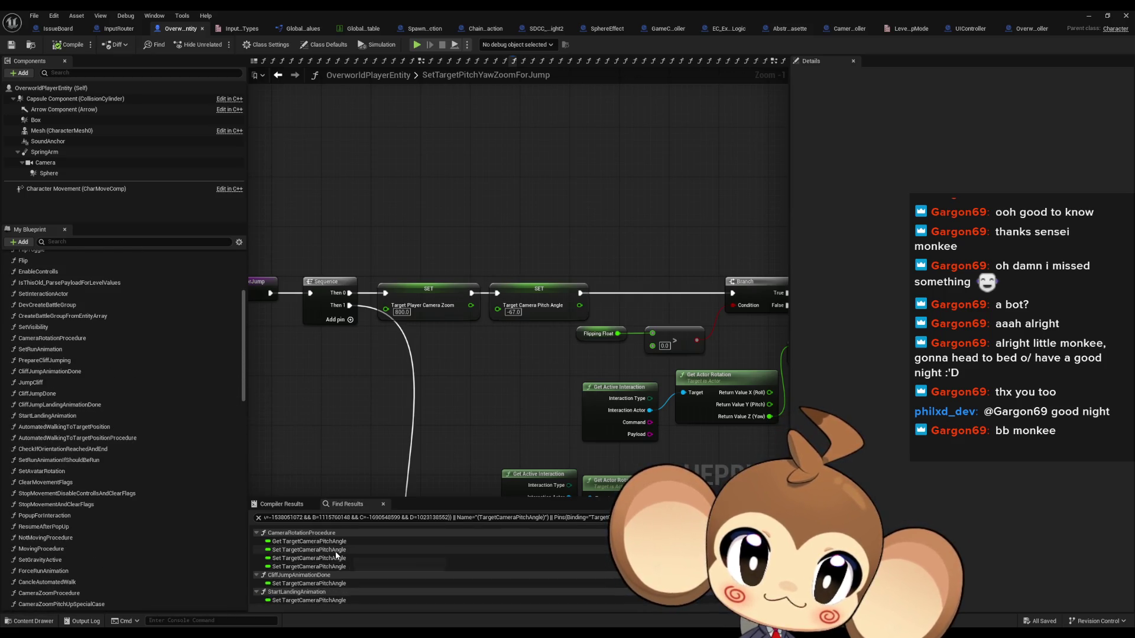
{"action": "double_click", "coordinate": [306, 549]}
{"action": "scroll", "coordinate": [533, 411], "scroll_direction": "down", "scroll_amount": 2}
{"action": "scroll", "coordinate": [455, 357], "scroll_direction": "up", "scroll_amount": 5}
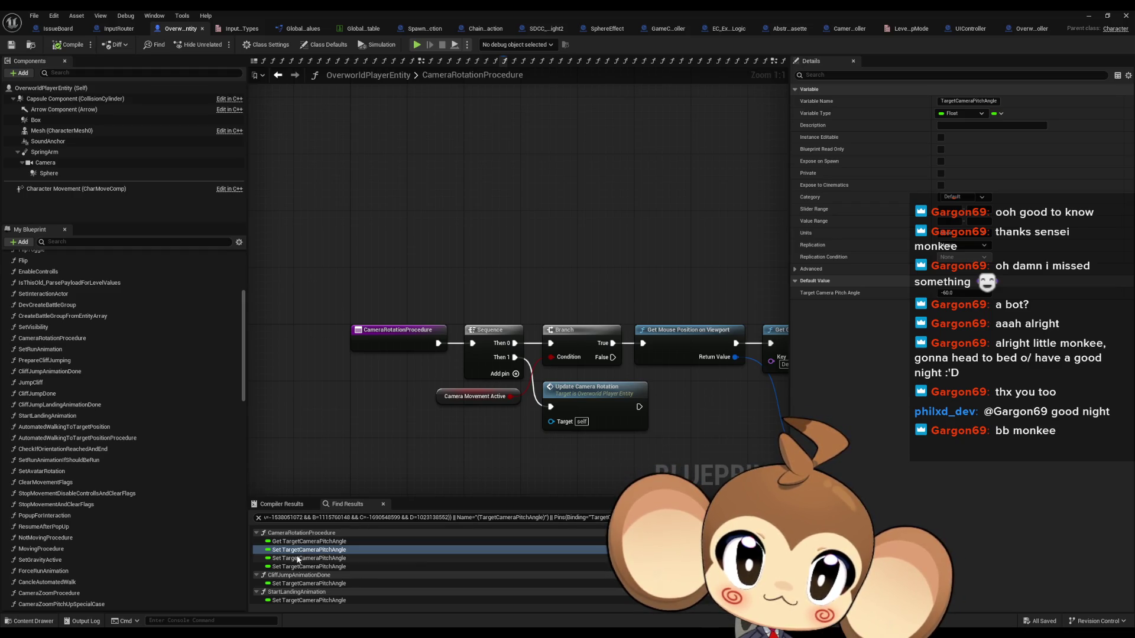
{"action": "scroll", "coordinate": [302, 562], "scroll_direction": "down", "scroll_amount": 2}
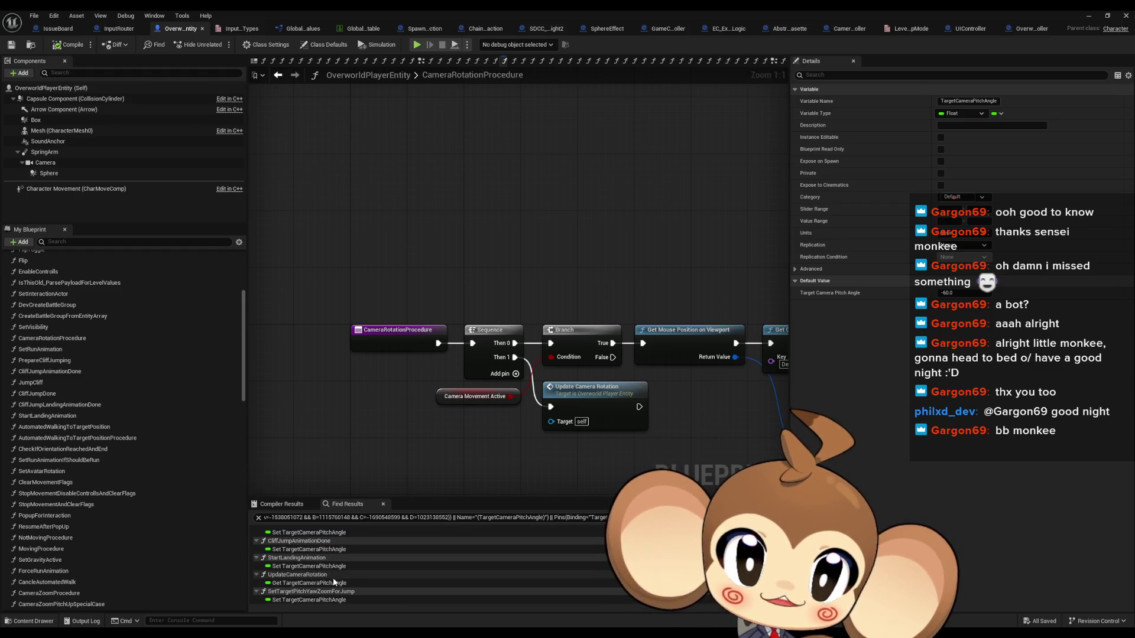
{"action": "scroll", "coordinate": [329, 571], "scroll_direction": "up", "scroll_amount": 2}
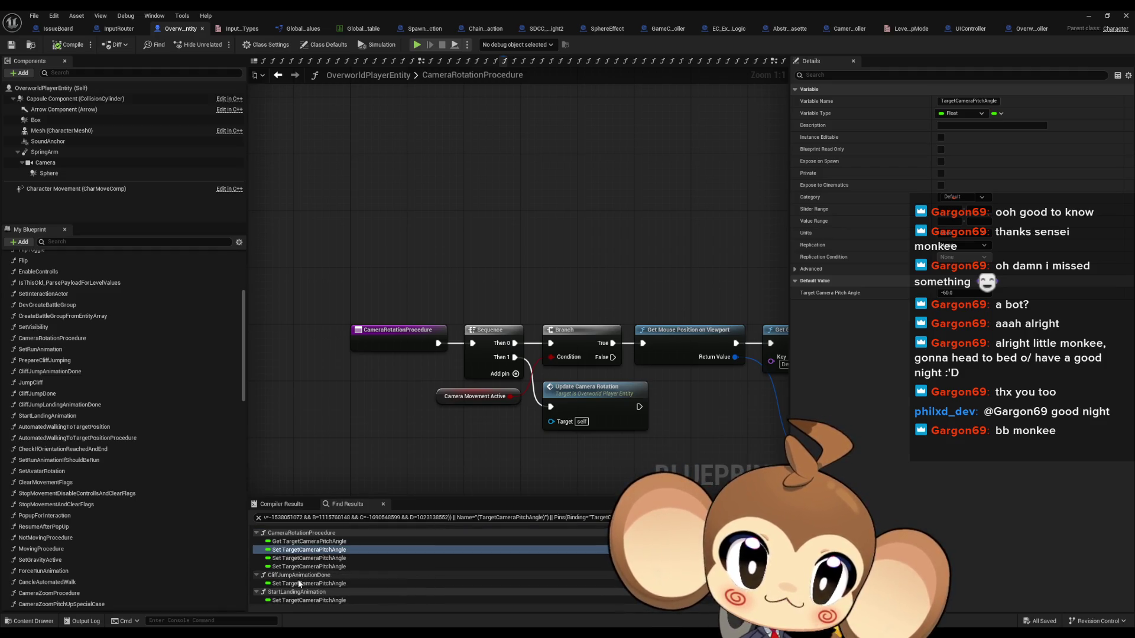
{"action": "scroll", "coordinate": [308, 585], "scroll_direction": "up", "scroll_amount": 1}
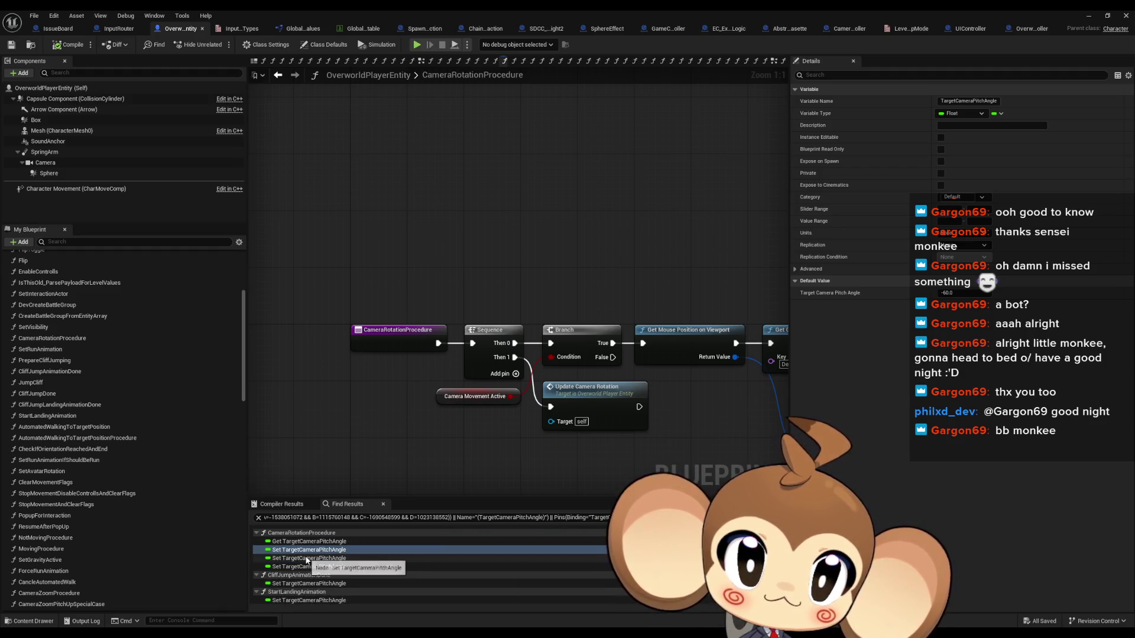
{"action": "left_click", "coordinate": [307, 559]}
{"action": "double_click", "coordinate": [306, 559]}
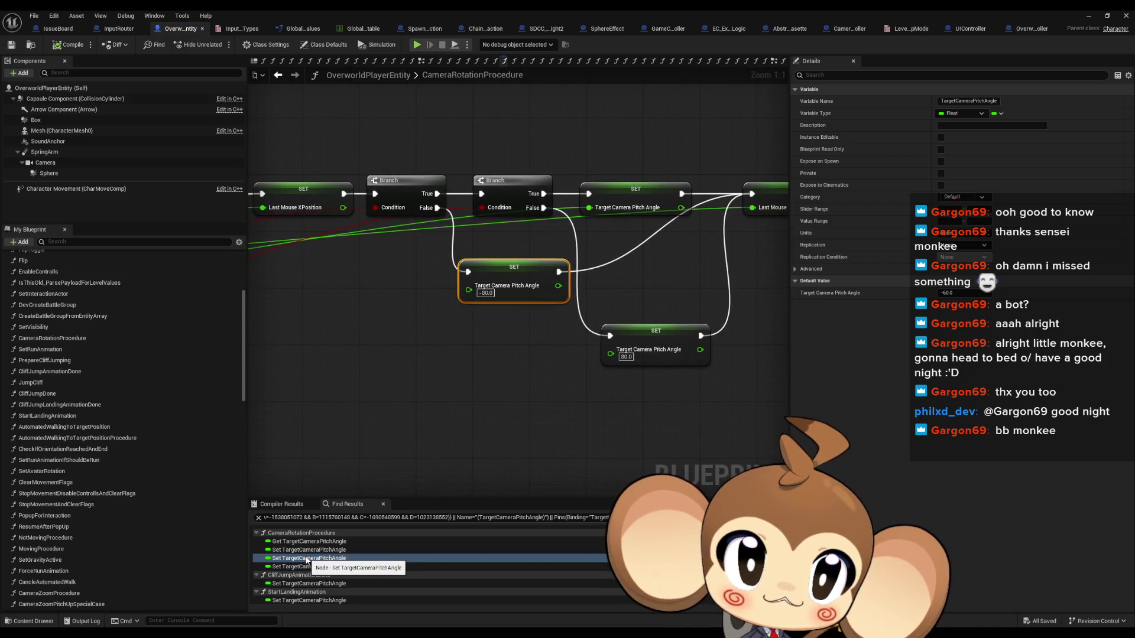
{"action": "left_click", "coordinate": [296, 567]}
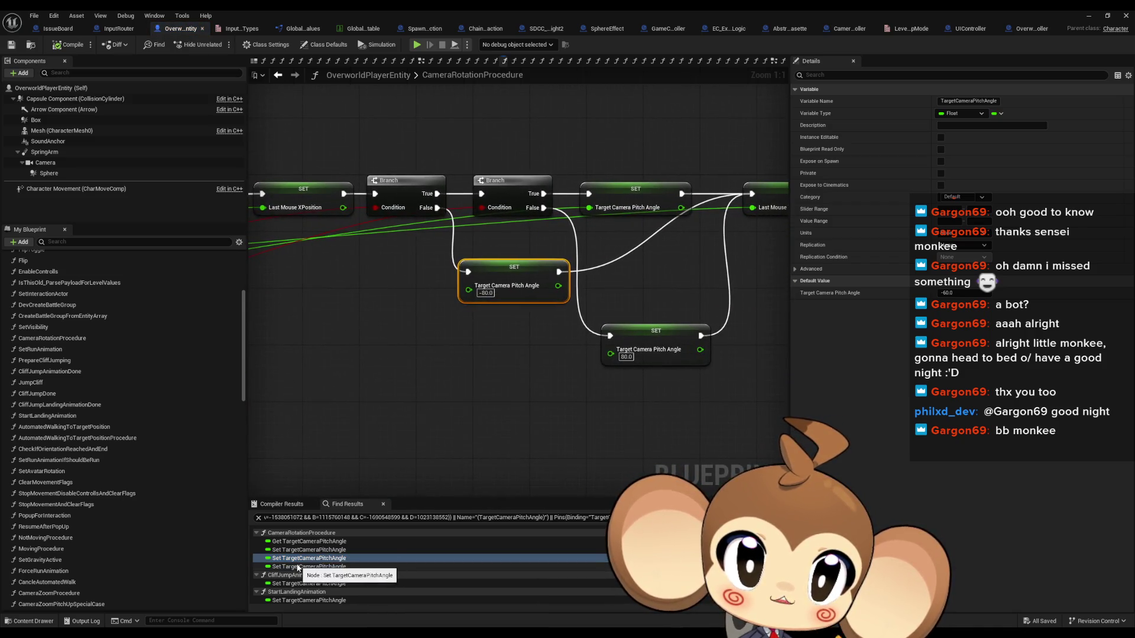
{"action": "double_click", "coordinate": [295, 567]}
{"action": "double_click", "coordinate": [292, 550]}
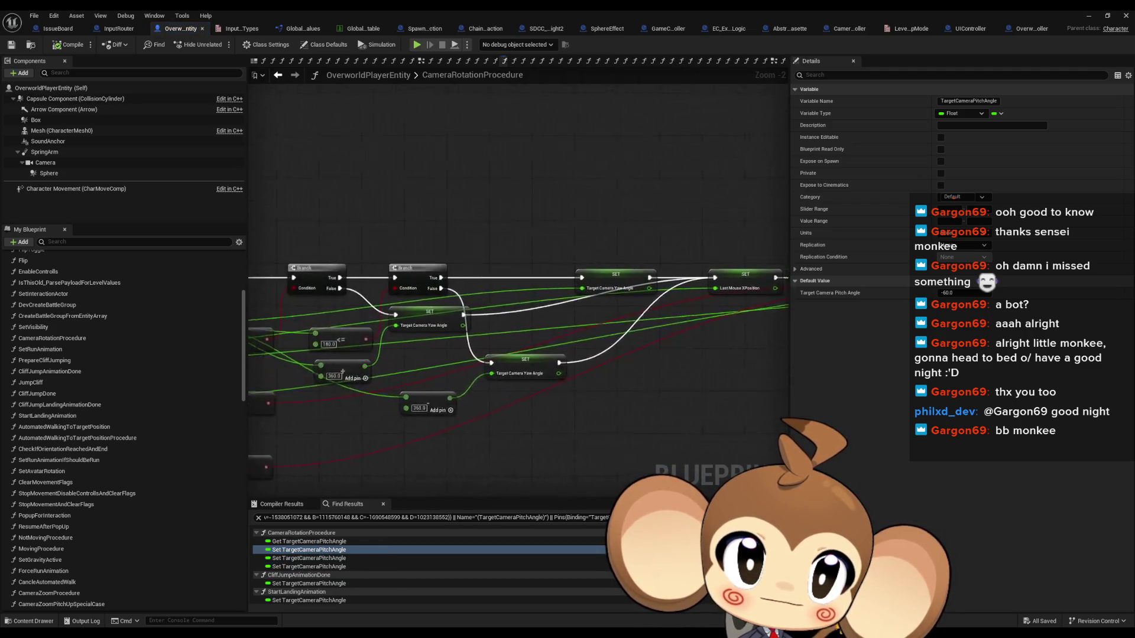
{"action": "left_click_drag", "start_coordinate": [462, 363], "coordinate": [904, 435]}
{"action": "scroll", "coordinate": [428, 362], "scroll_direction": "up", "scroll_amount": 2}
{"action": "left_click", "coordinate": [432, 334]}
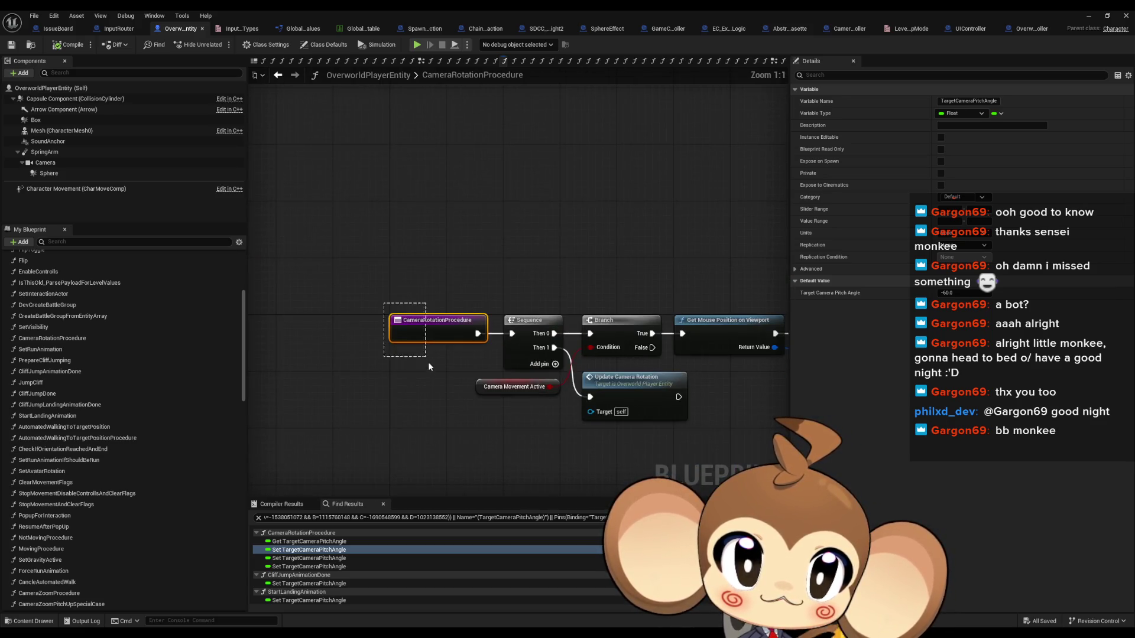
{"action": "left_click_drag", "start_coordinate": [562, 413], "coordinate": [315, 364]}
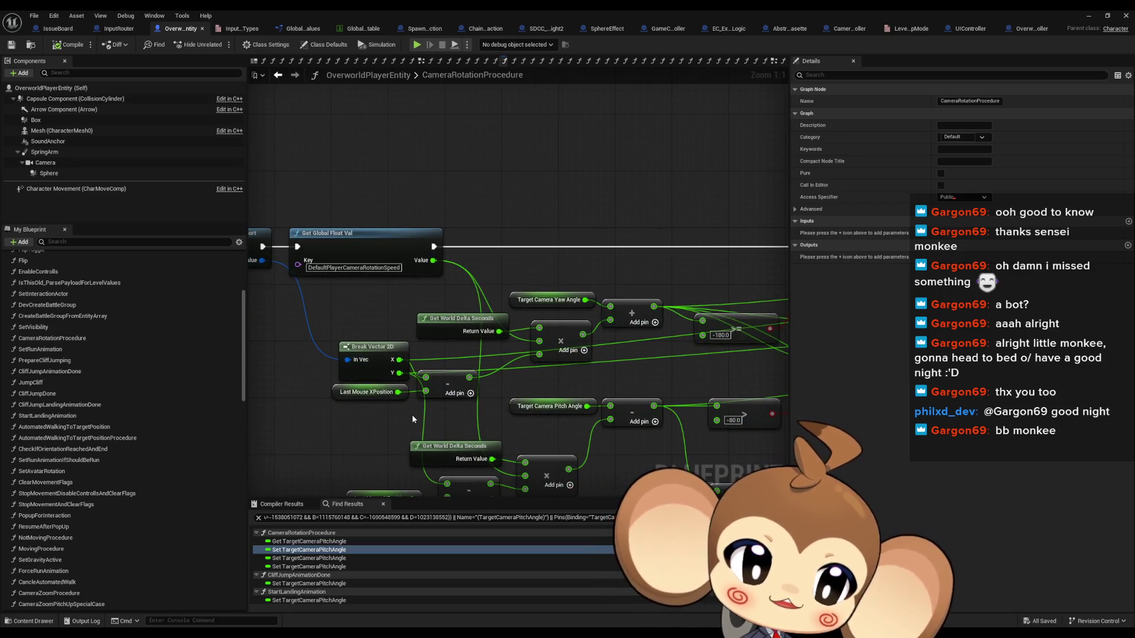
{"action": "left_click_drag", "start_coordinate": [412, 415], "coordinate": [464, 398]}
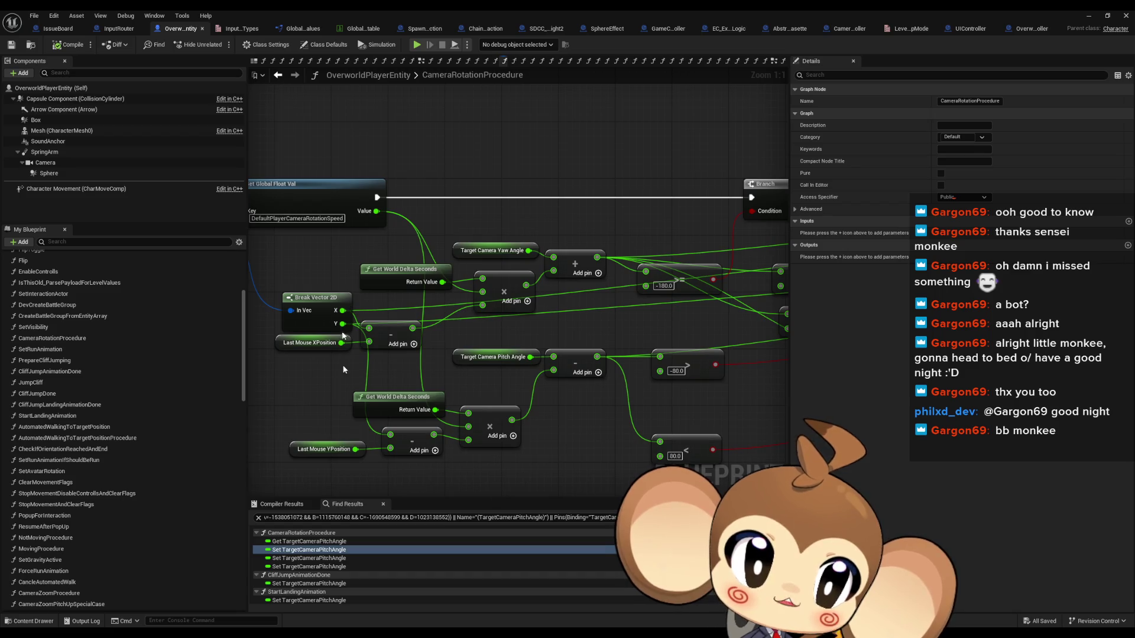
{"action": "left_click_drag", "start_coordinate": [340, 412], "coordinate": [636, 456]}
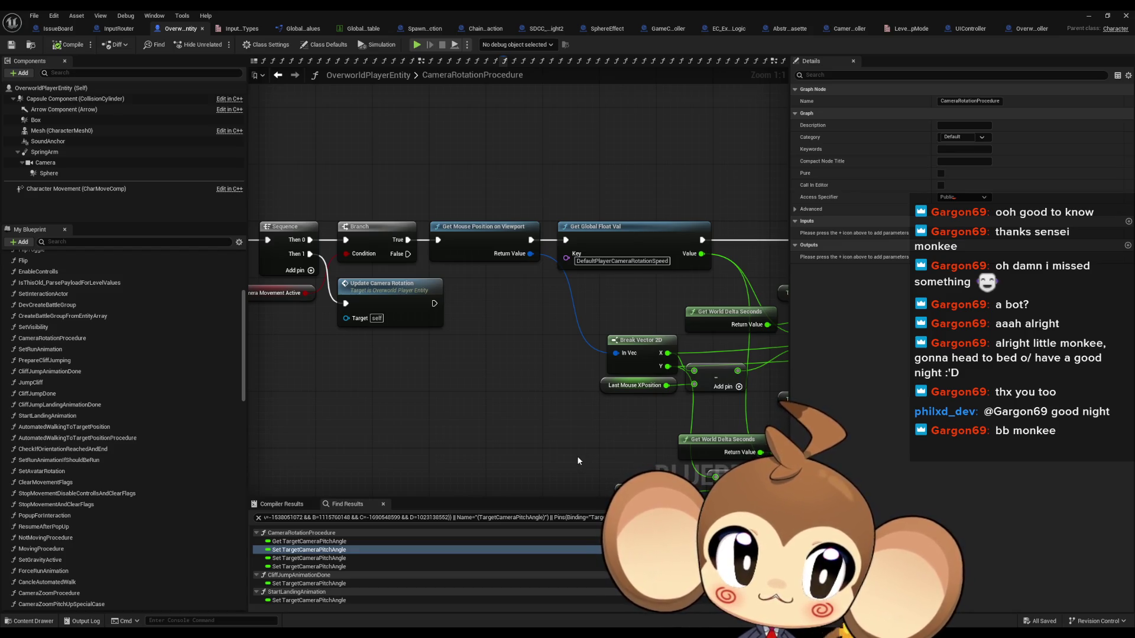
{"action": "left_click_drag", "start_coordinate": [549, 438], "coordinate": [633, 436]}
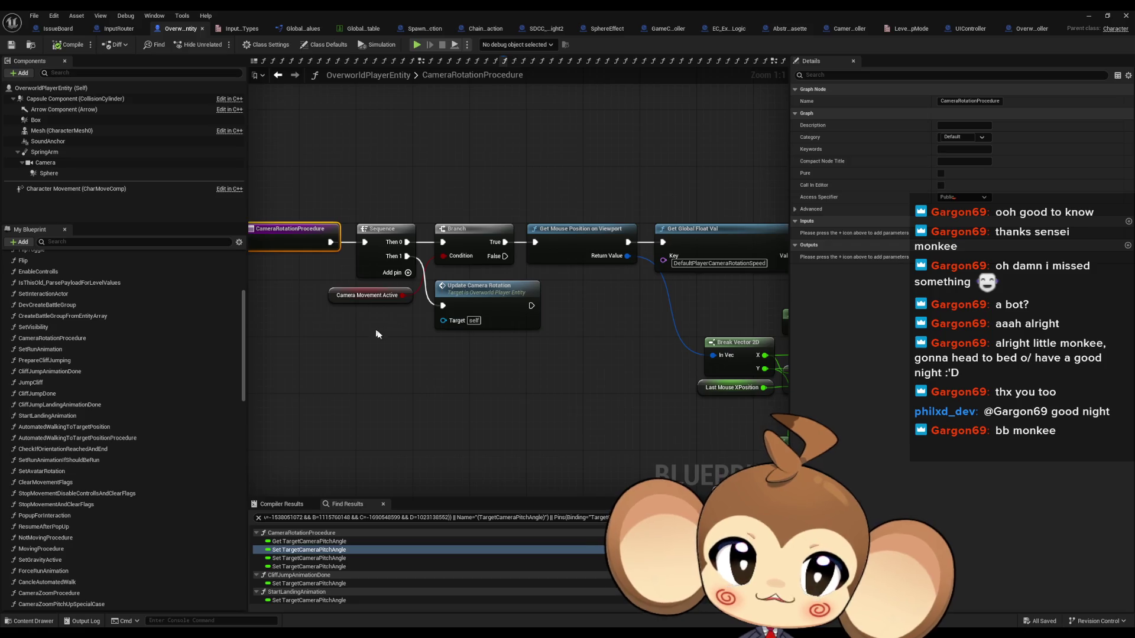
{"action": "left_click_drag", "start_coordinate": [392, 332], "coordinate": [335, 301]}
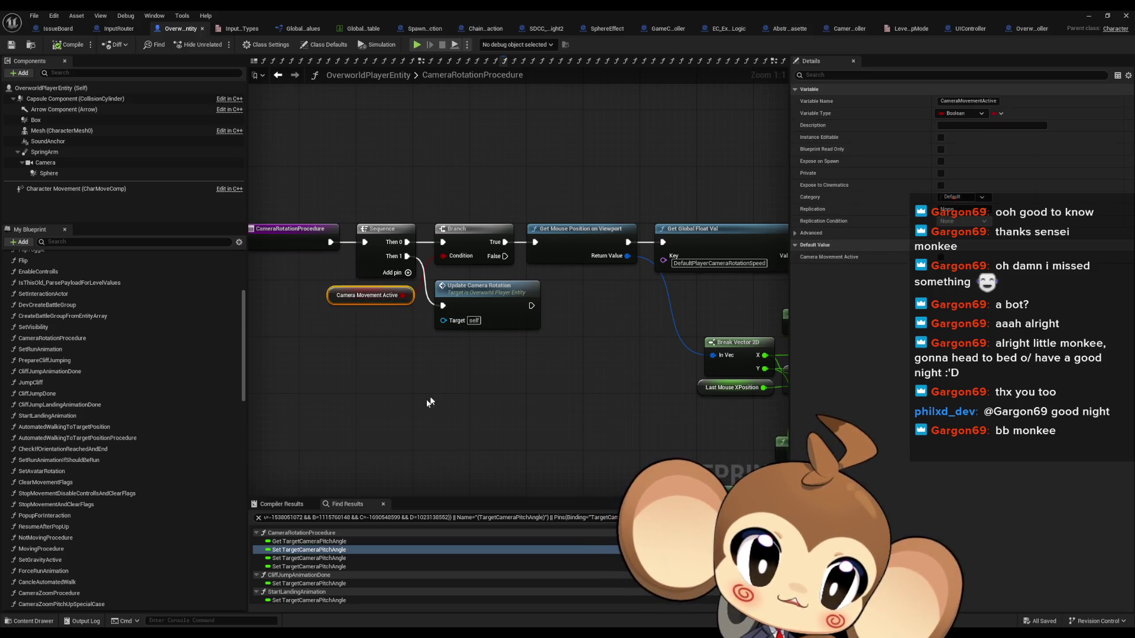
{"action": "mouse_move", "coordinate": [563, 417]}
{"action": "left_mouse_down"}
{"action": "mouse_move", "coordinate": [380, 400]}
{"action": "mouse_move", "coordinate": [460, 426]}
{"action": "mouse_move", "coordinate": [450, 407]}
{"action": "mouse_move", "coordinate": [393, 400]}
{"action": "left_mouse_up"}
{"action": "left_click", "coordinate": [435, 376]}
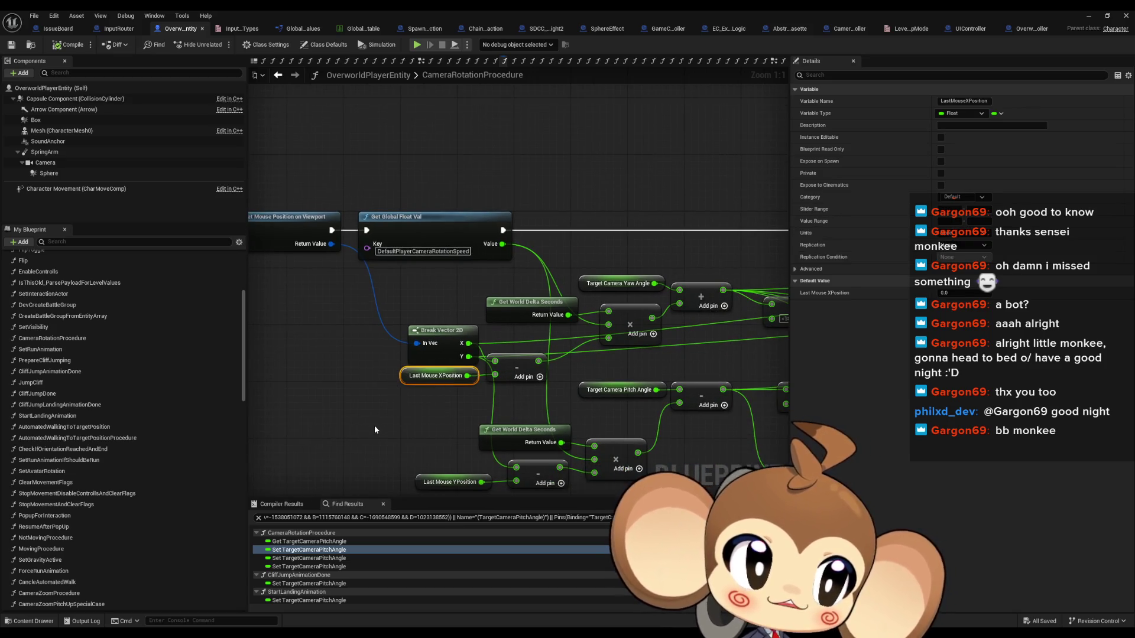
{"action": "left_click_drag", "start_coordinate": [418, 380], "coordinate": [396, 384]}
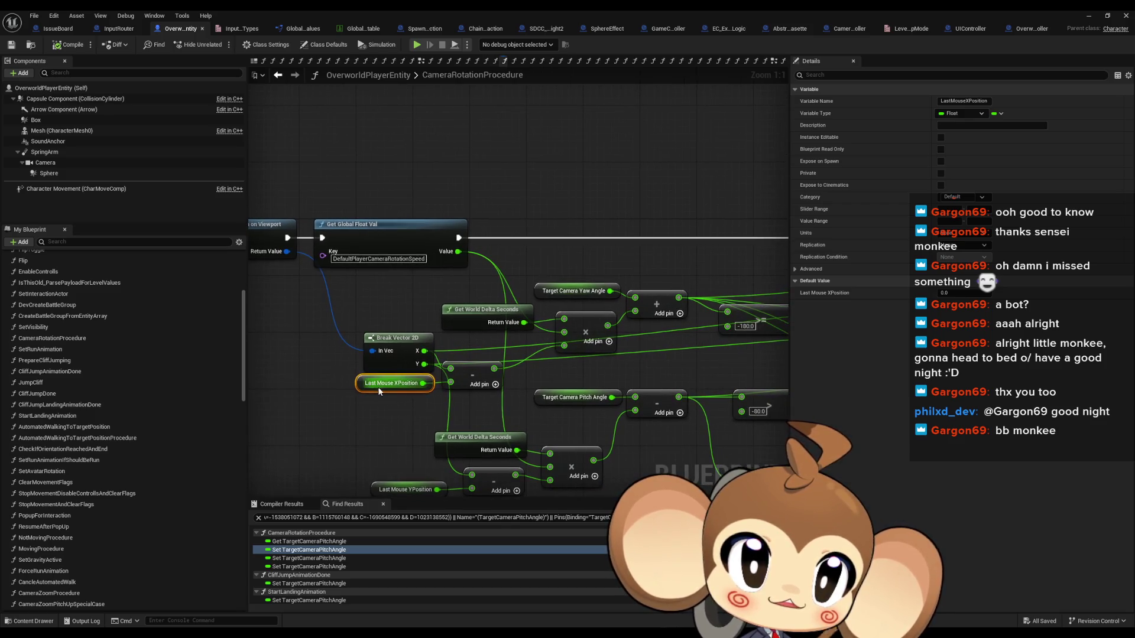
{"action": "scroll", "coordinate": [556, 405], "scroll_direction": "down", "scroll_amount": 5}
{"action": "left_click_drag", "start_coordinate": [629, 404], "coordinate": [388, 366]}
{"action": "scroll", "coordinate": [638, 278], "scroll_direction": "up", "scroll_amount": 4}
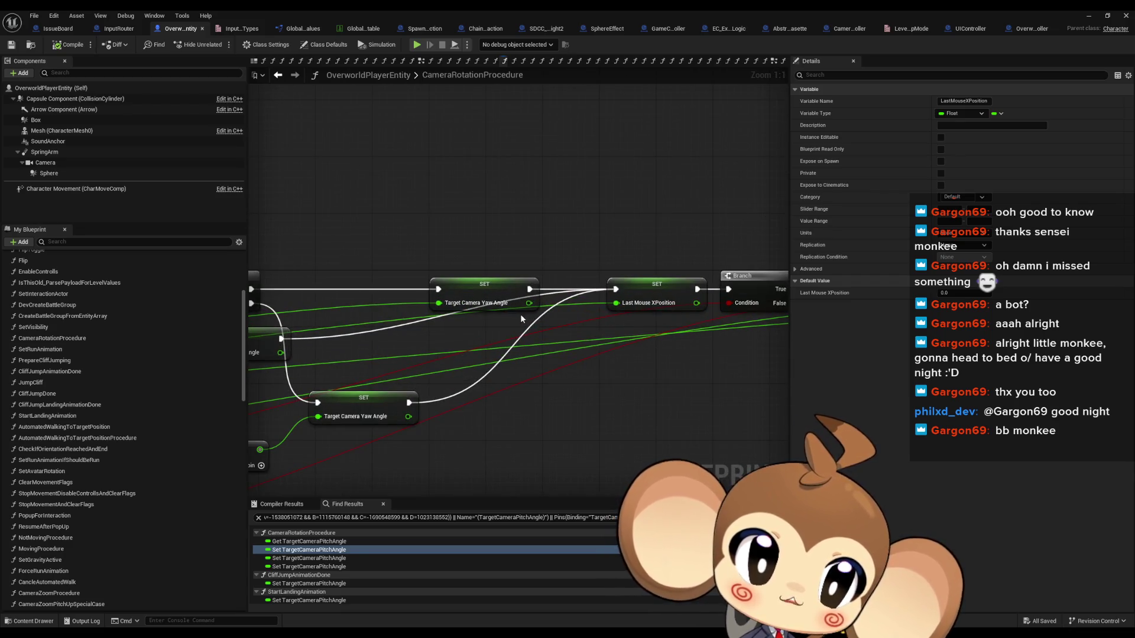
{"action": "left_click_drag", "start_coordinate": [634, 260], "coordinate": [687, 368]}
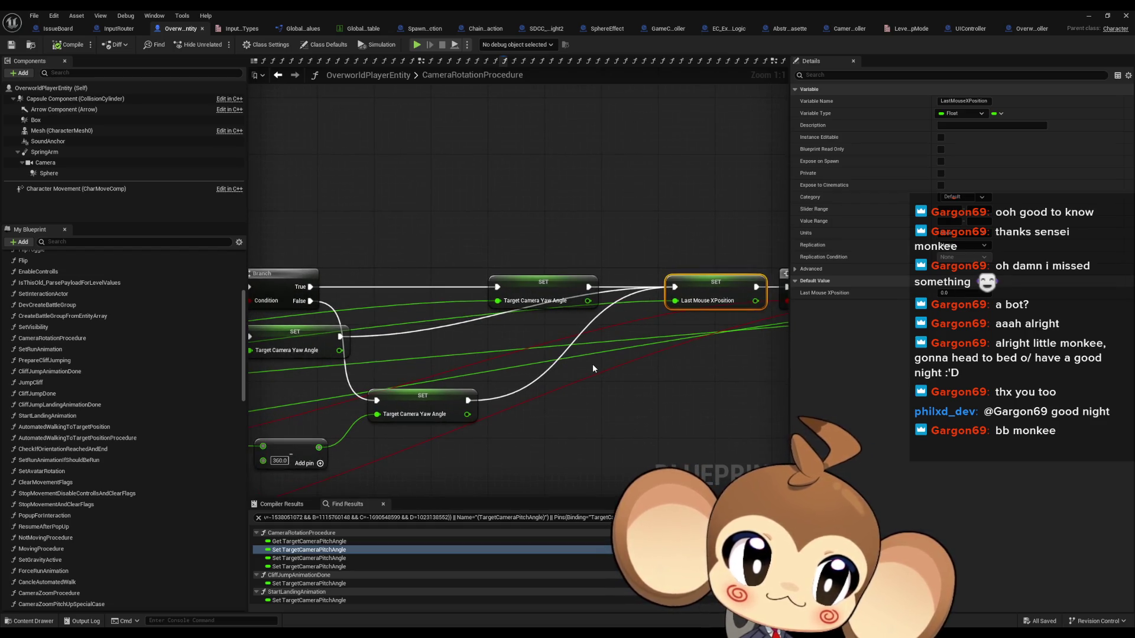
{"action": "scroll", "coordinate": [592, 364], "scroll_direction": "down", "scroll_amount": 3}
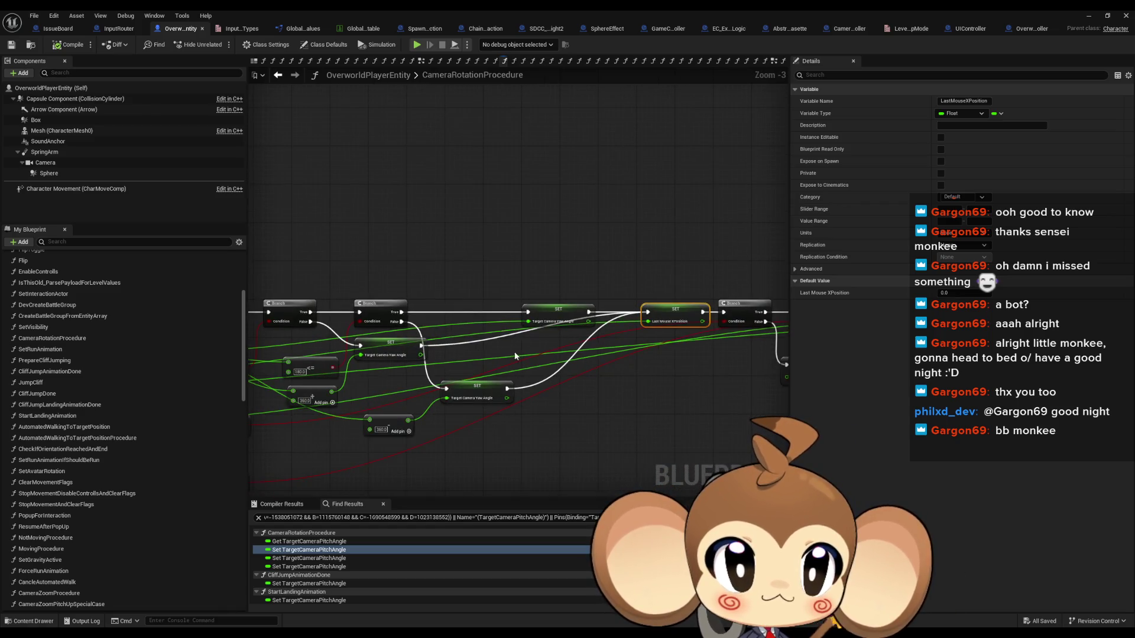
{"action": "scroll", "coordinate": [528, 359], "scroll_direction": "up", "scroll_amount": 3}
{"action": "left_click", "coordinate": [562, 408]}
{"action": "left_click_drag", "start_coordinate": [584, 424], "coordinate": [582, 378]}
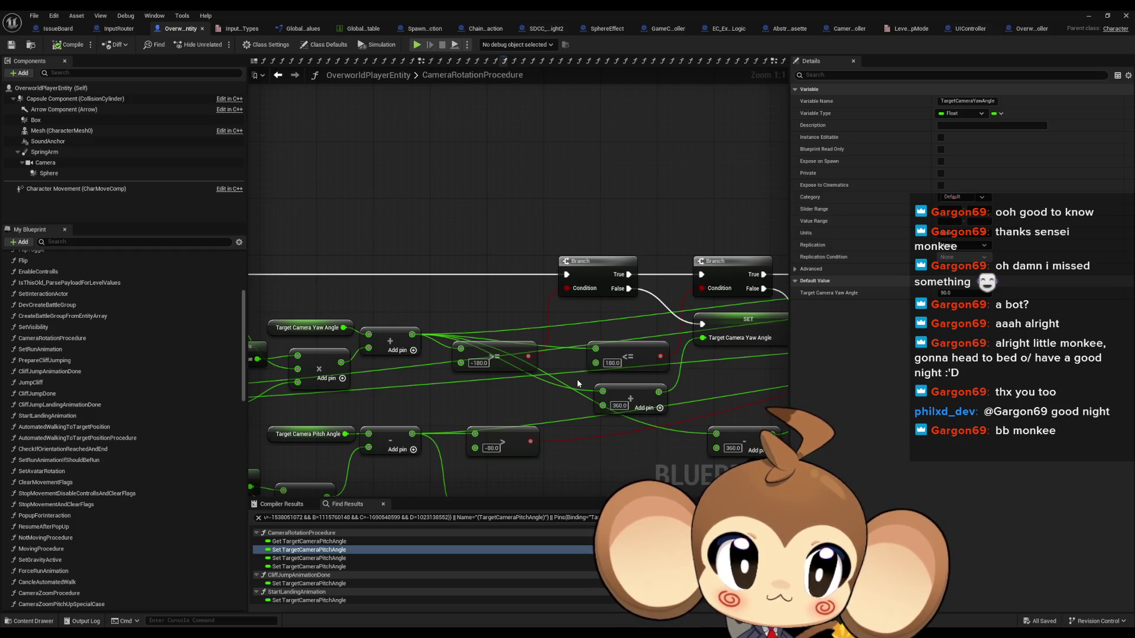
{"action": "scroll", "coordinate": [651, 385], "scroll_direction": "down", "scroll_amount": 3}
{"action": "left_click_drag", "start_coordinate": [673, 384], "coordinate": [375, 346]}
{"action": "scroll", "coordinate": [388, 333], "scroll_direction": "up", "scroll_amount": 3}
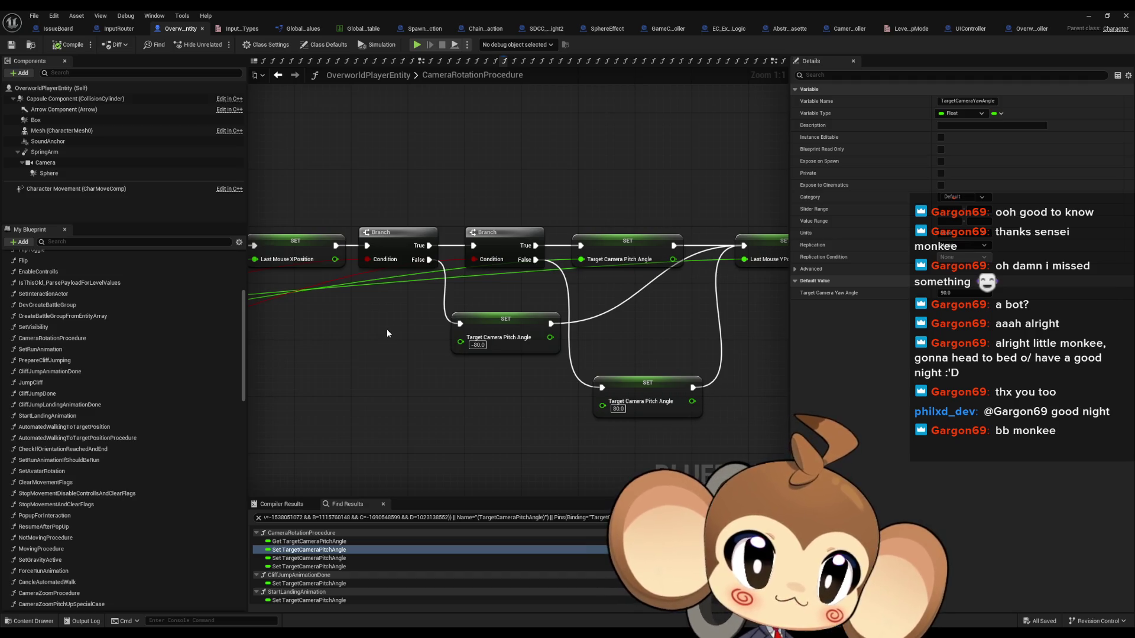
{"action": "left_click_drag", "start_coordinate": [387, 329], "coordinate": [312, 326]}
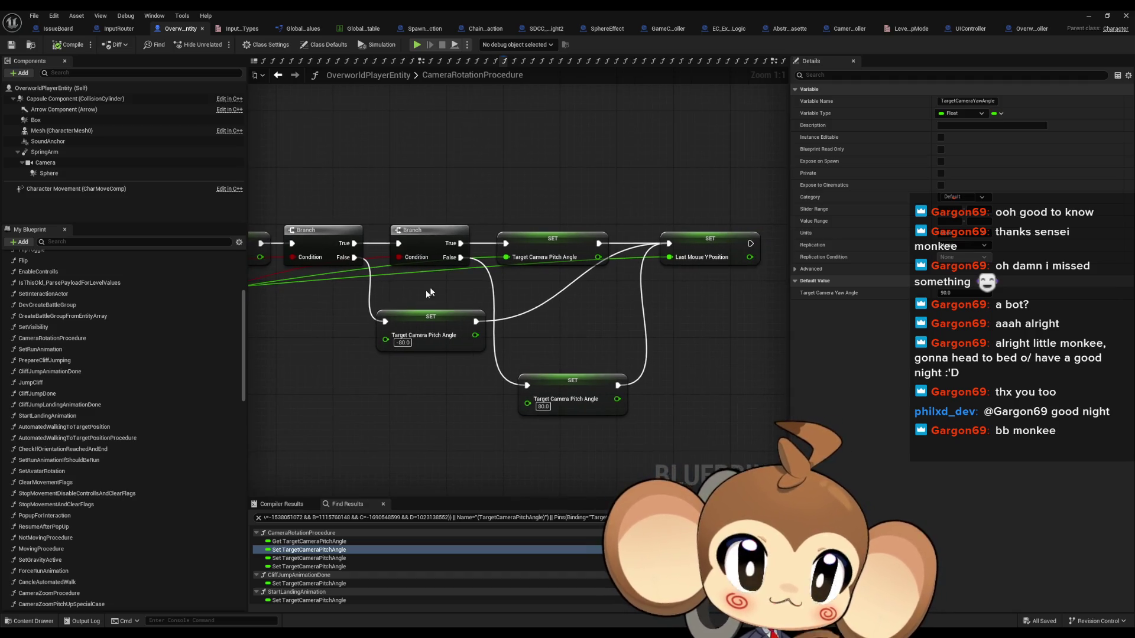
{"action": "scroll", "coordinate": [429, 293], "scroll_direction": "down", "scroll_amount": 3}
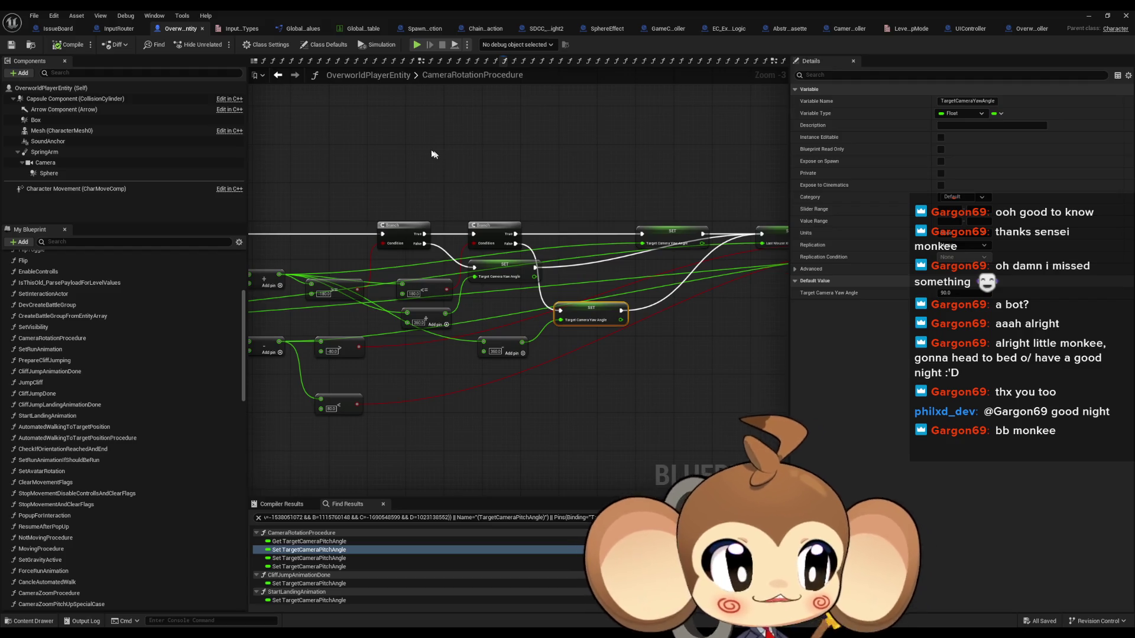
{"action": "left_click_drag", "start_coordinate": [393, 158], "coordinate": [826, 164]}
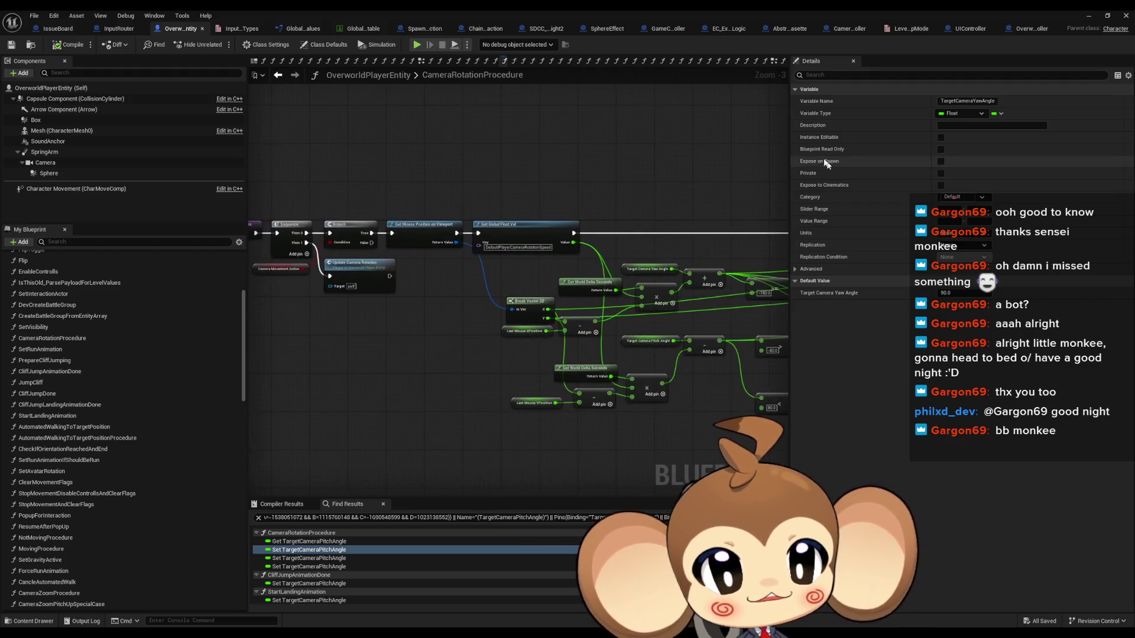
{"action": "scroll", "coordinate": [553, 231], "scroll_direction": "up", "scroll_amount": 3}
{"action": "mouse_move", "coordinate": [363, 191]}
{"action": "left_mouse_down"}
{"action": "mouse_move", "coordinate": [403, 295]}
{"action": "mouse_move", "coordinate": [608, 314]}
{"action": "mouse_move", "coordinate": [515, 318]}
{"action": "left_mouse_up"}
{"action": "scroll", "coordinate": [516, 318], "scroll_direction": "down", "scroll_amount": 2}
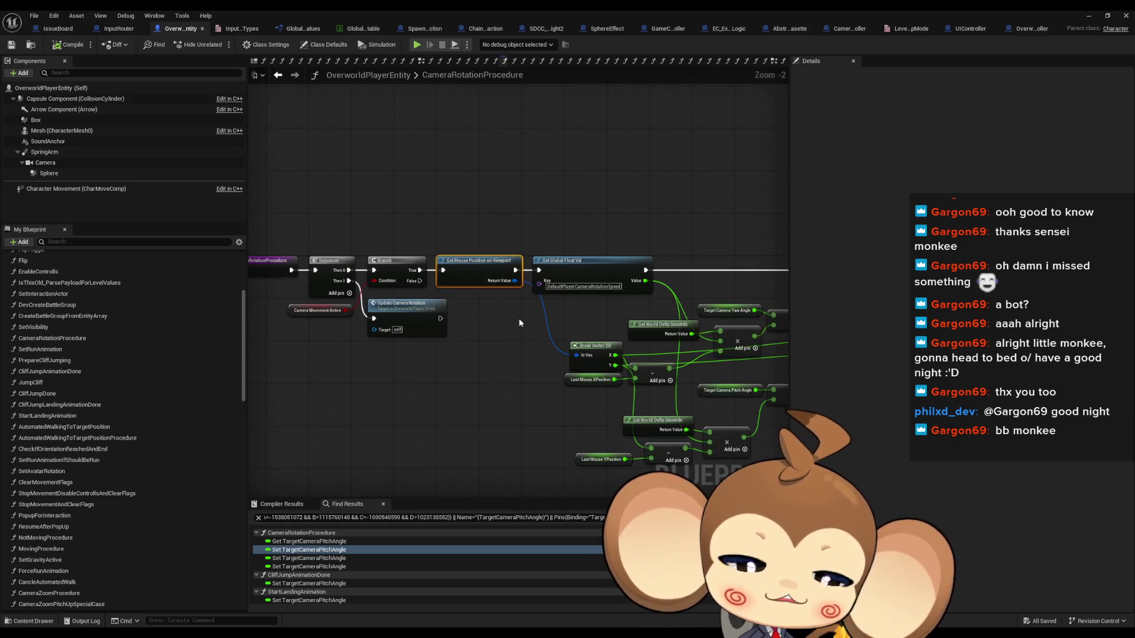
{"action": "scroll", "coordinate": [515, 319], "scroll_direction": "up", "scroll_amount": 2}
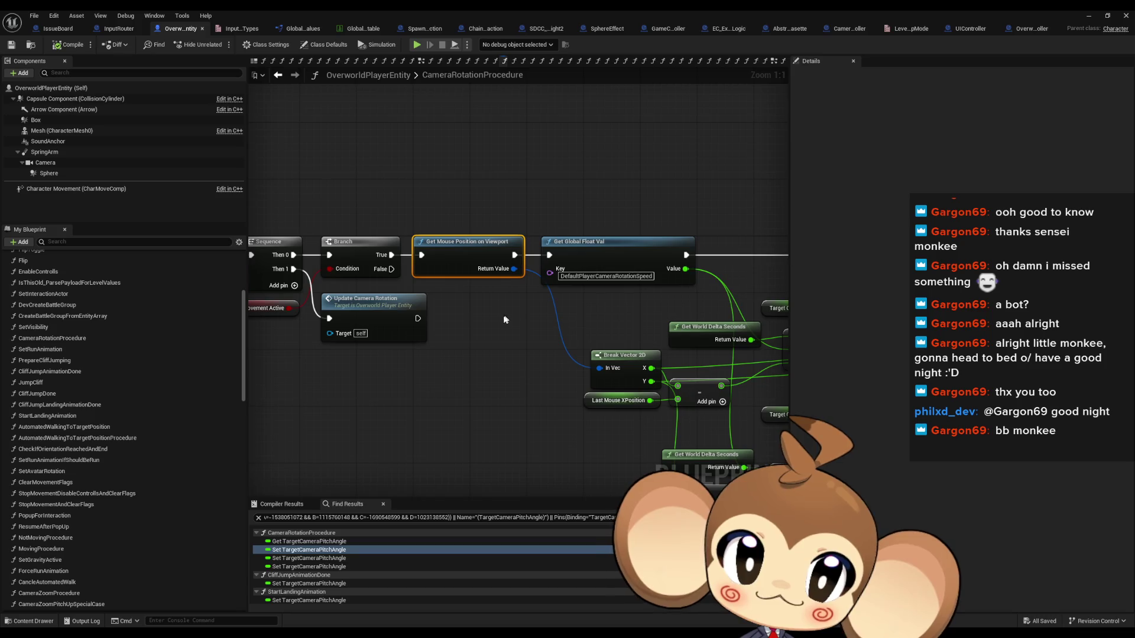
{"action": "left_click", "coordinate": [421, 392]}
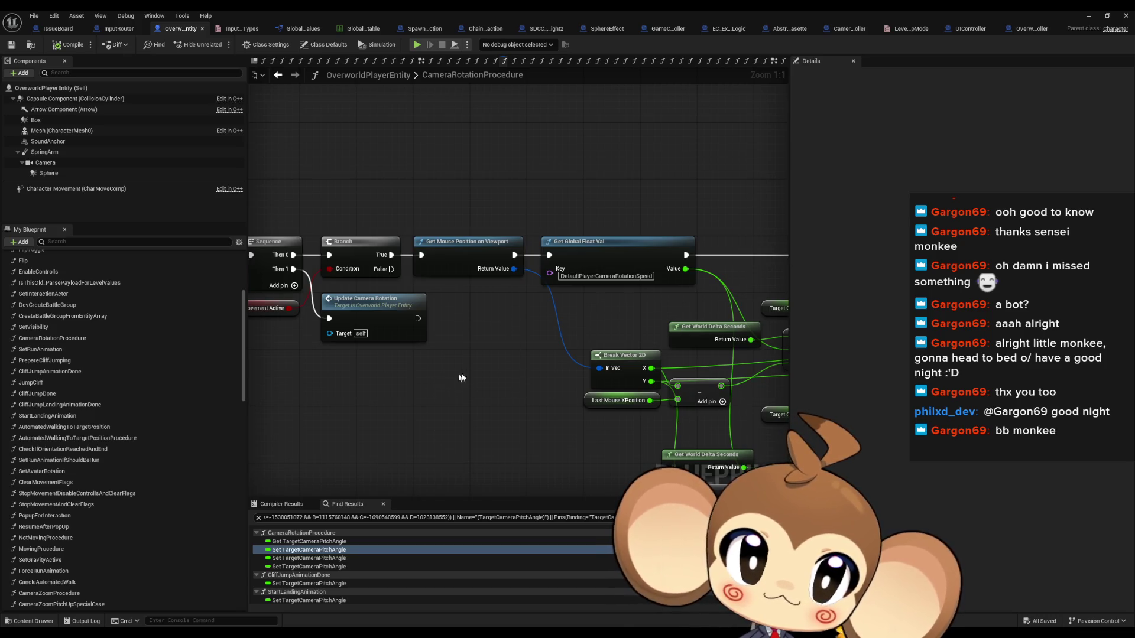
{"action": "right_click", "coordinate": [400, 413]}
{"action": "type", "text": "get mous"}
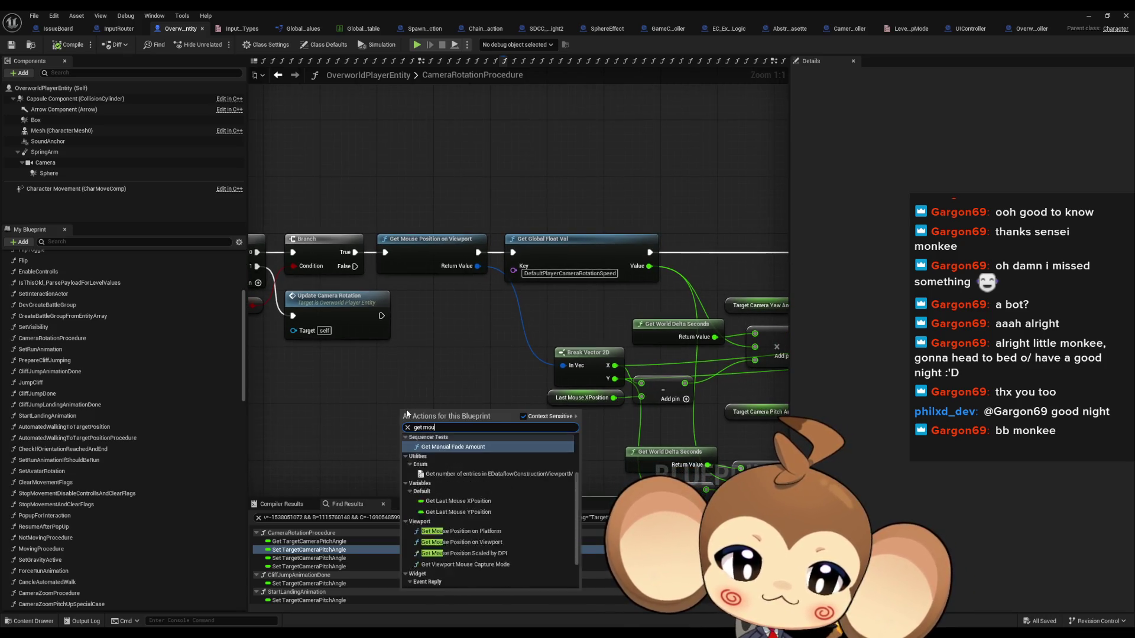
{"action": "type", "text": "e del"}
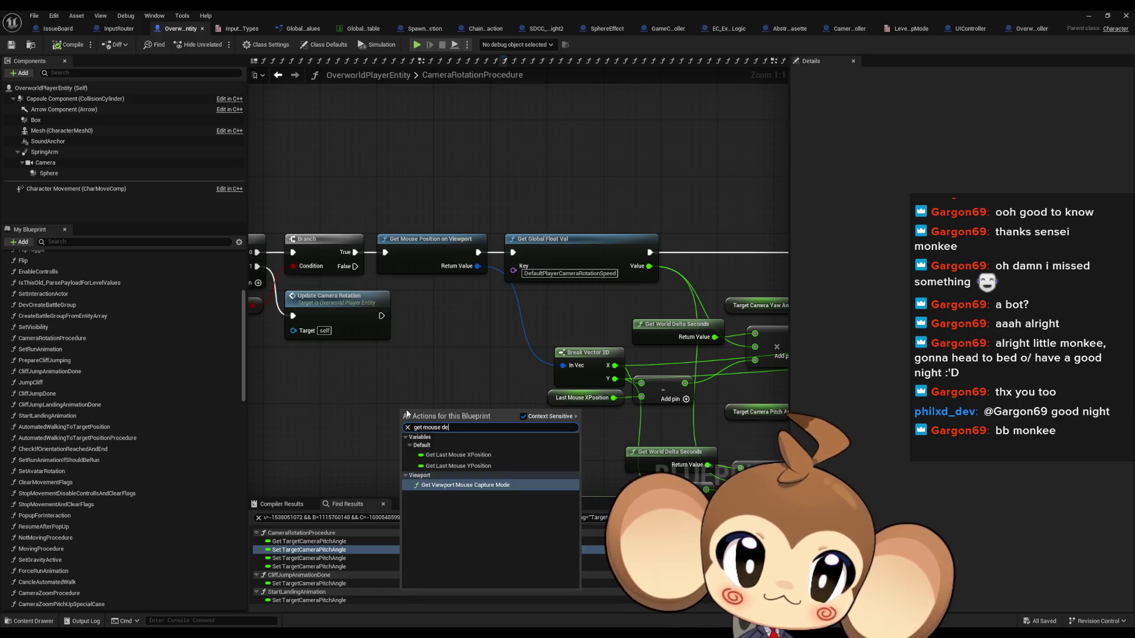
{"action": "key", "text": "ctrl+a"}
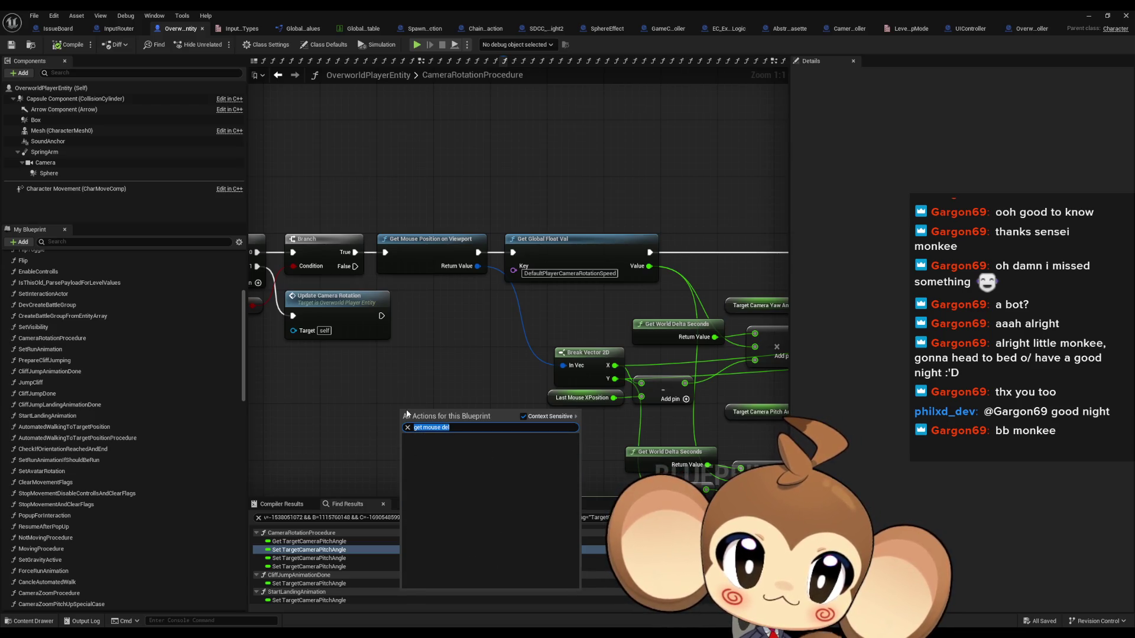
{"action": "type", "text": "mouse"}
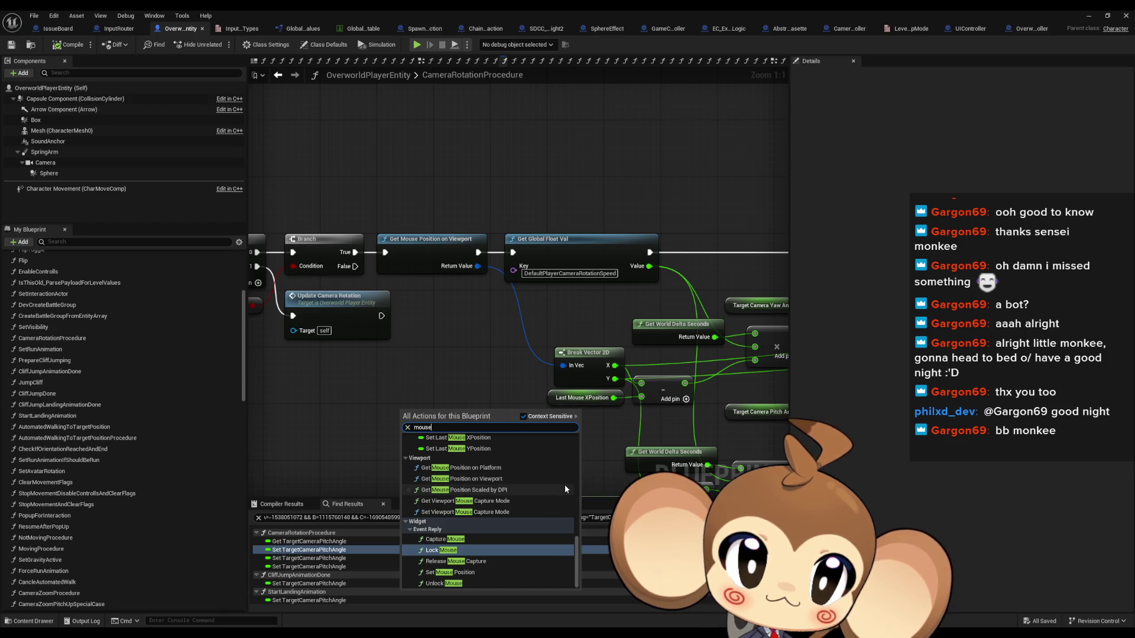
{"action": "scroll", "coordinate": [552, 487], "scroll_direction": "up", "scroll_amount": 1}
{"action": "scroll", "coordinate": [554, 491], "scroll_direction": "up", "scroll_amount": 1}
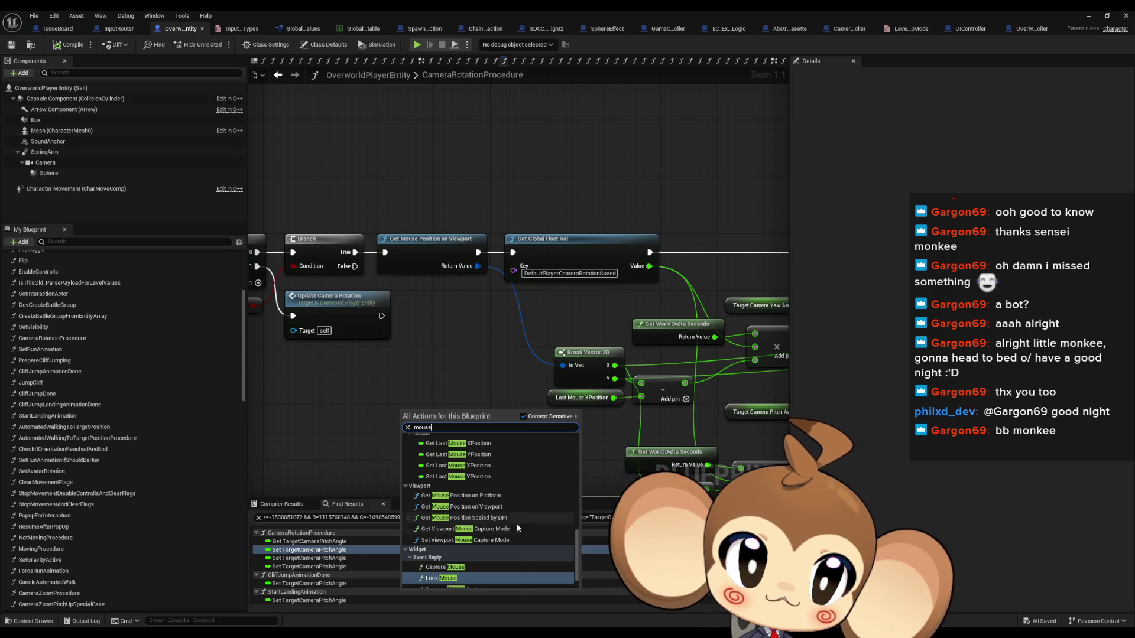
{"action": "scroll", "coordinate": [518, 527], "scroll_direction": "up", "scroll_amount": 3}
{"action": "scroll", "coordinate": [520, 526], "scroll_direction": "up", "scroll_amount": 10}
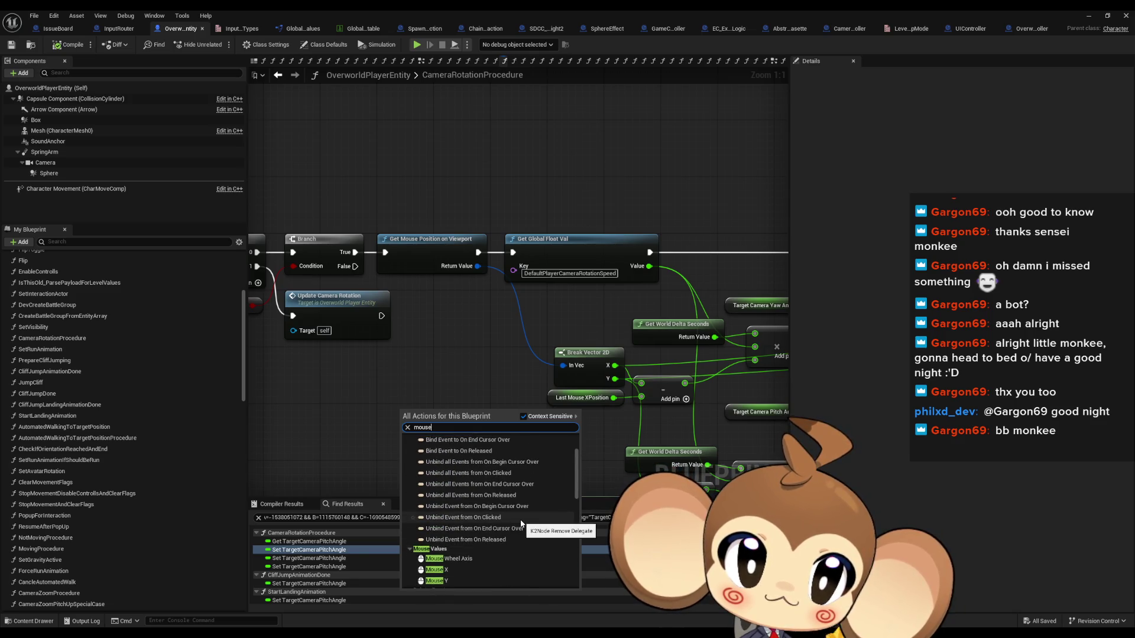
{"action": "left_click", "coordinate": [342, 392]}
{"action": "mouse_move", "coordinate": [342, 392]}
{"action": "left_mouse_down"}
{"action": "mouse_move", "coordinate": [431, 393]}
{"action": "mouse_move", "coordinate": [458, 342]}
{"action": "left_mouse_up"}
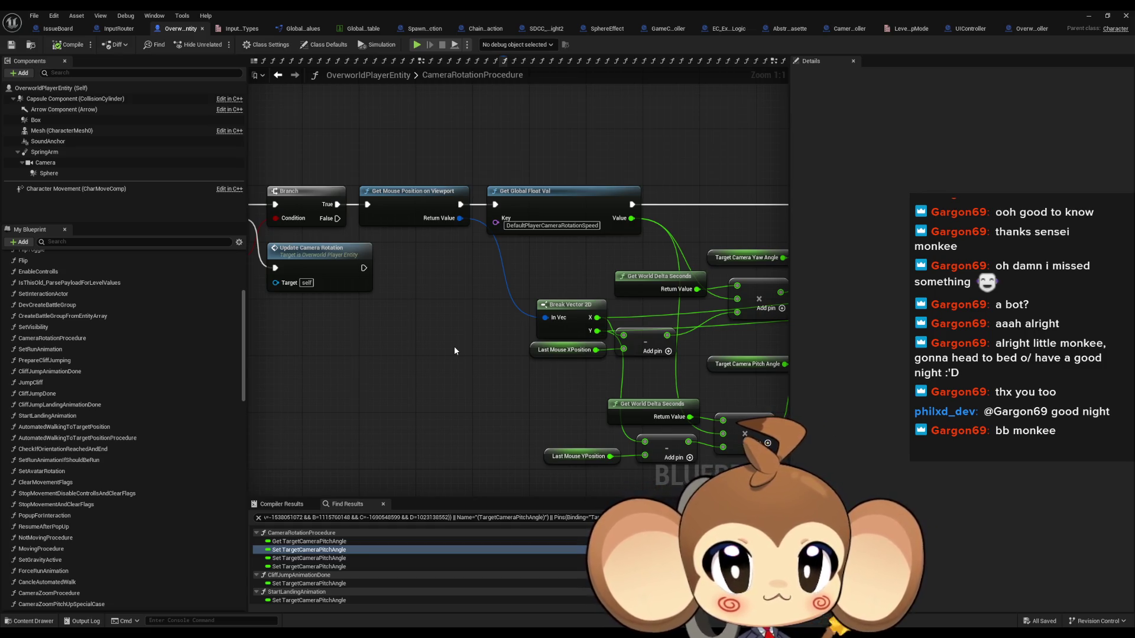
{"action": "scroll", "coordinate": [455, 351], "scroll_direction": "down", "scroll_amount": 2}
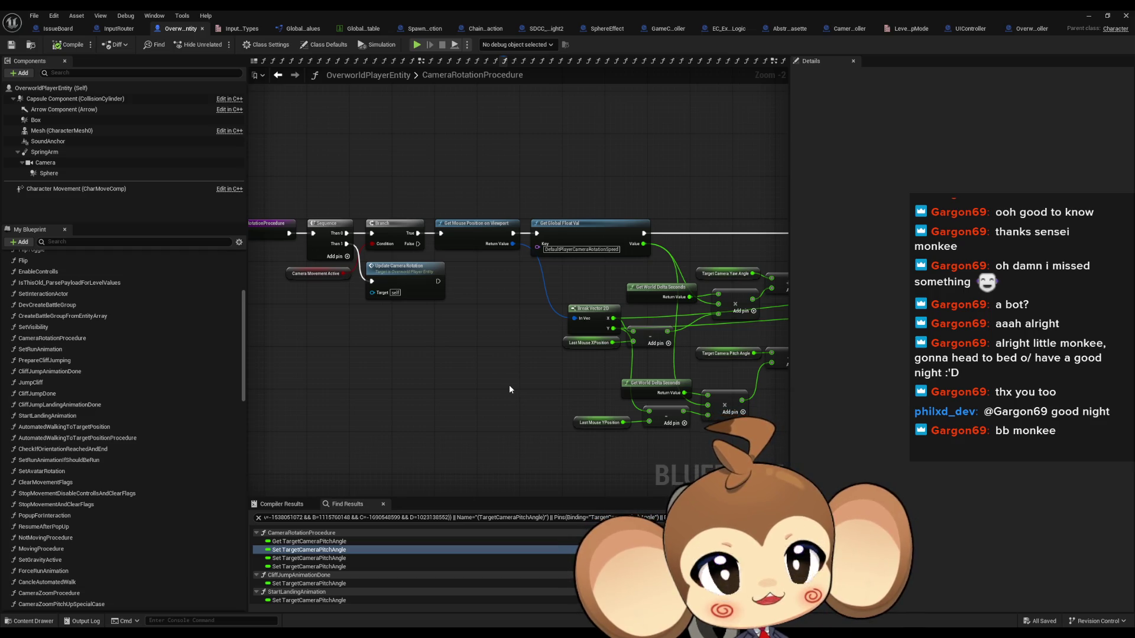
{"action": "left_click", "coordinate": [482, 235]}
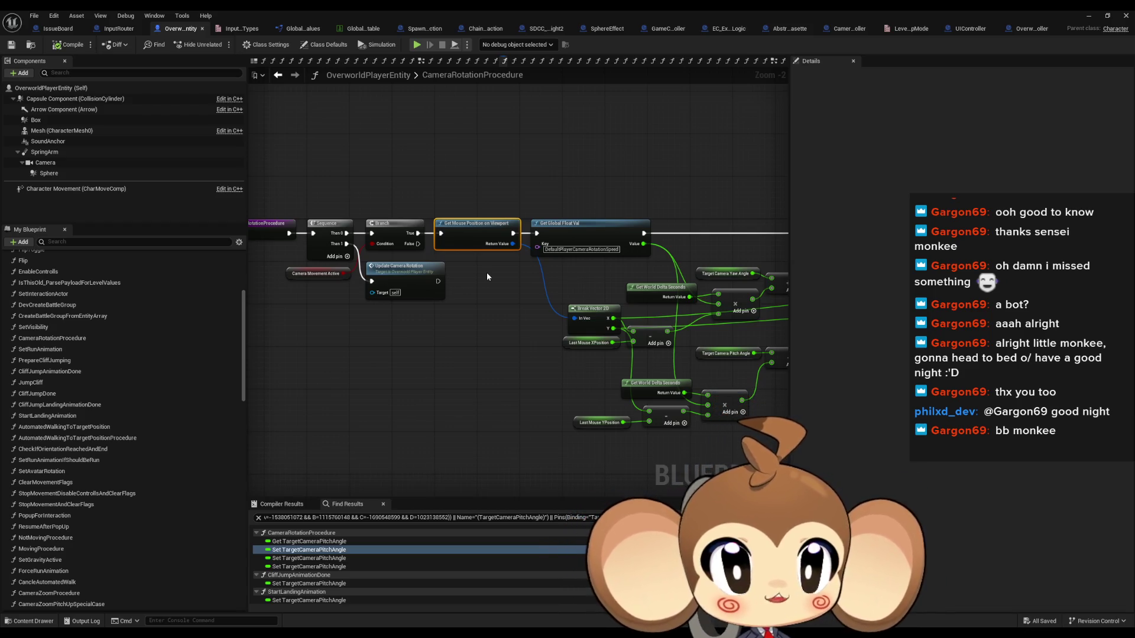
- Browse in the Content Browser to the Cameras > EventCassette > General folder
{"action": "left_click", "coordinate": [1086, 14]}
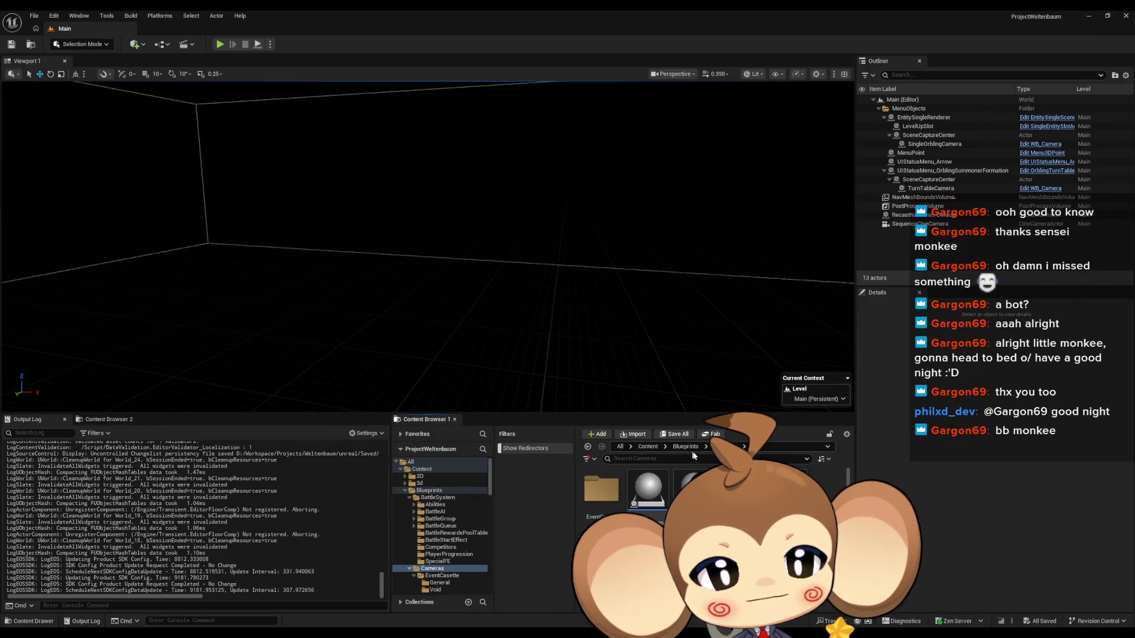
{"action": "double_click", "coordinate": [606, 498]}
{"action": "double_click", "coordinate": [646, 505]}
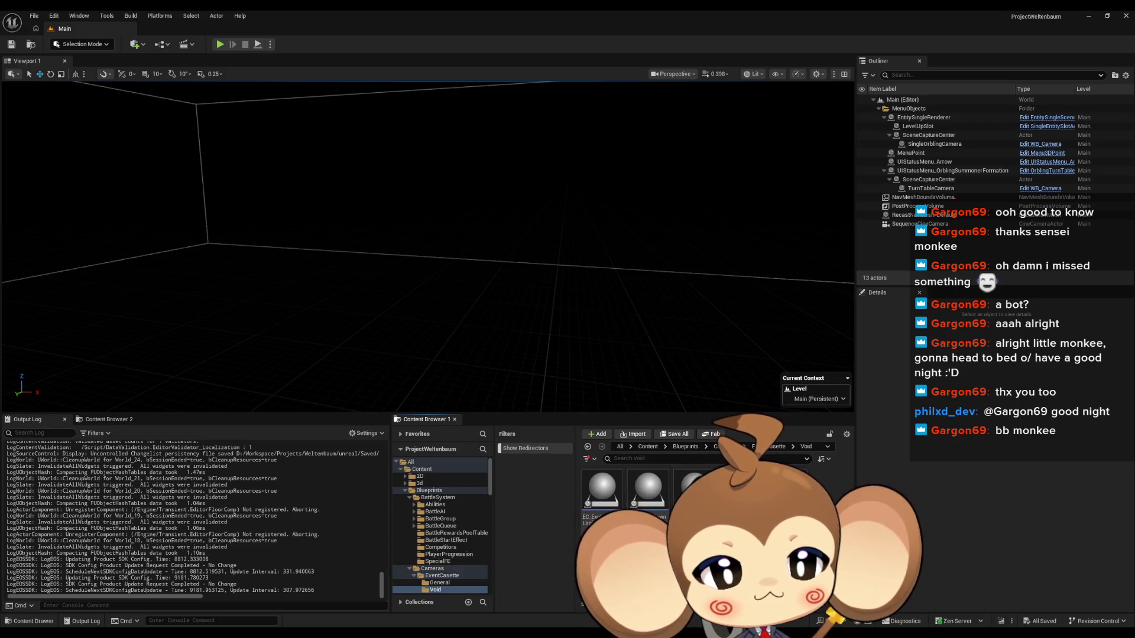
{"action": "left_click", "coordinate": [776, 447]}
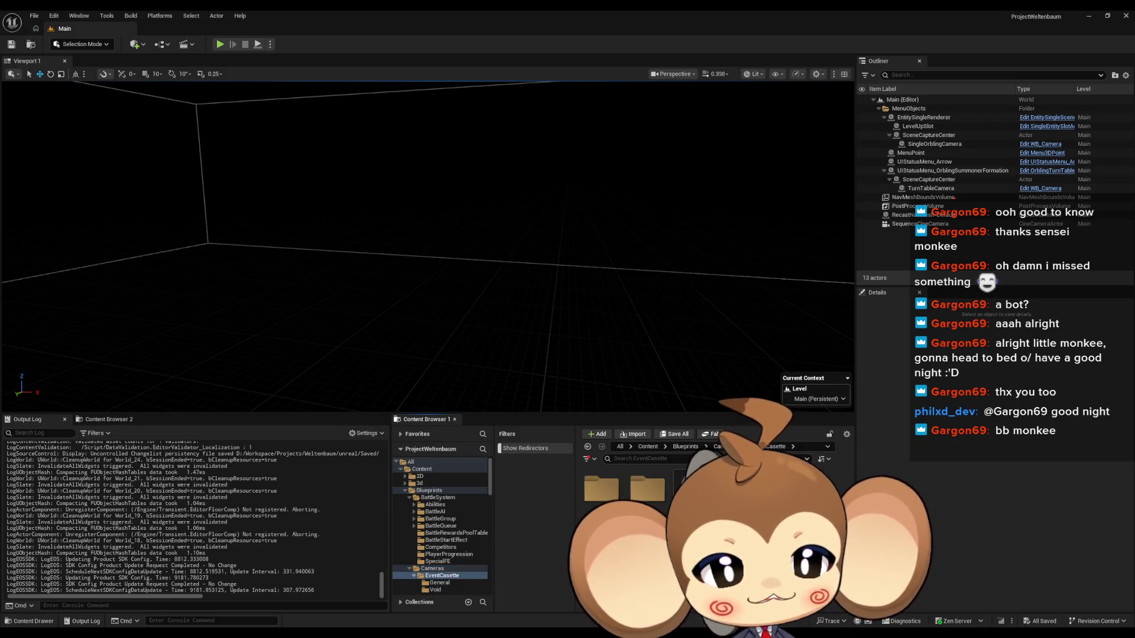
{"action": "double_click", "coordinate": [598, 486]}
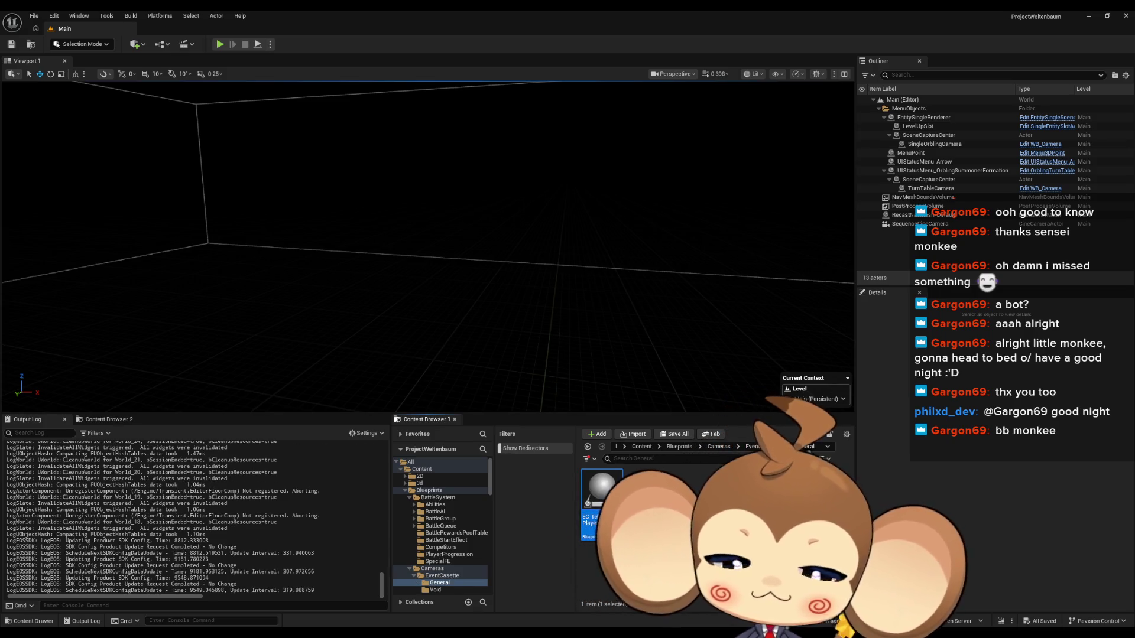
- Duplicate EC_TeleportPlayer as EC_RotateCamera and open it
{"action": "key", "text": "ctrl+d"}
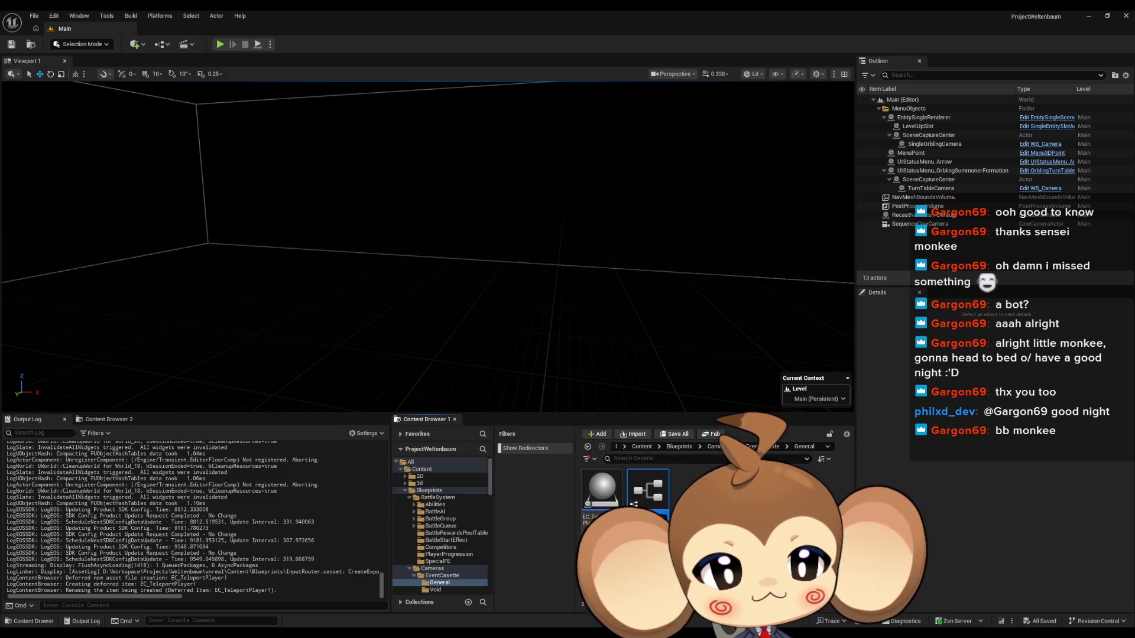
{"action": "key", "text": "Return"}
{"action": "double_click", "coordinate": [602, 488]}
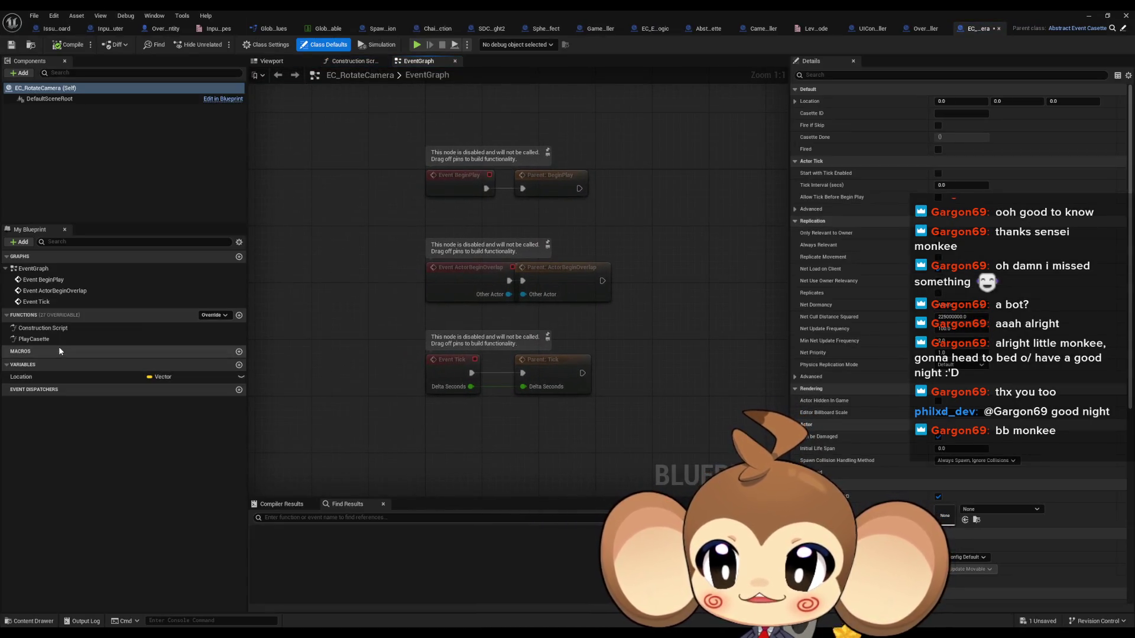
- In PlayCasette, delete every node after the Parent: PlayCasette call
{"action": "double_click", "coordinate": [56, 339]}
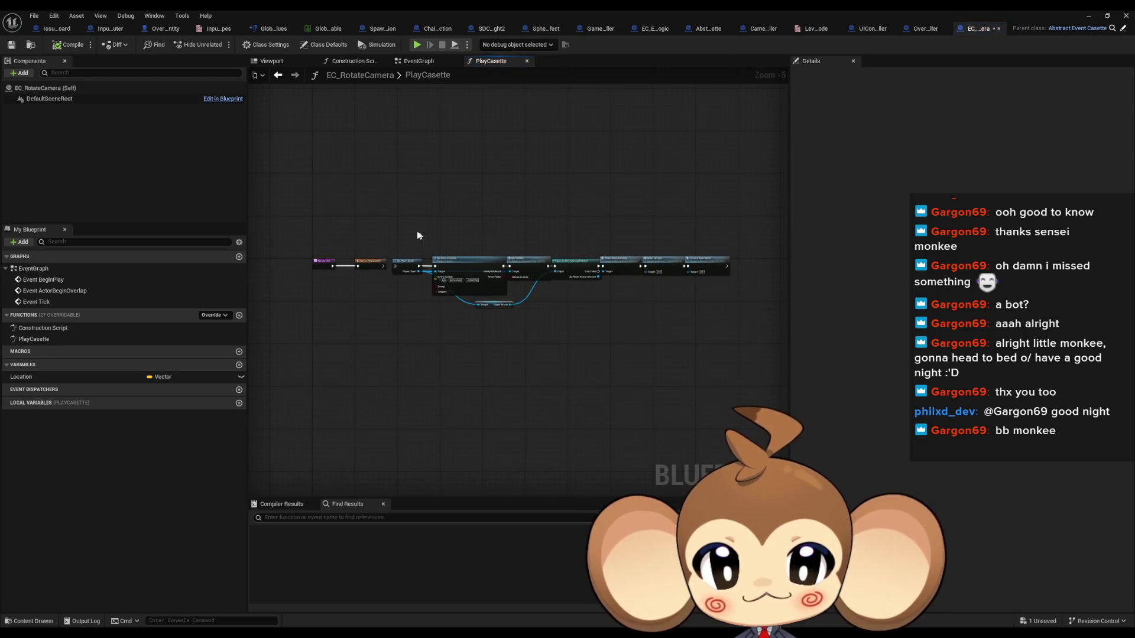
{"action": "left_click_drag", "start_coordinate": [393, 229], "coordinate": [774, 387]}
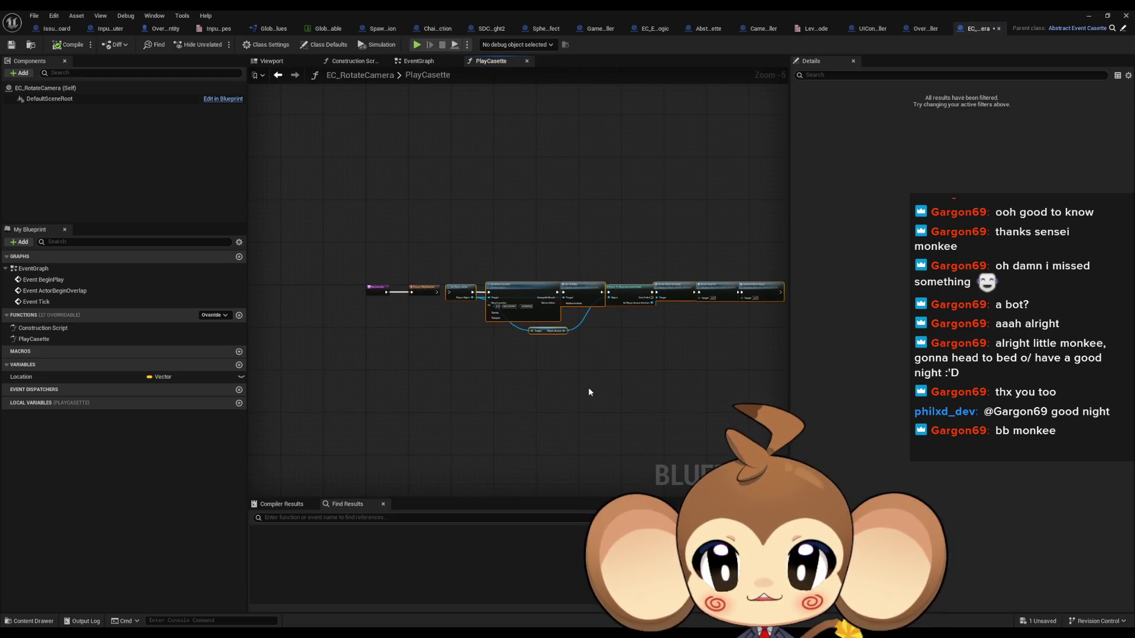
{"action": "key", "text": "Delete"}
- Add two new variables and set both to the Float type
{"action": "left_click", "coordinate": [30, 378]}
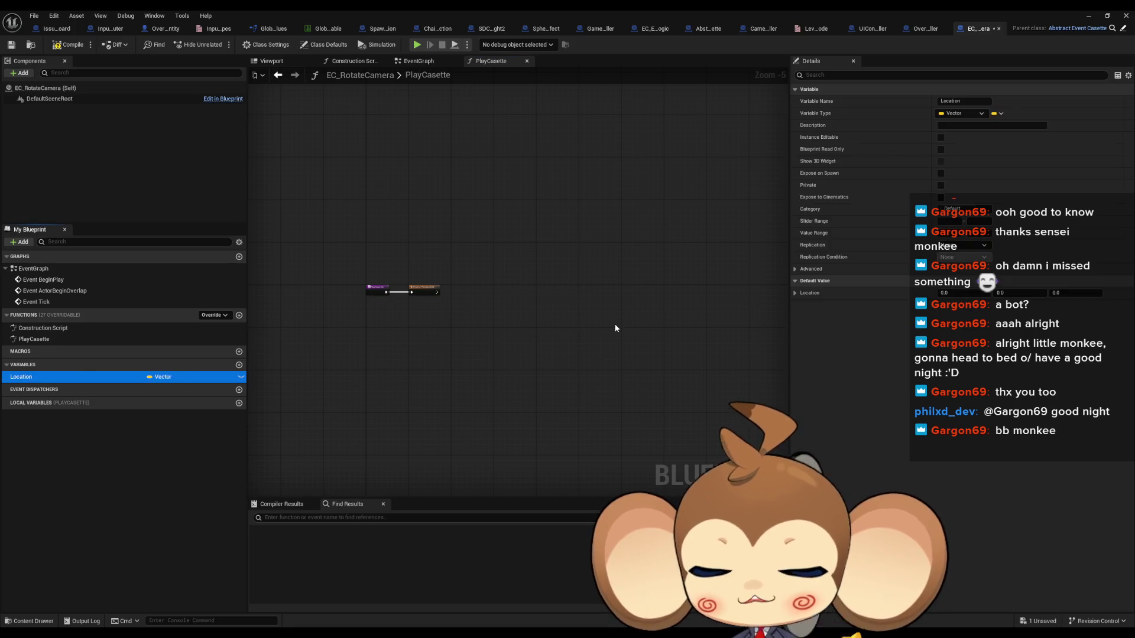
{"action": "left_click", "coordinate": [240, 365]}
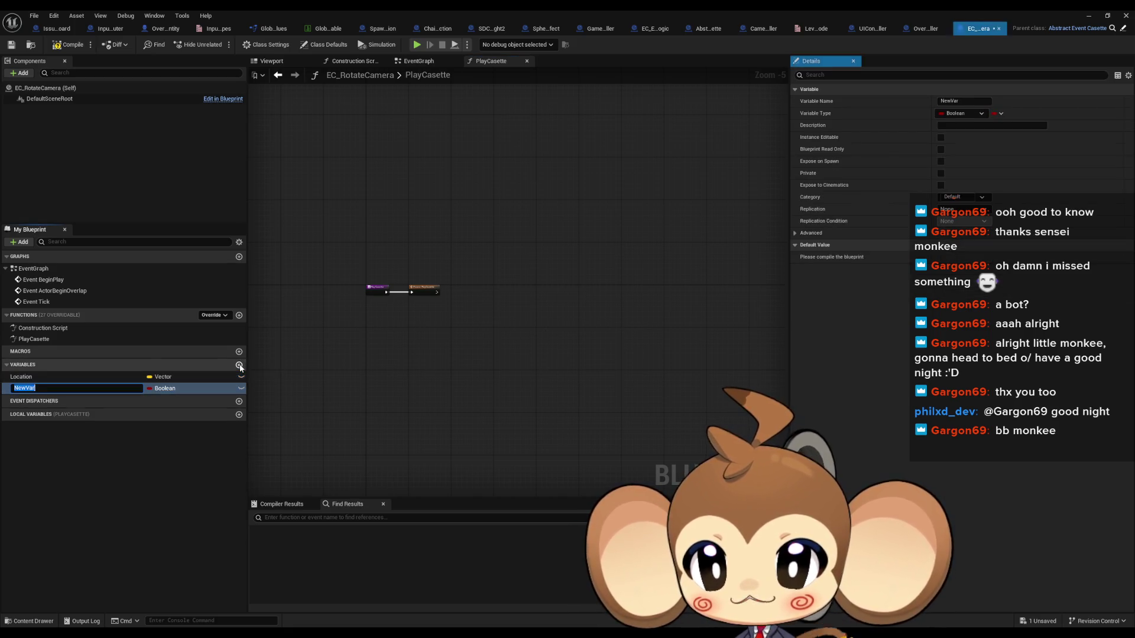
{"action": "left_click", "coordinate": [240, 365]}
{"action": "left_click", "coordinate": [164, 399]}
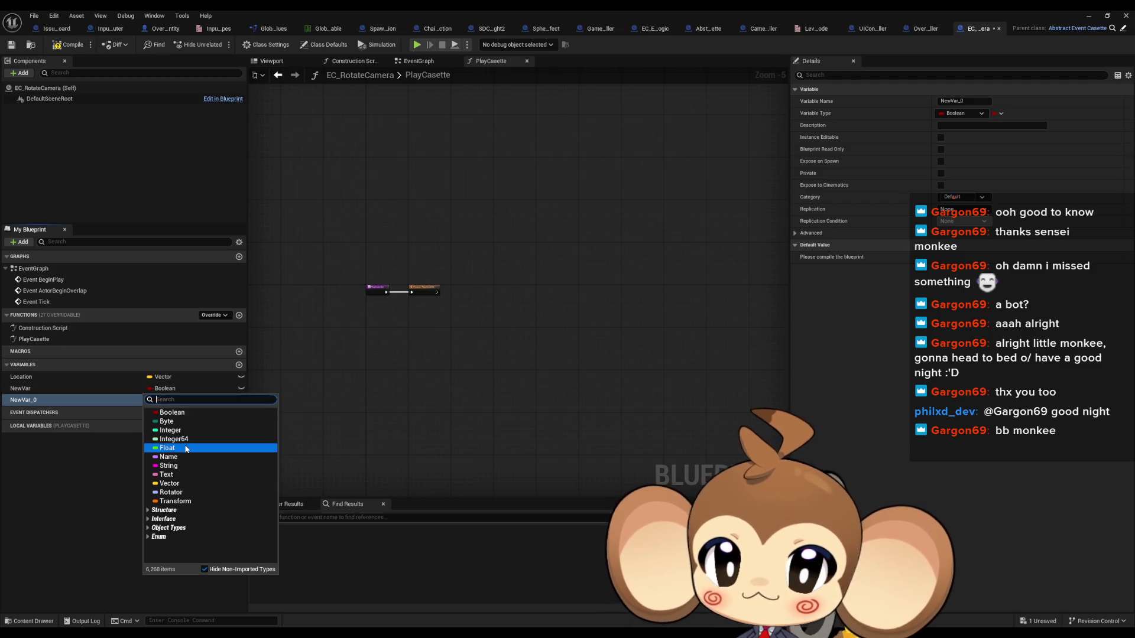
{"action": "left_click", "coordinate": [167, 448]}
{"action": "left_click", "coordinate": [159, 400]}
{"action": "left_click", "coordinate": [168, 459]}
- Name the floats Pitch and Yaw and make both instance editable
{"action": "left_click", "coordinate": [52, 388]}
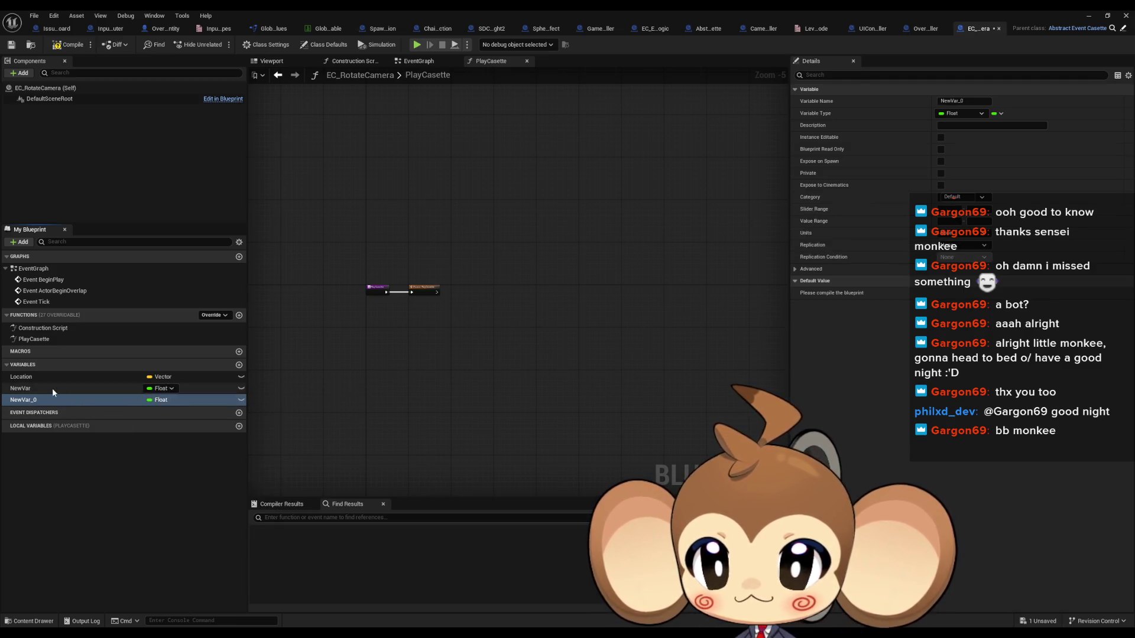
{"action": "key", "text": "F2"}
{"action": "type", "text": "Pl"}
{"action": "type", "text": "tch"}
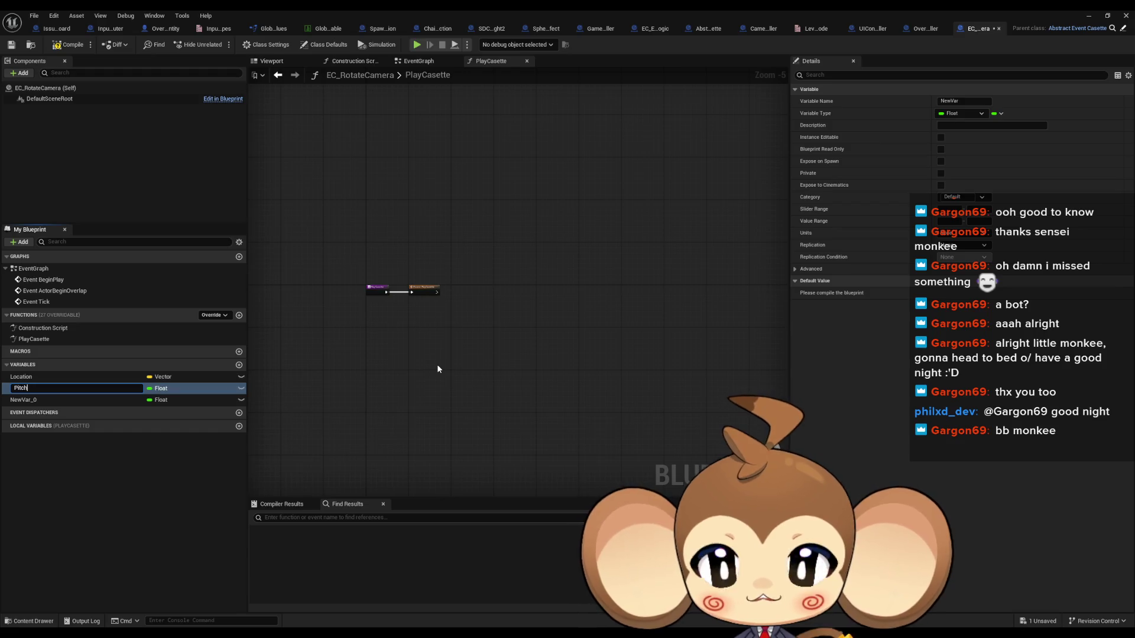
{"action": "key", "text": "Return"}
{"action": "left_click", "coordinate": [241, 389]}
{"action": "left_click", "coordinate": [241, 400]}
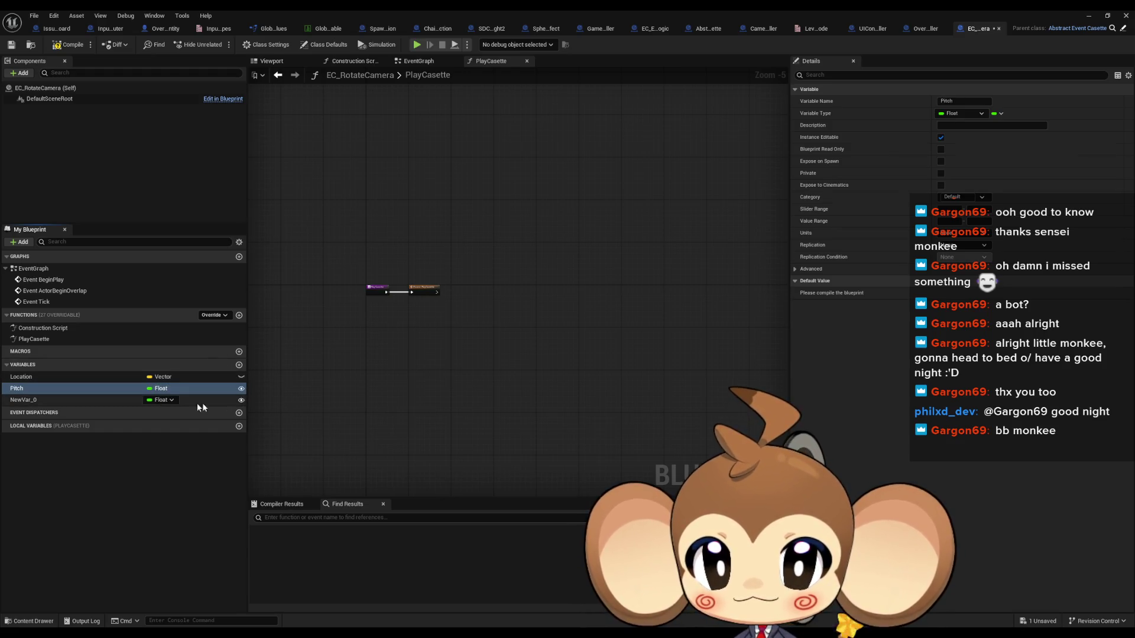
{"action": "left_click", "coordinate": [58, 401]}
{"action": "type", "text": "Yaw"}
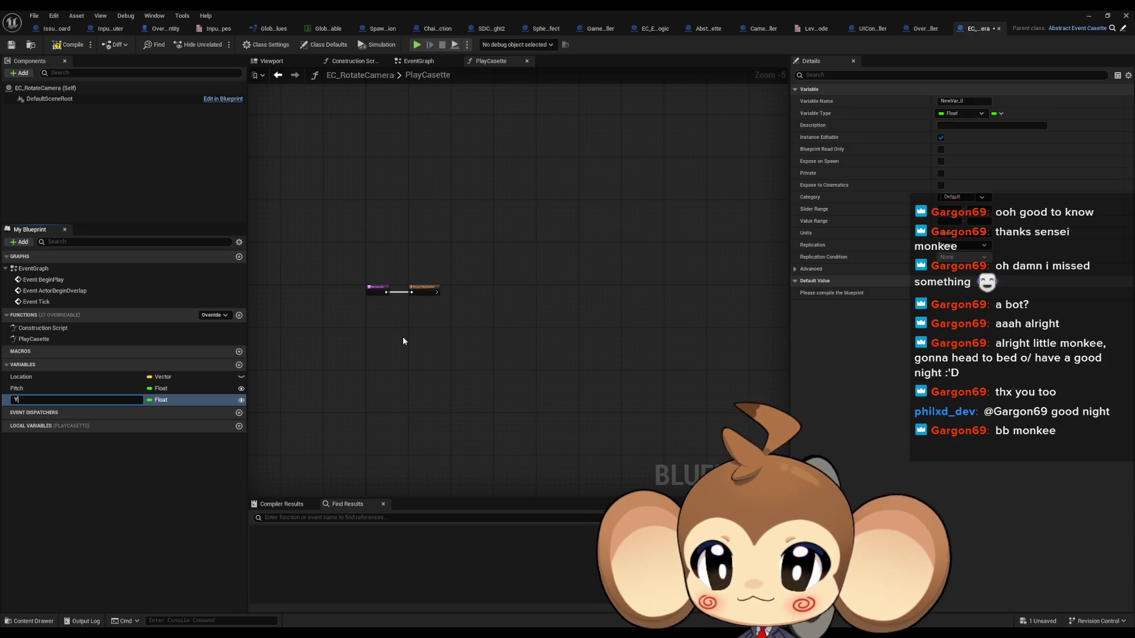
{"action": "key", "text": "Return"}
{"action": "scroll", "coordinate": [408, 319], "scroll_direction": "up", "scroll_amount": 4}
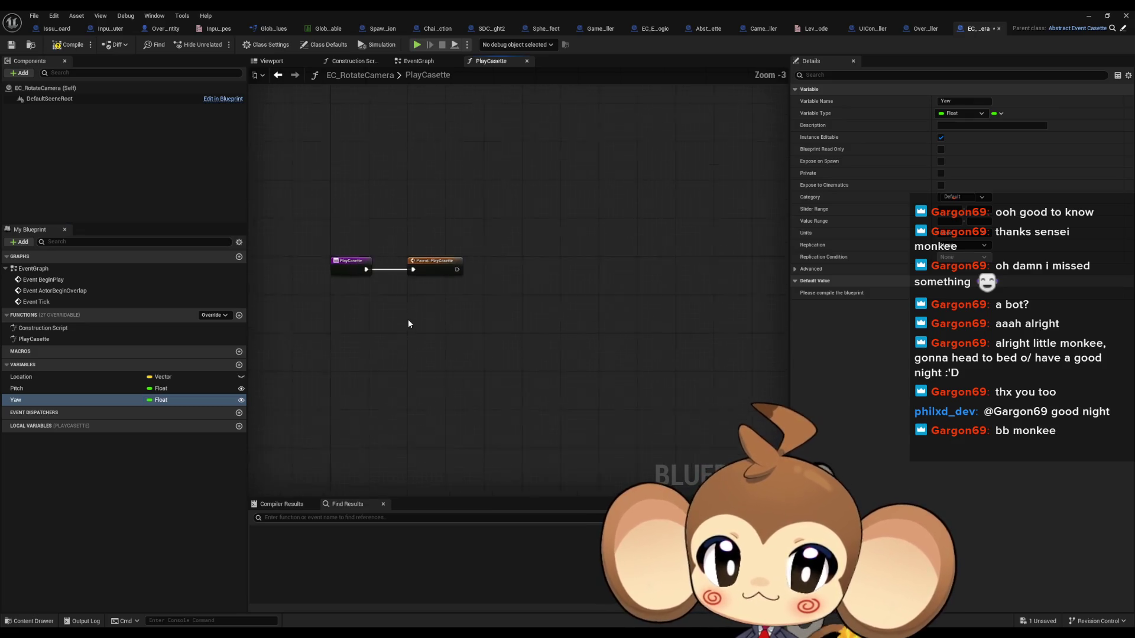
{"action": "left_click_drag", "start_coordinate": [406, 222], "coordinate": [496, 290]}
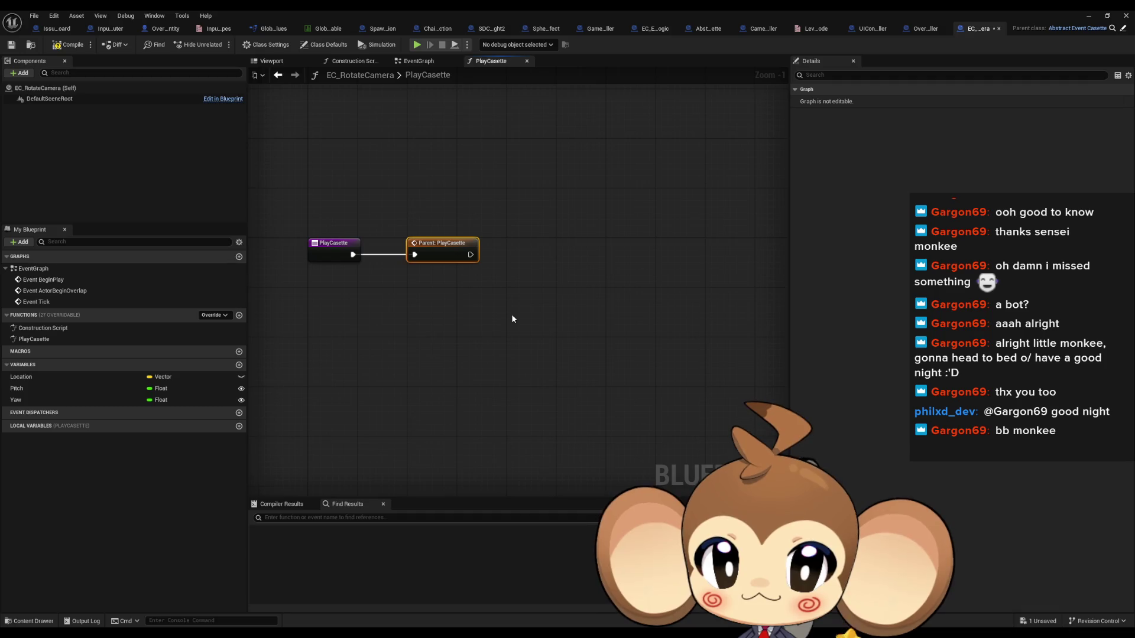
{"action": "left_click", "coordinate": [490, 293]}
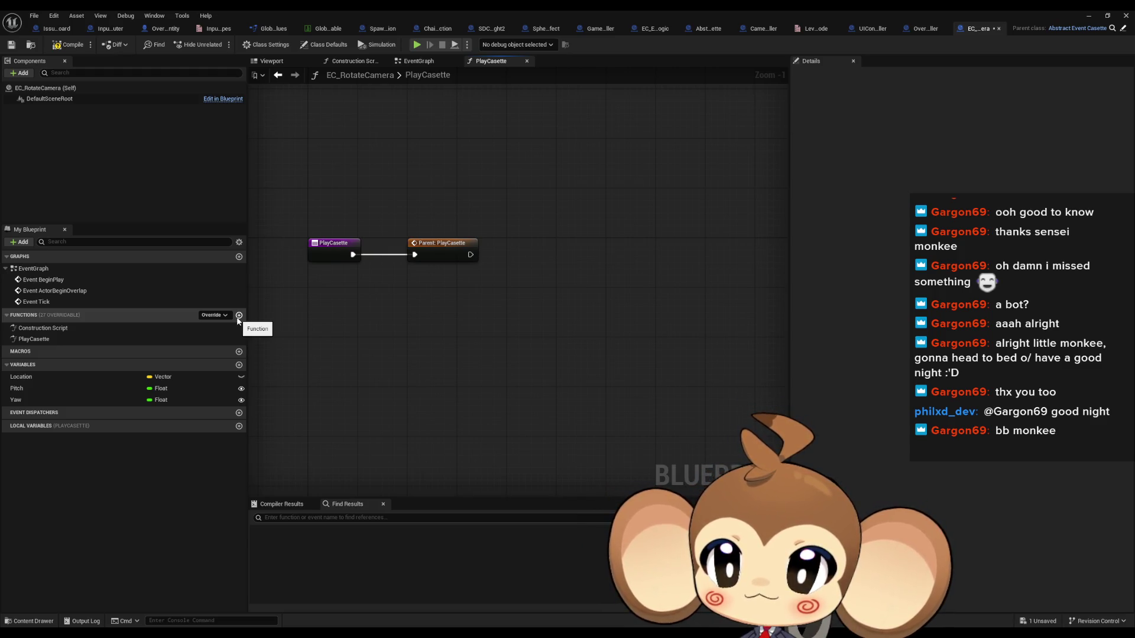
{"action": "double_click", "coordinate": [68, 268]}
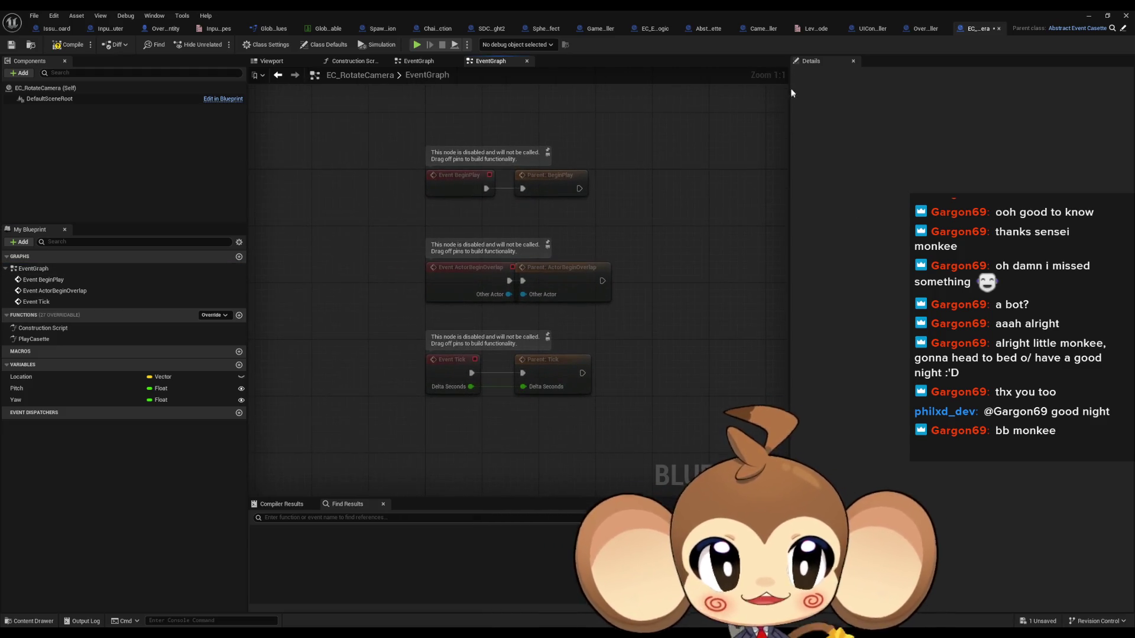
- Create a function named CalculateMouseDifference in EC_RotateCamera's Functions list
{"action": "left_click", "coordinate": [326, 45]}
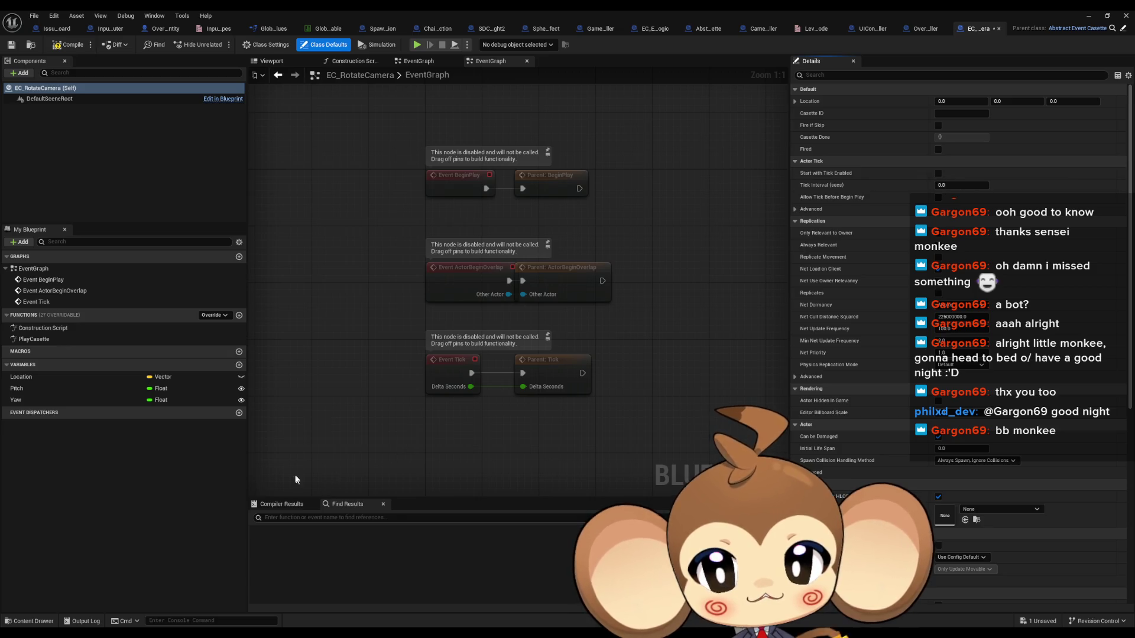
{"action": "left_click", "coordinate": [239, 315]}
{"action": "type", "text": "CalculateMouseDiff"}
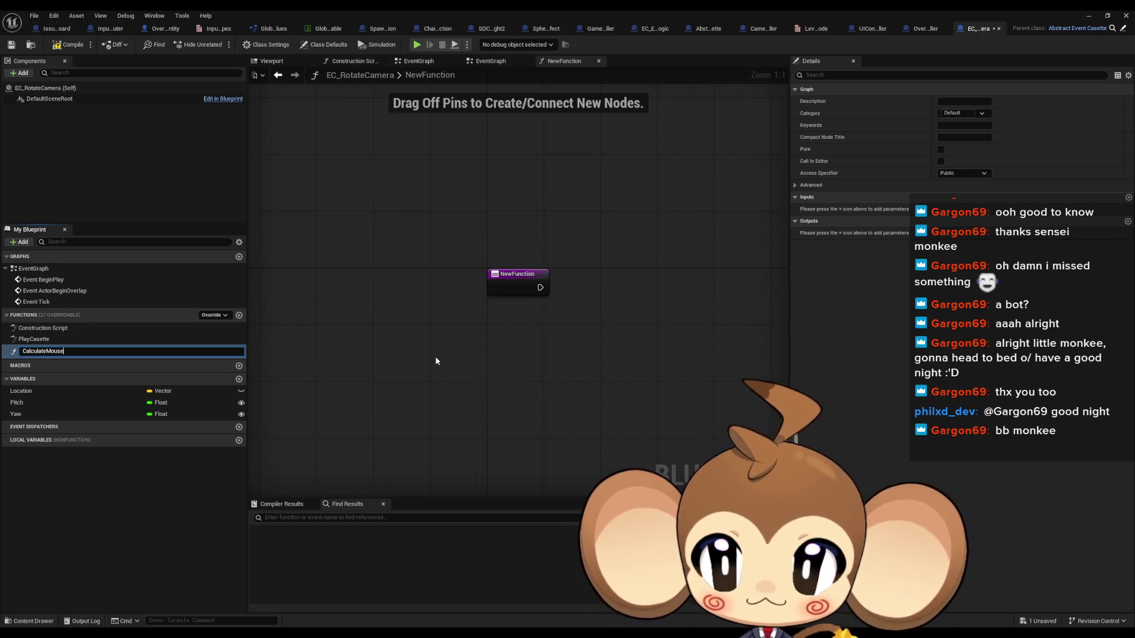
{"action": "type", "text": "erence"}
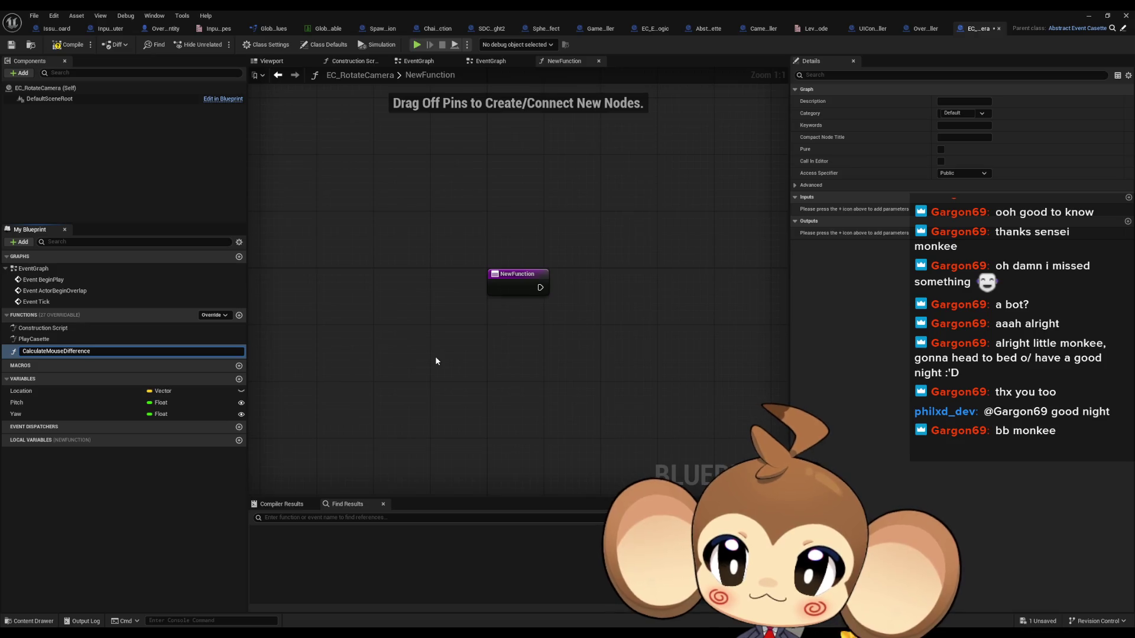
{"action": "key", "text": "Return"}
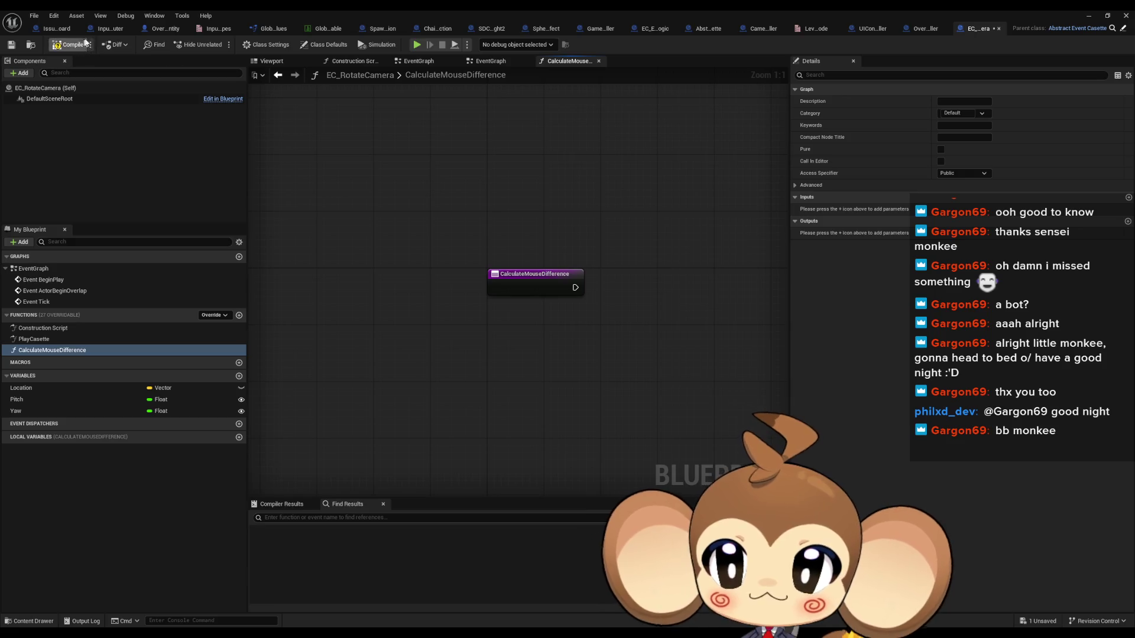
{"action": "left_click", "coordinate": [110, 30]}
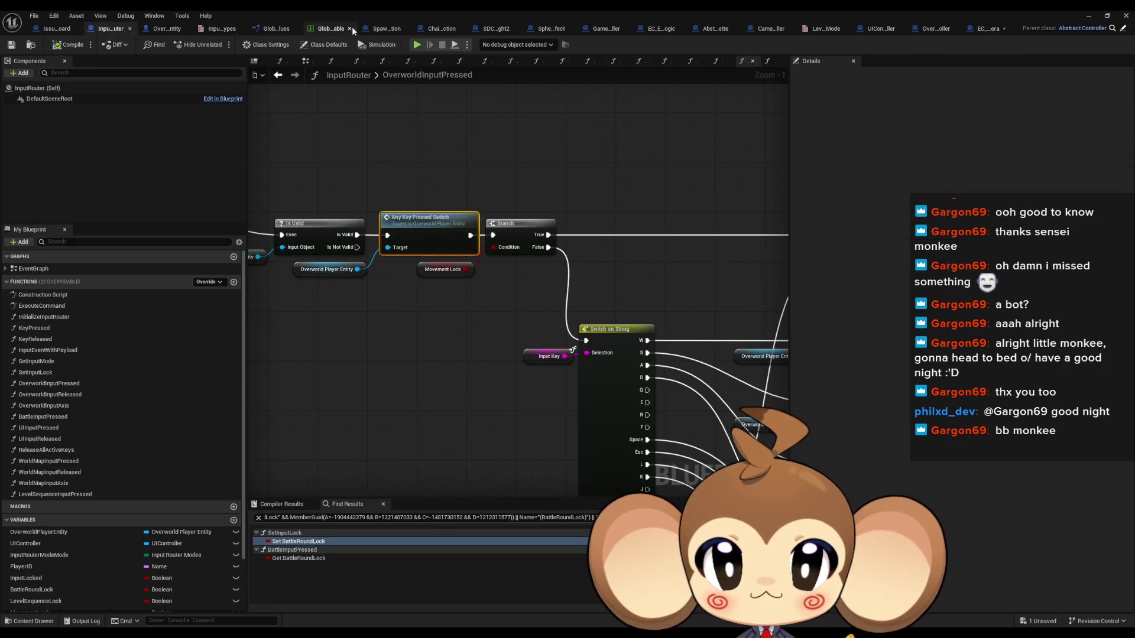
- In OverworldPlayerEntity, find the uses of Camera Movement Active and jump to where it is set
{"action": "left_click", "coordinate": [164, 29]}
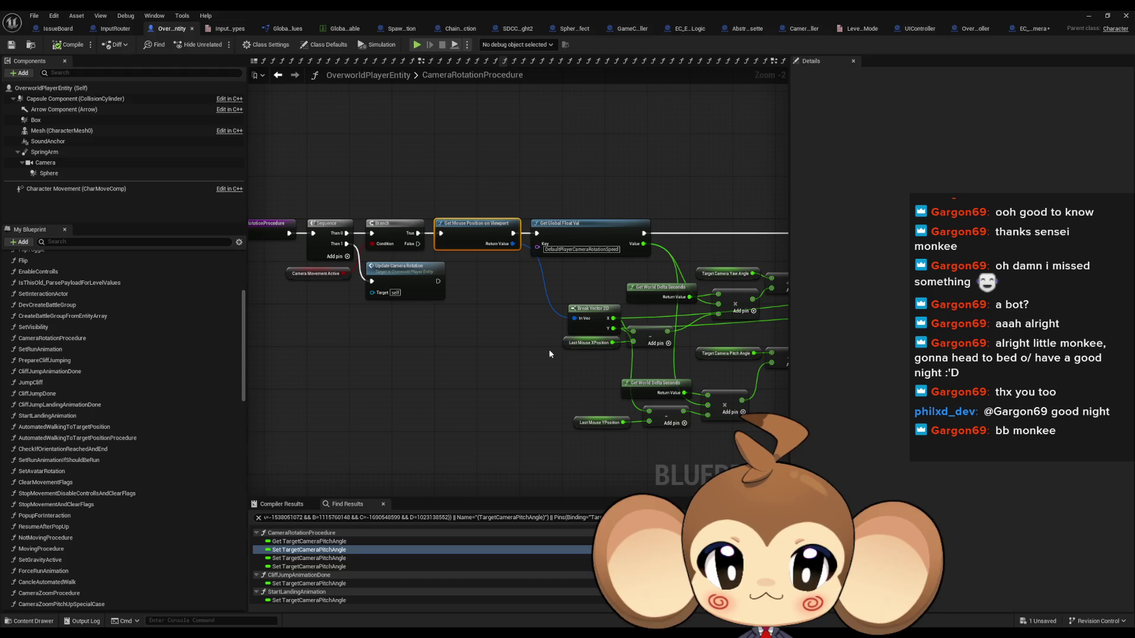
{"action": "scroll", "coordinate": [414, 307], "scroll_direction": "up", "scroll_amount": 2}
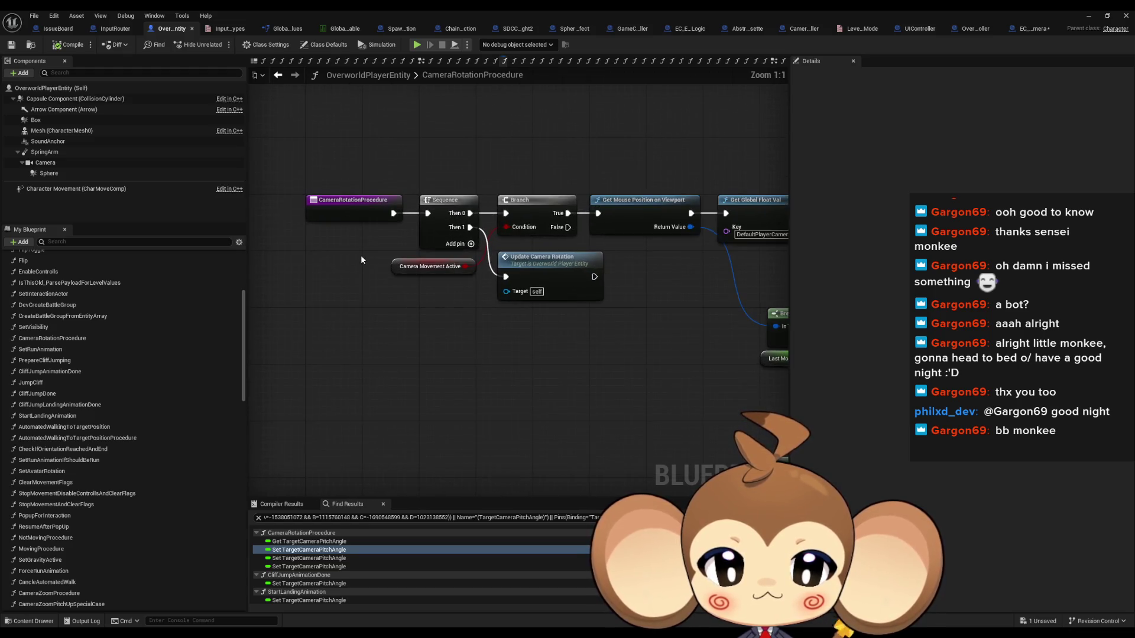
{"action": "left_click", "coordinate": [437, 273]}
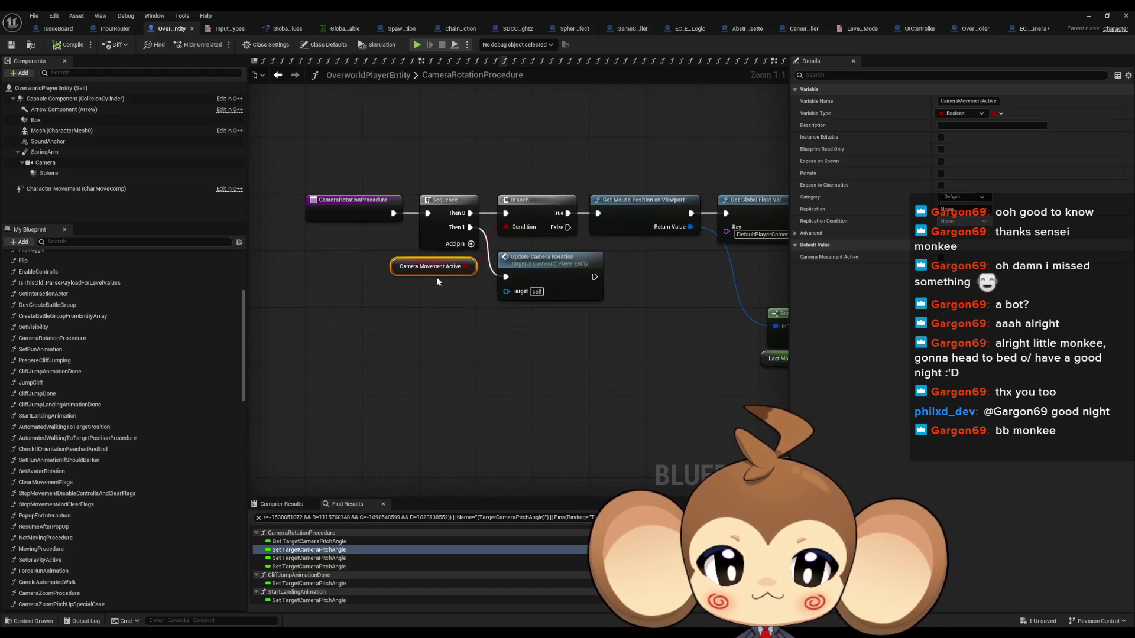
{"action": "right_click", "coordinate": [397, 269]}
{"action": "mouse_move", "coordinate": [438, 353]}
{"action": "left_click", "coordinate": [584, 375]}
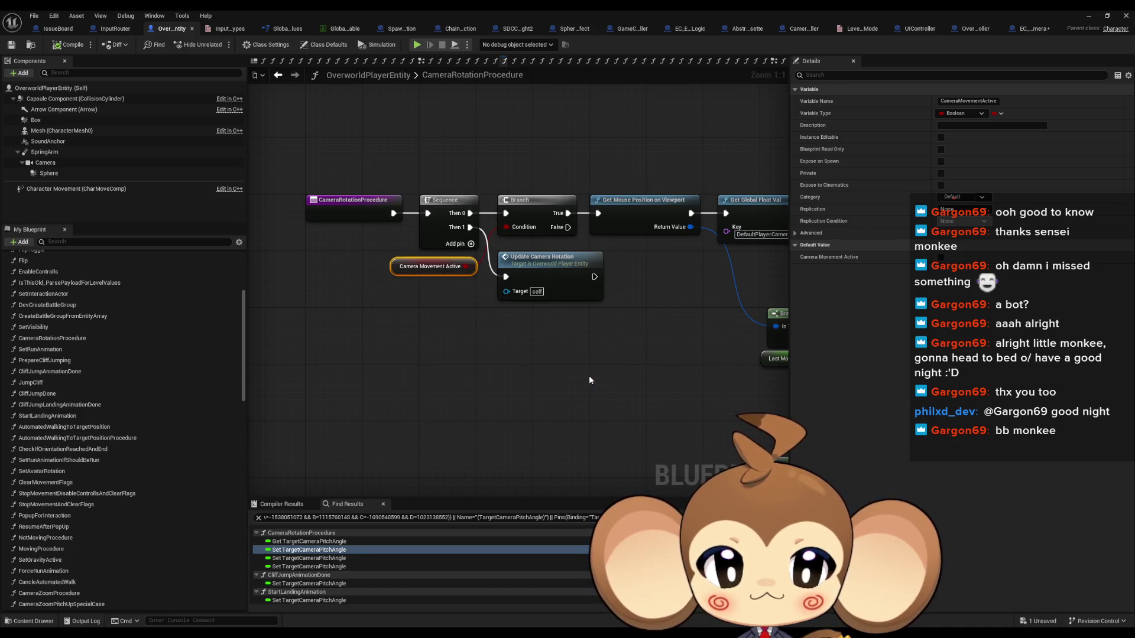
{"action": "double_click", "coordinate": [284, 558]}
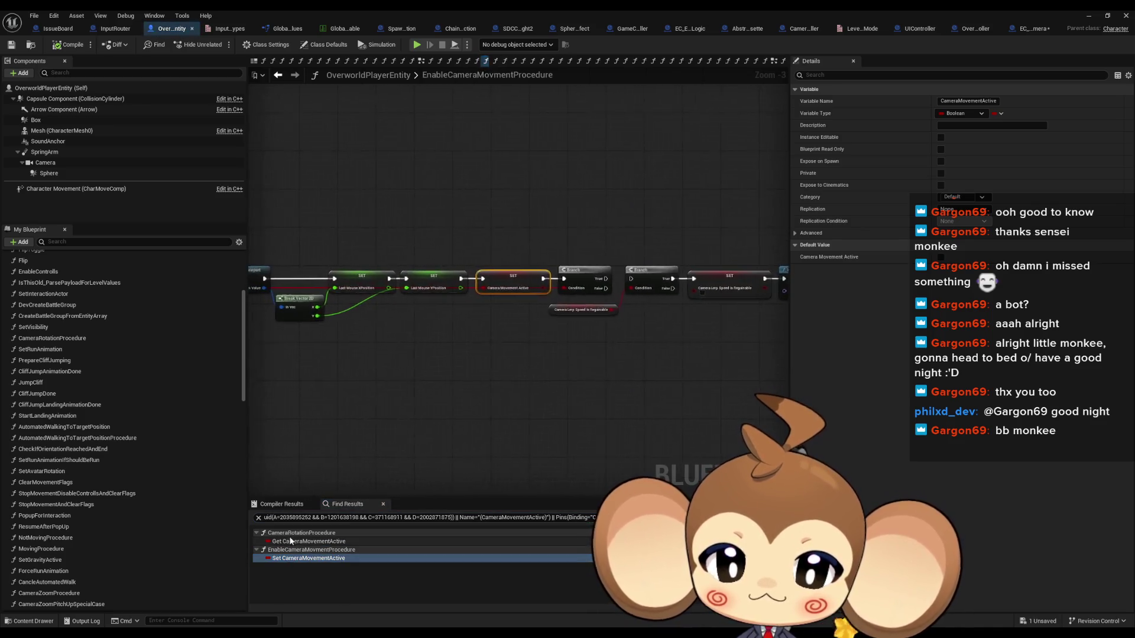
- Trace EnableCameraMovmentProcedure's caller in InputRouter, then return to the EC_RotateCamera blueprint
{"action": "left_click_drag", "start_coordinate": [592, 348], "coordinate": [1057, 348]}
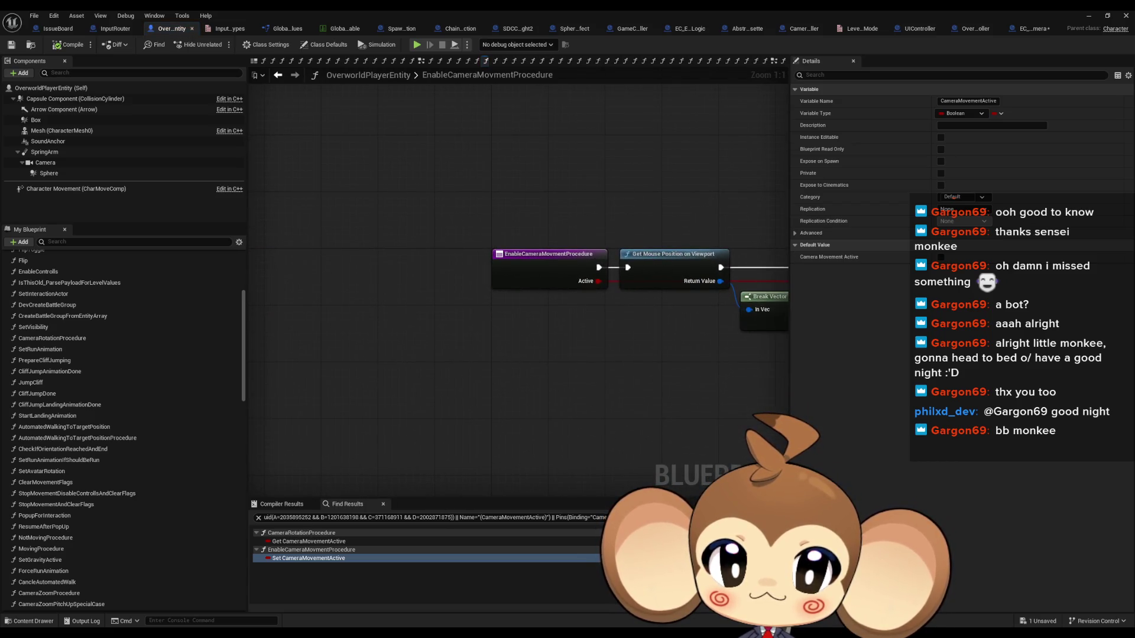
{"action": "left_click", "coordinate": [525, 269]}
{"action": "right_click", "coordinate": [524, 269]}
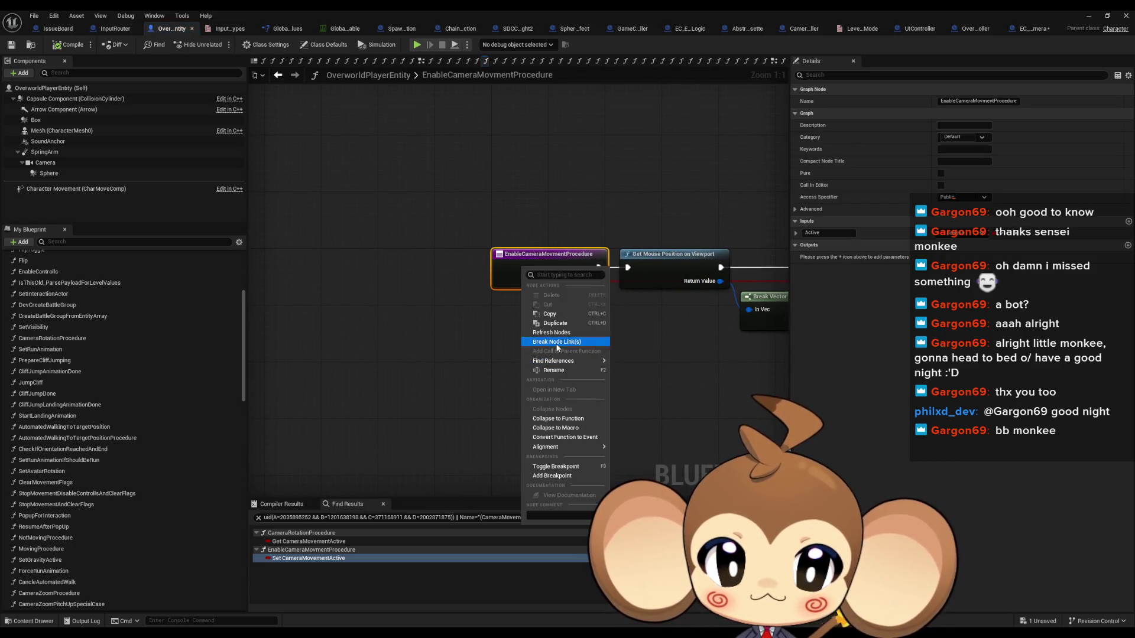
{"action": "mouse_move", "coordinate": [564, 362]}
{"action": "left_click", "coordinate": [646, 384]}
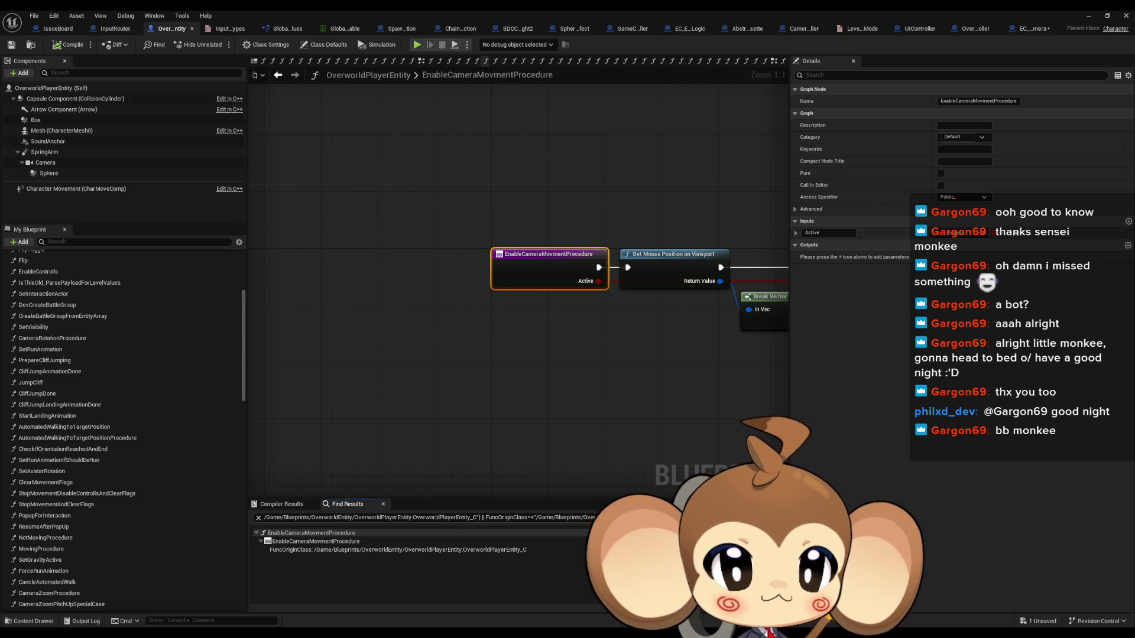
{"action": "key", "text": "ctrl+Tab"}
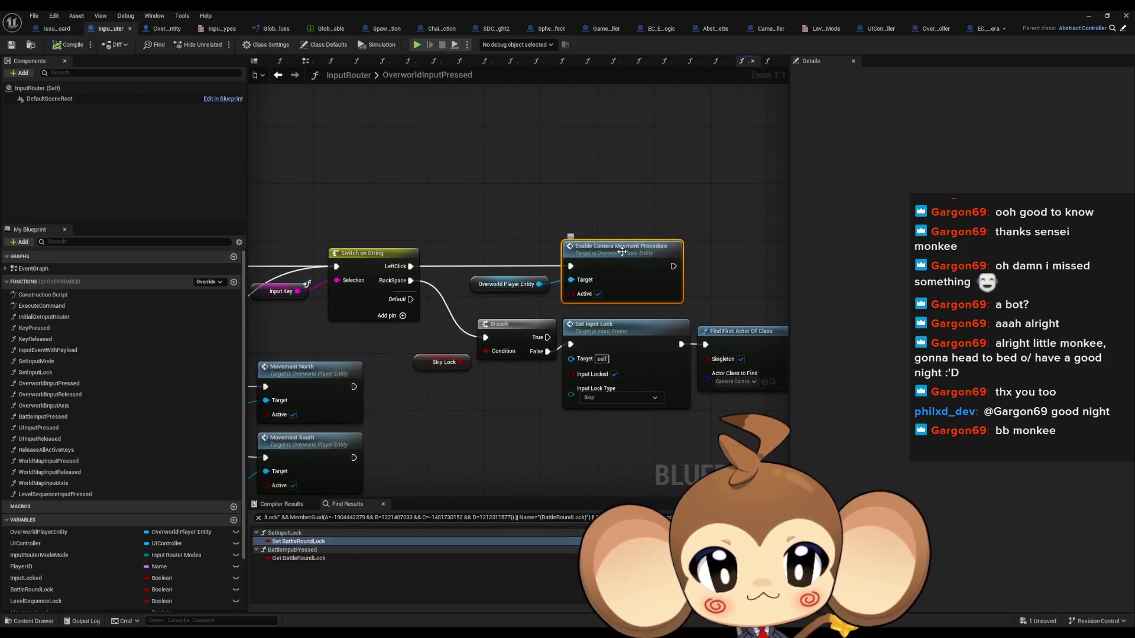
{"action": "key", "text": "ctrl+Tab"}
{"action": "left_click_drag", "start_coordinate": [577, 189], "coordinate": [631, 323]}
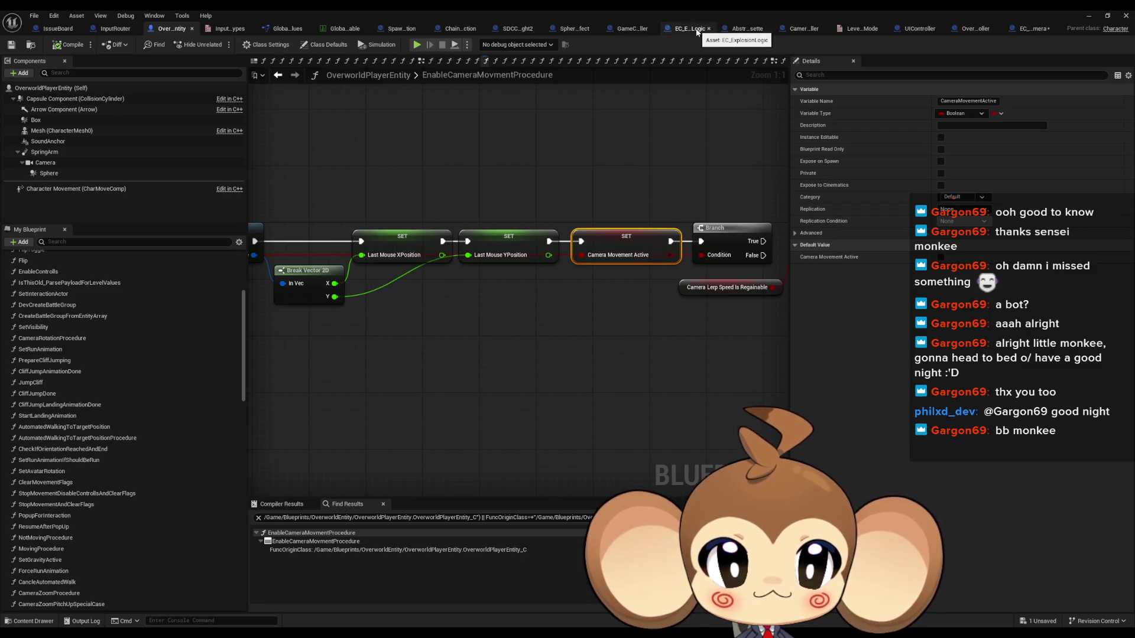
{"action": "left_click", "coordinate": [1032, 28]}
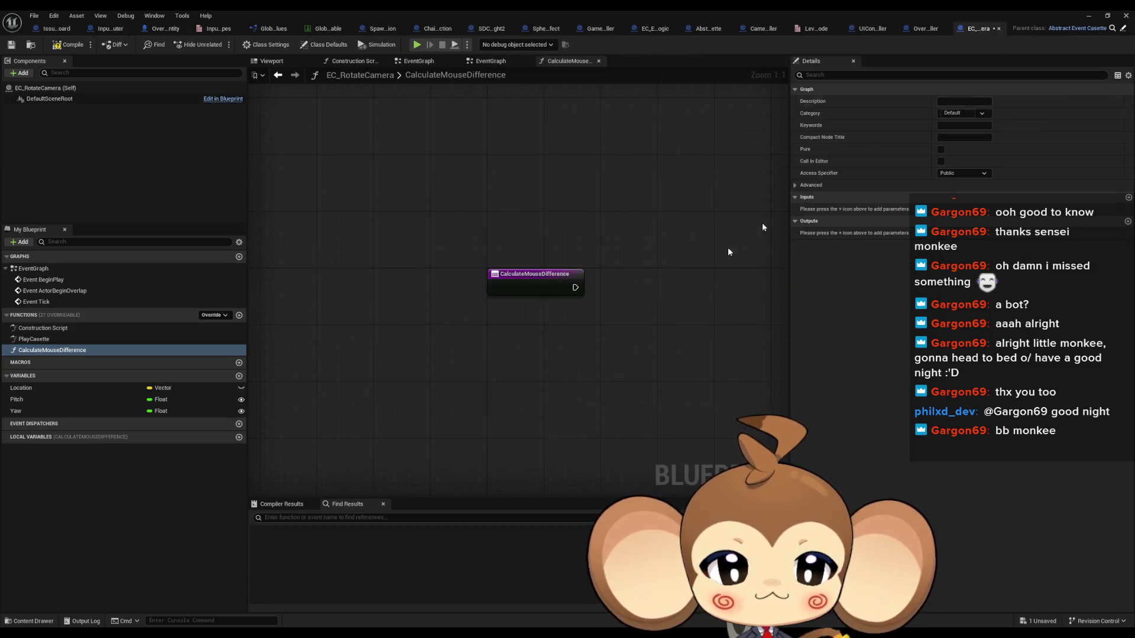
- Place a Get Player Actor node beside the CalculateMouseDifference entry node
{"action": "left_click_drag", "start_coordinate": [536, 350], "coordinate": [441, 351]}
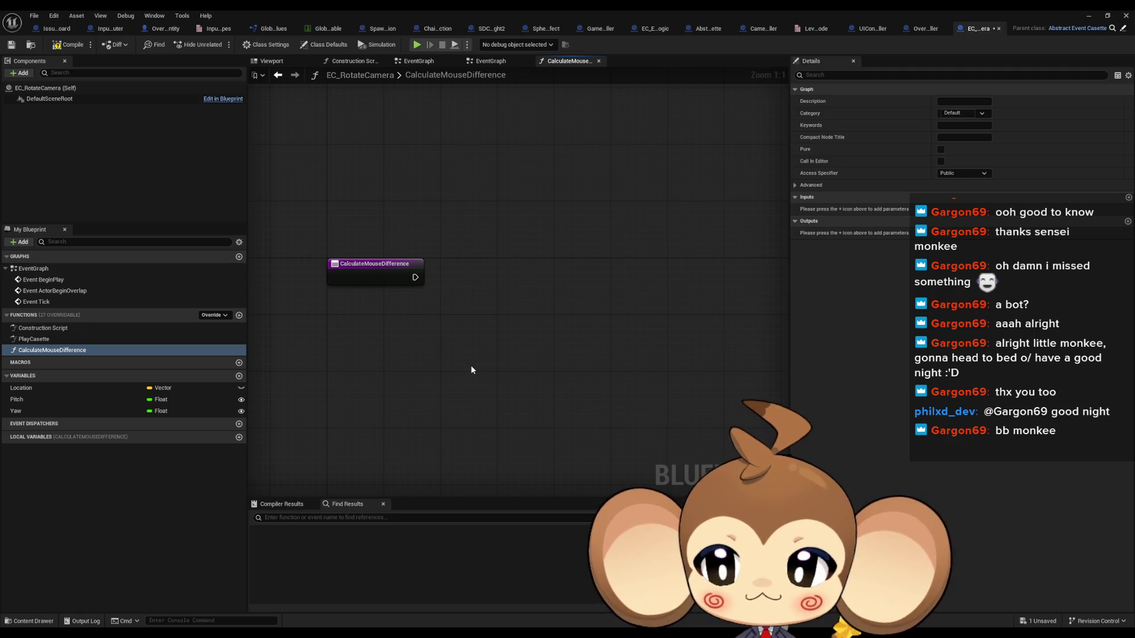
{"action": "right_click", "coordinate": [472, 368]}
{"action": "type", "text": "get th"}
{"action": "key", "text": "BackSpace"}
{"action": "key", "text": "BackSpace"}
{"action": "key", "text": "BackSpace"}
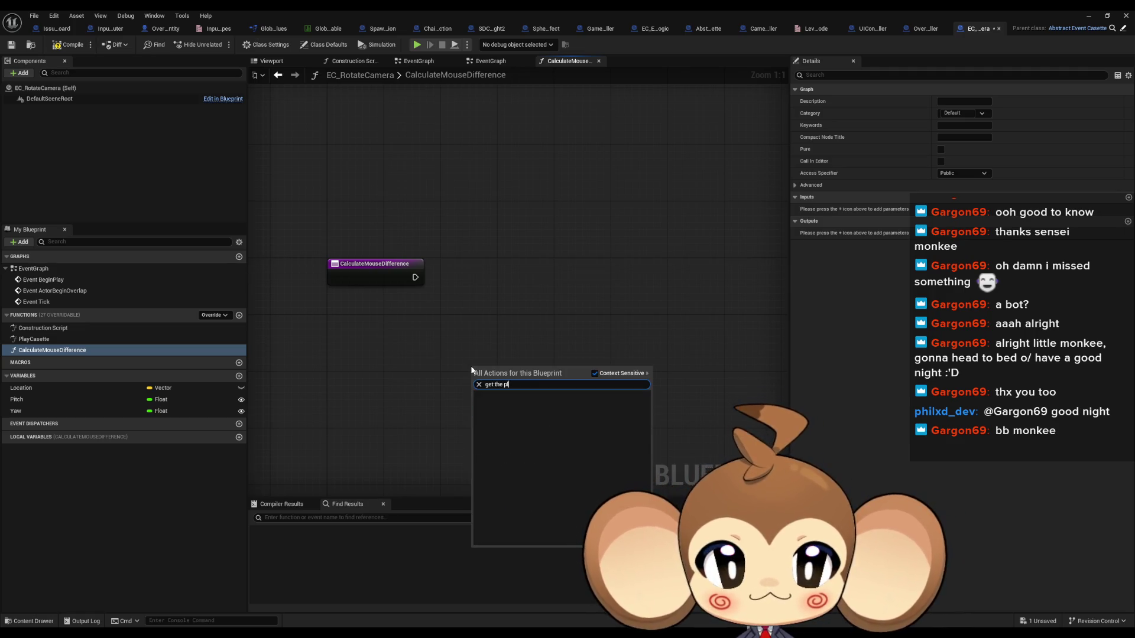
{"action": "type", "text": "player"}
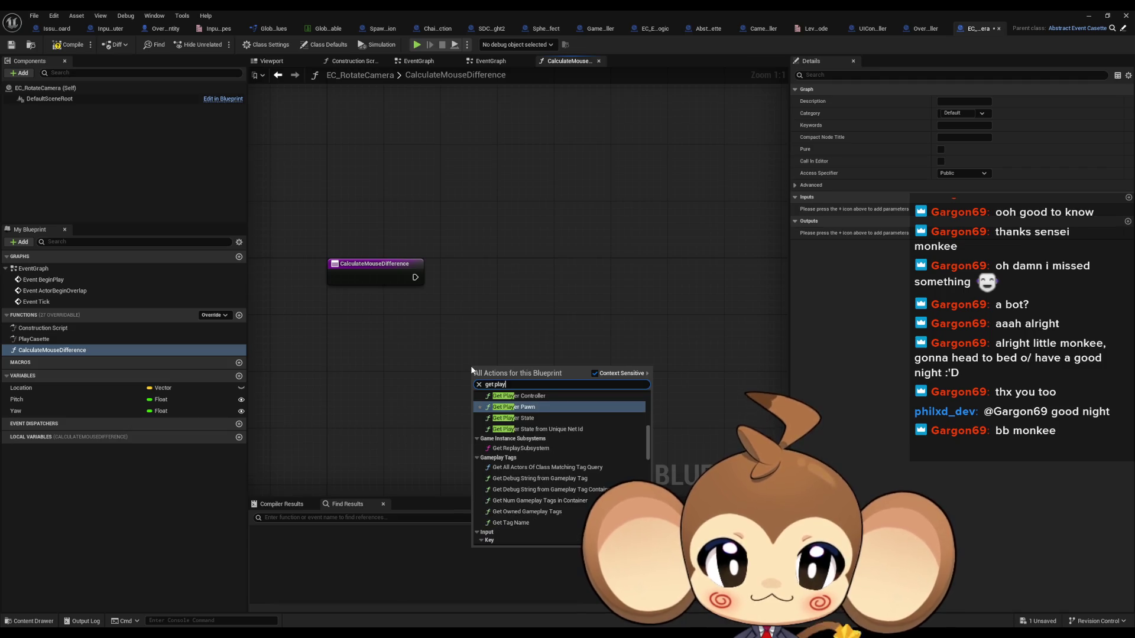
{"action": "scroll", "coordinate": [548, 468], "scroll_direction": "up", "scroll_amount": 5}
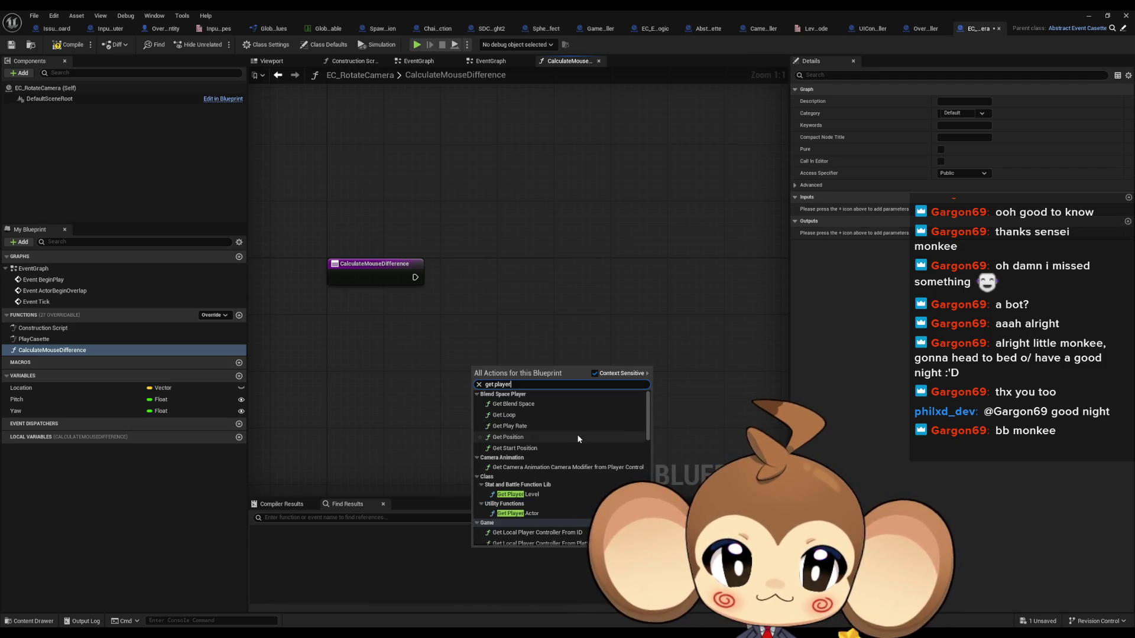
{"action": "left_click", "coordinate": [533, 513]}
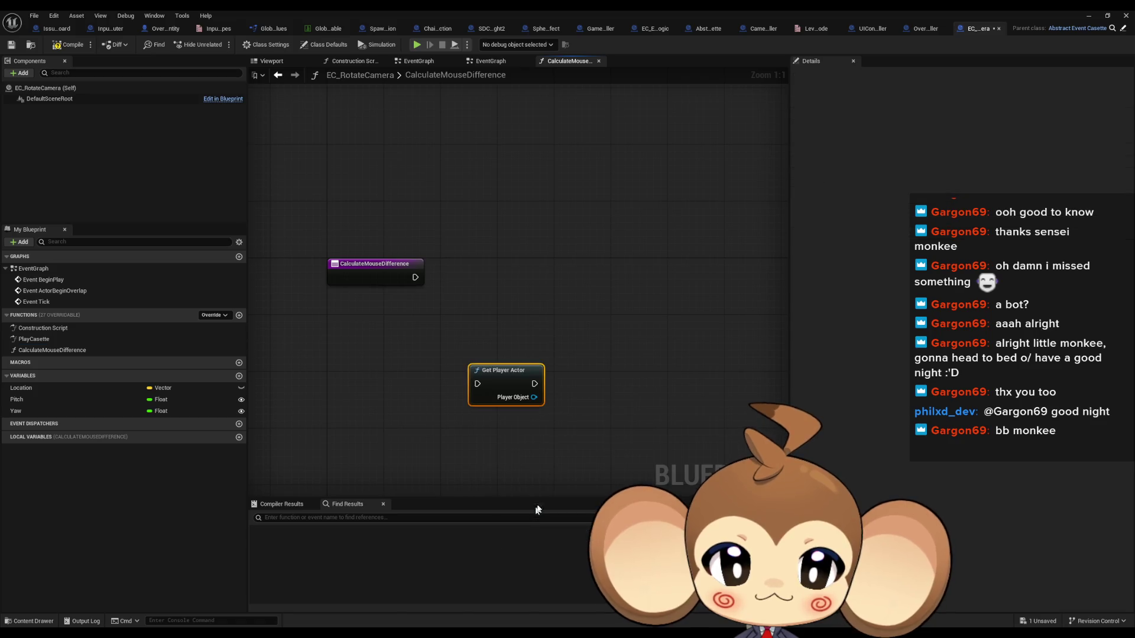
- Add a Camera Movement Active getter fed by Get Player Actor's Player Object pin
{"action": "left_click_drag", "start_coordinate": [534, 398], "coordinate": [610, 401]}
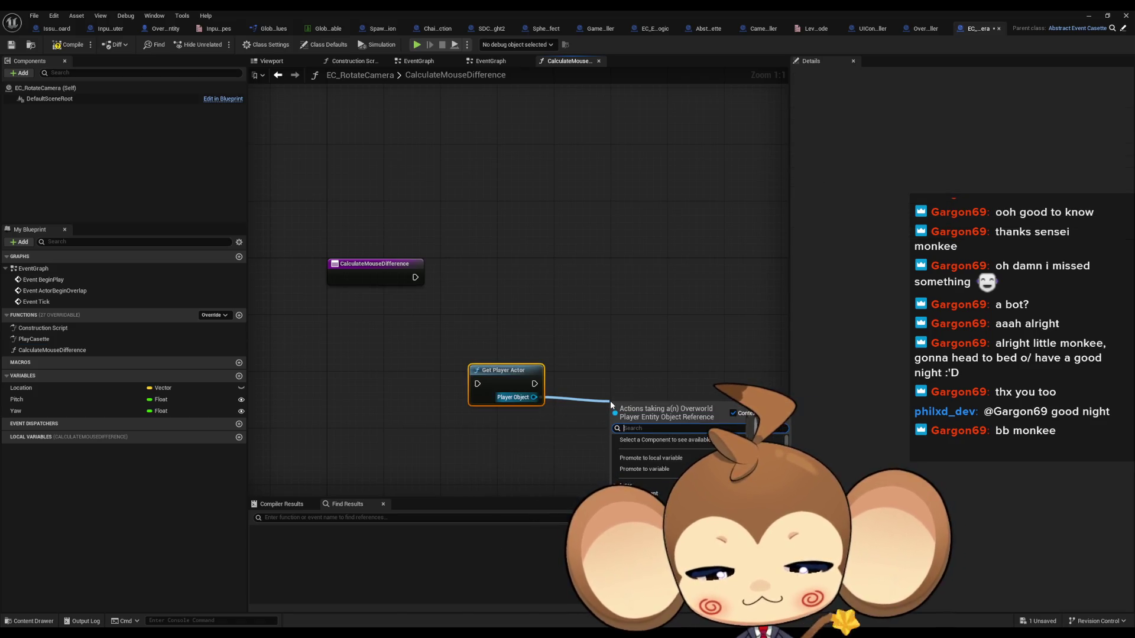
{"action": "type", "text": "camer ge"}
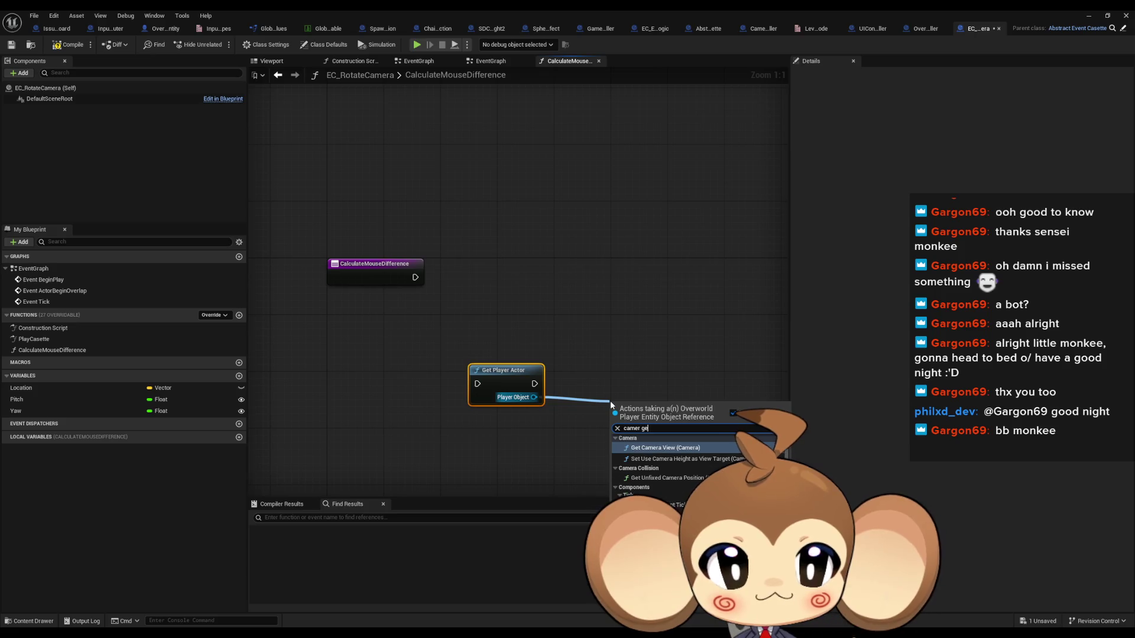
{"action": "type", "text": "t"}
{"action": "scroll", "coordinate": [674, 467], "scroll_direction": "up", "scroll_amount": 3}
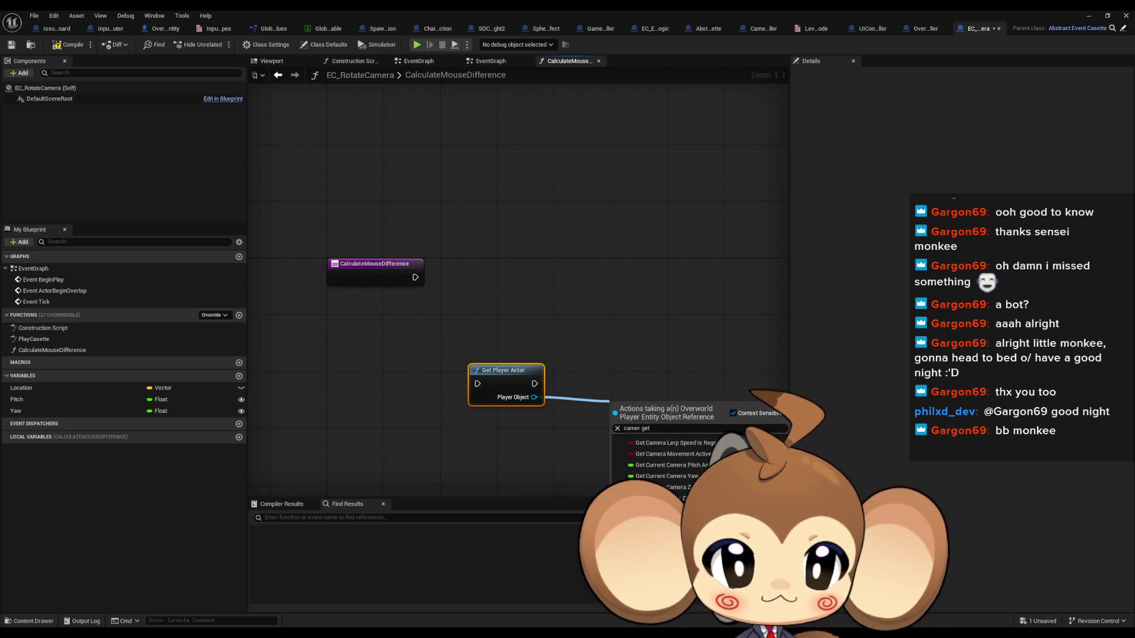
{"action": "left_click", "coordinate": [656, 503]}
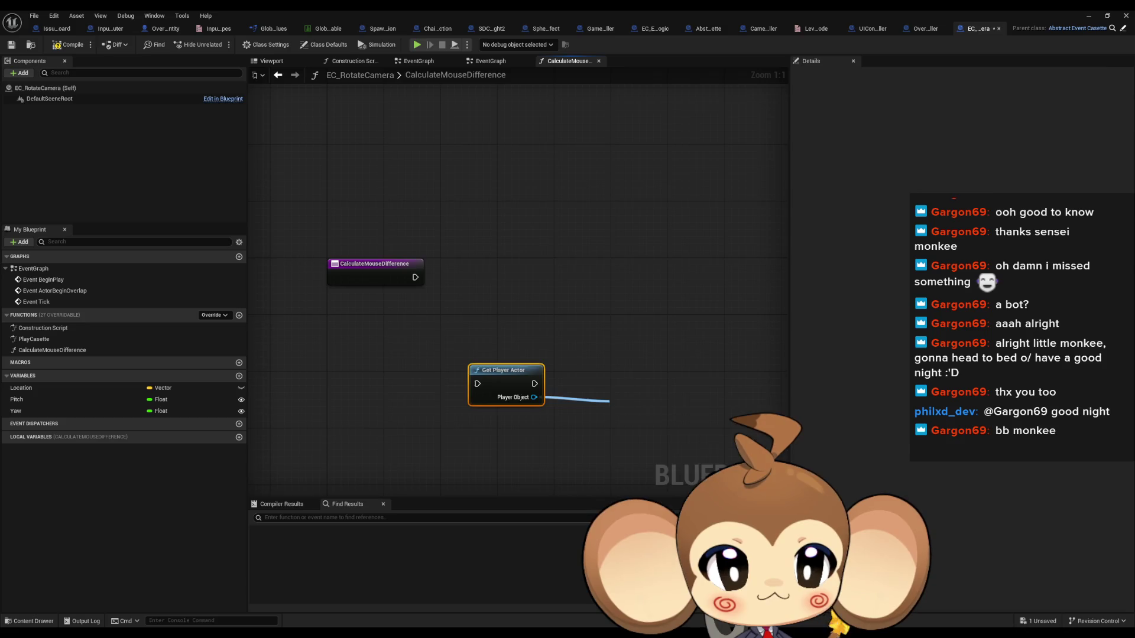
{"action": "left_click_drag", "start_coordinate": [594, 406], "coordinate": [601, 406]}
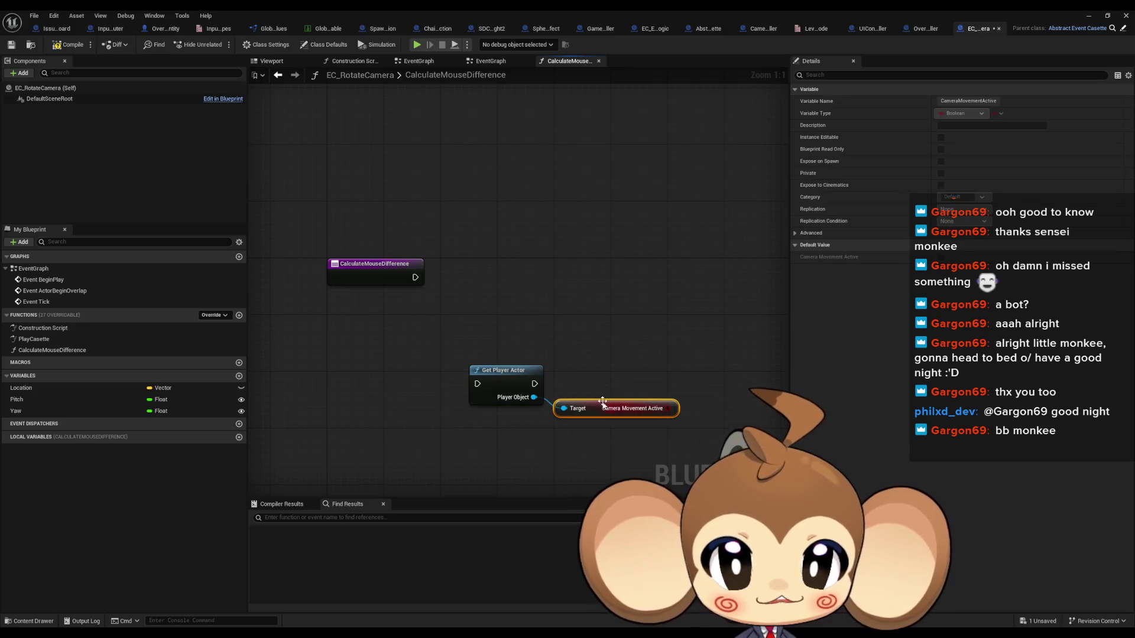
{"action": "left_click", "coordinate": [560, 303]}
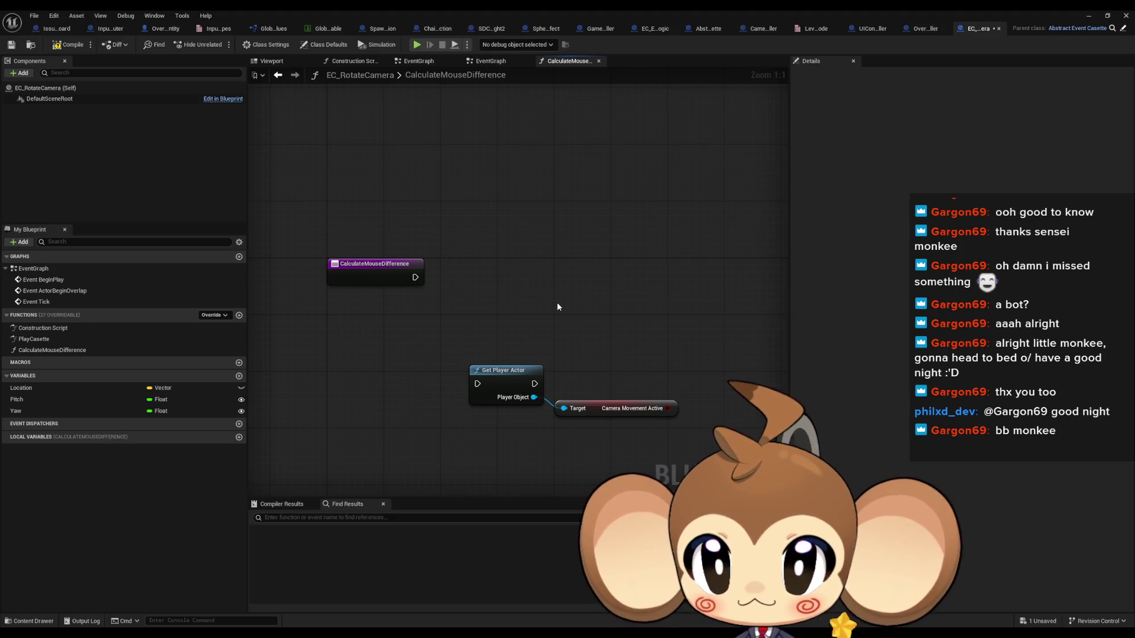
{"action": "left_click", "coordinate": [239, 315]}
- Name the function StartPlayerMouseTracking and add a Player variable of type Overworld Player Entity reference
{"action": "type", "text": "St"}
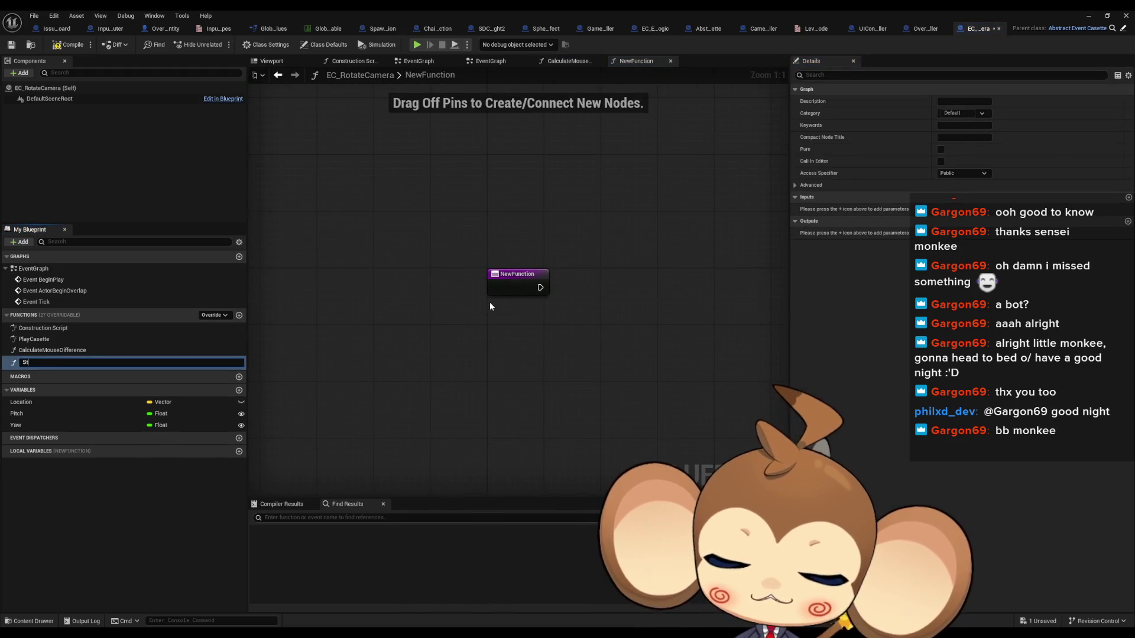
{"action": "type", "text": "artPlaye"}
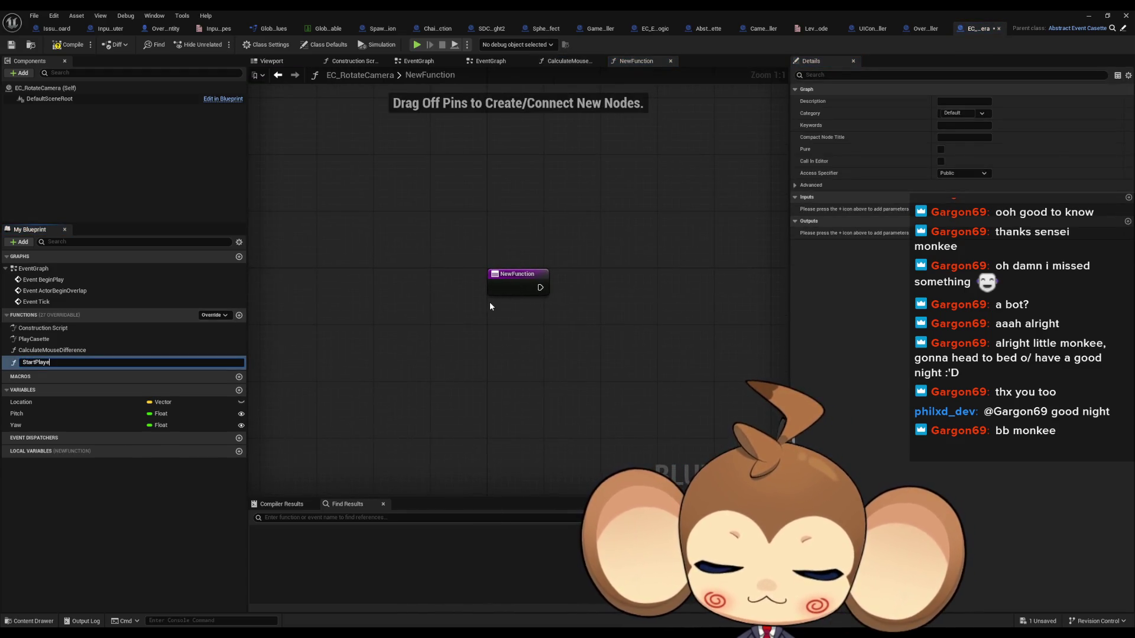
{"action": "type", "text": "rMouseTracking"}
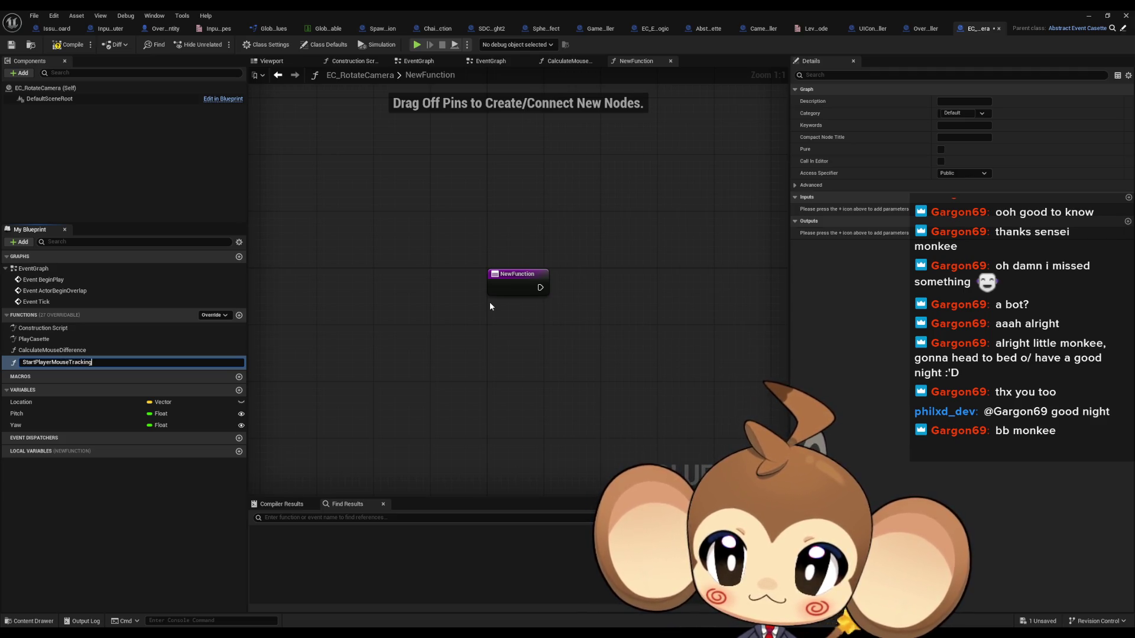
{"action": "key", "text": "Return"}
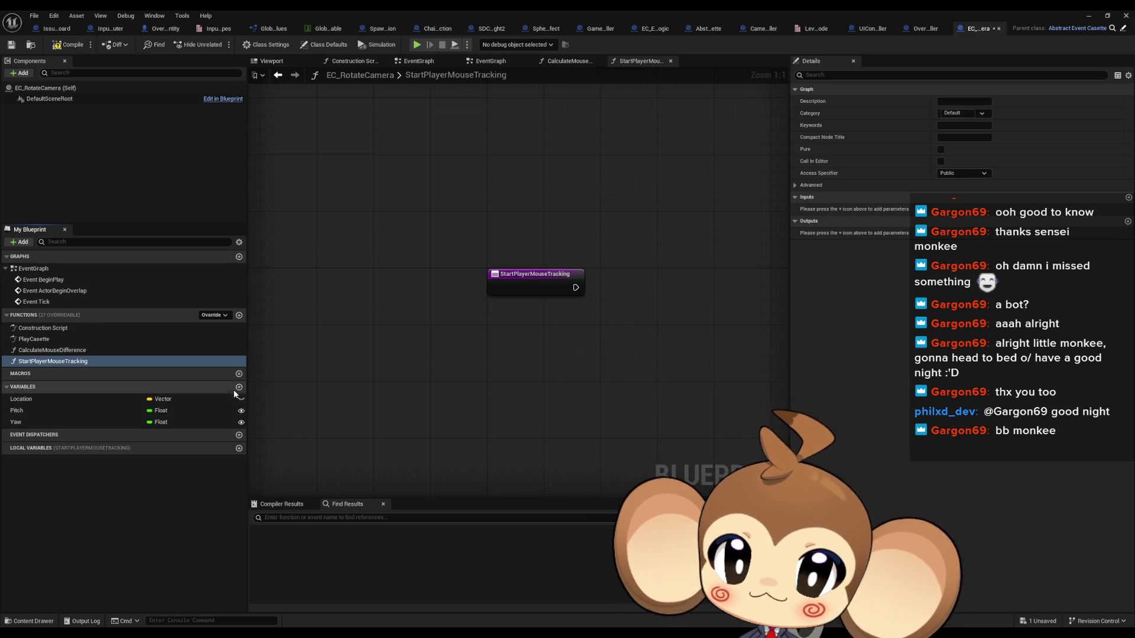
{"action": "left_click", "coordinate": [239, 388]}
{"action": "type", "text": "Play"}
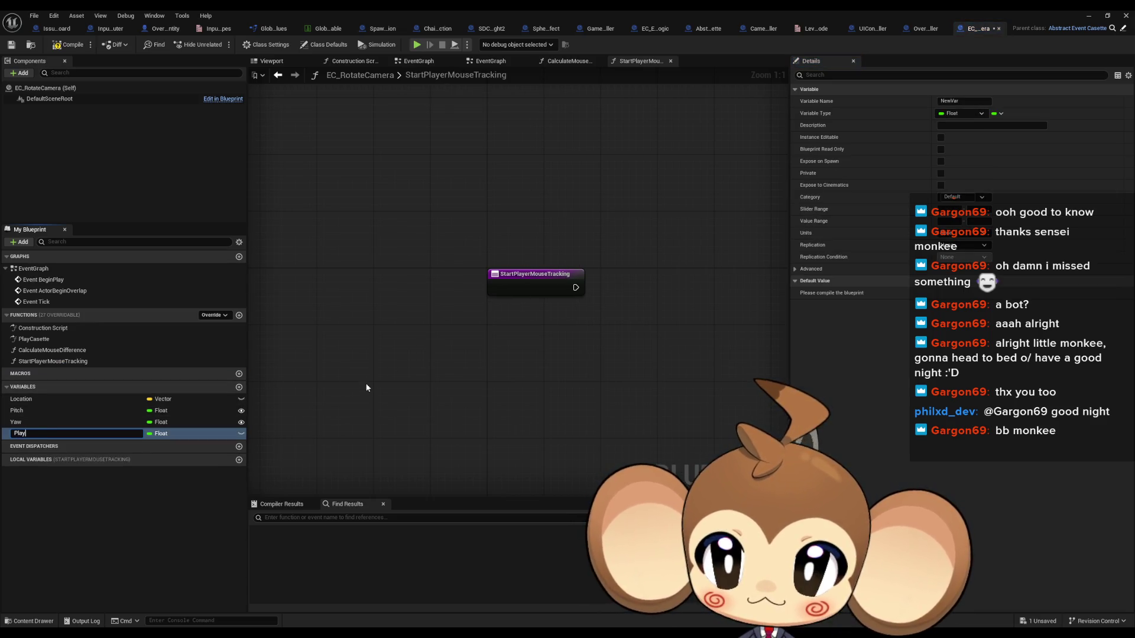
{"action": "type", "text": "er"}
{"action": "key", "text": "Return"}
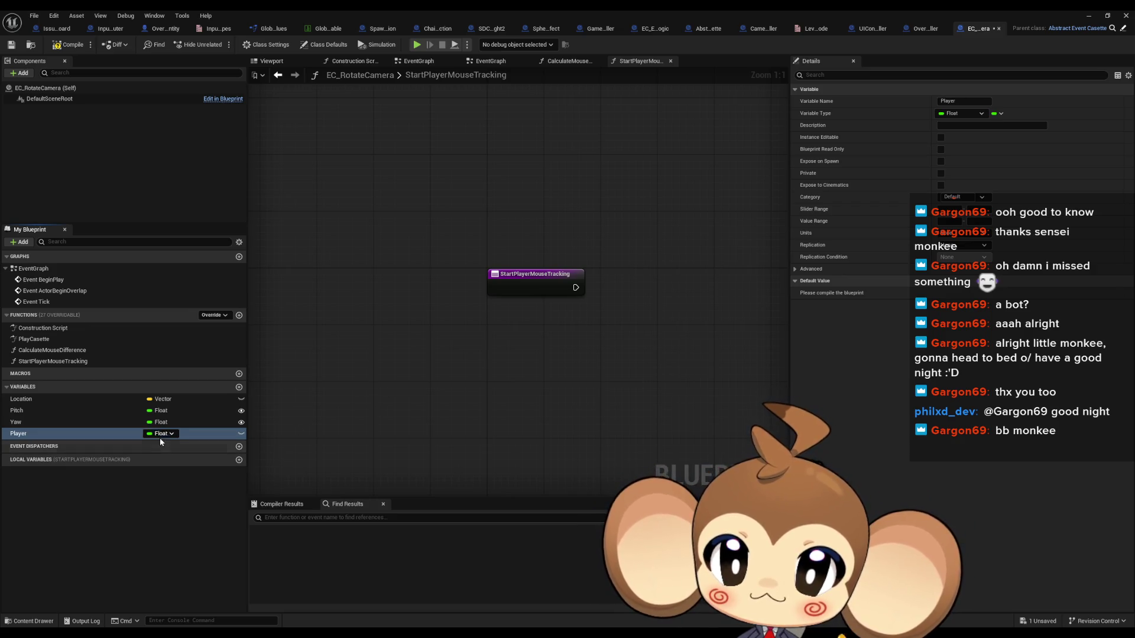
{"action": "left_click", "coordinate": [160, 434]}
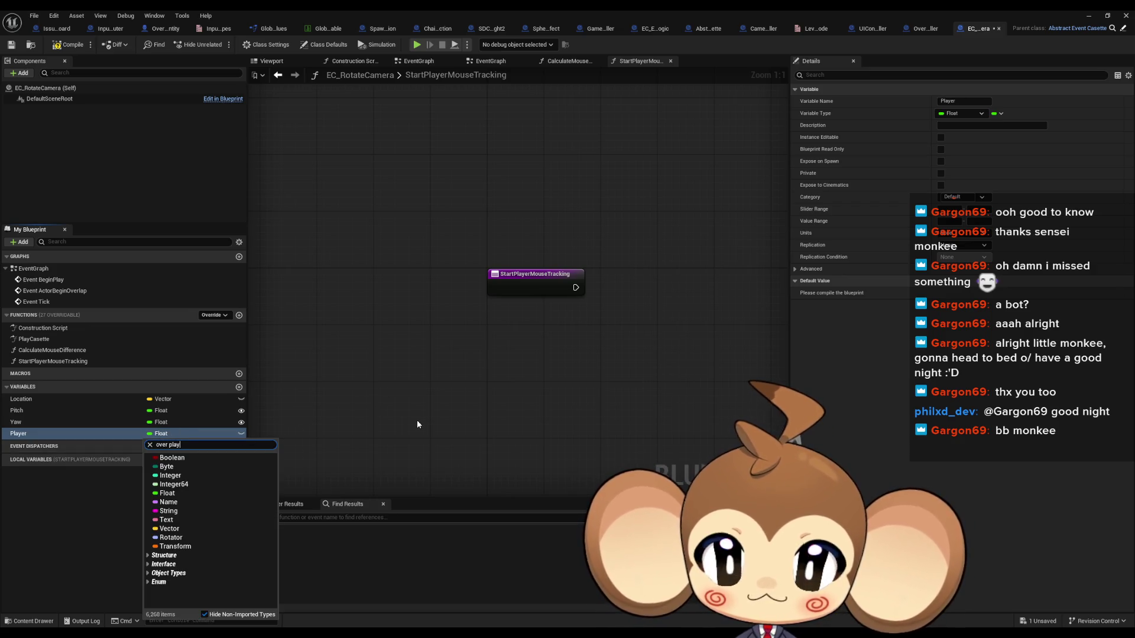
{"action": "type", "text": "er"}
{"action": "mouse_move", "coordinate": [239, 469]}
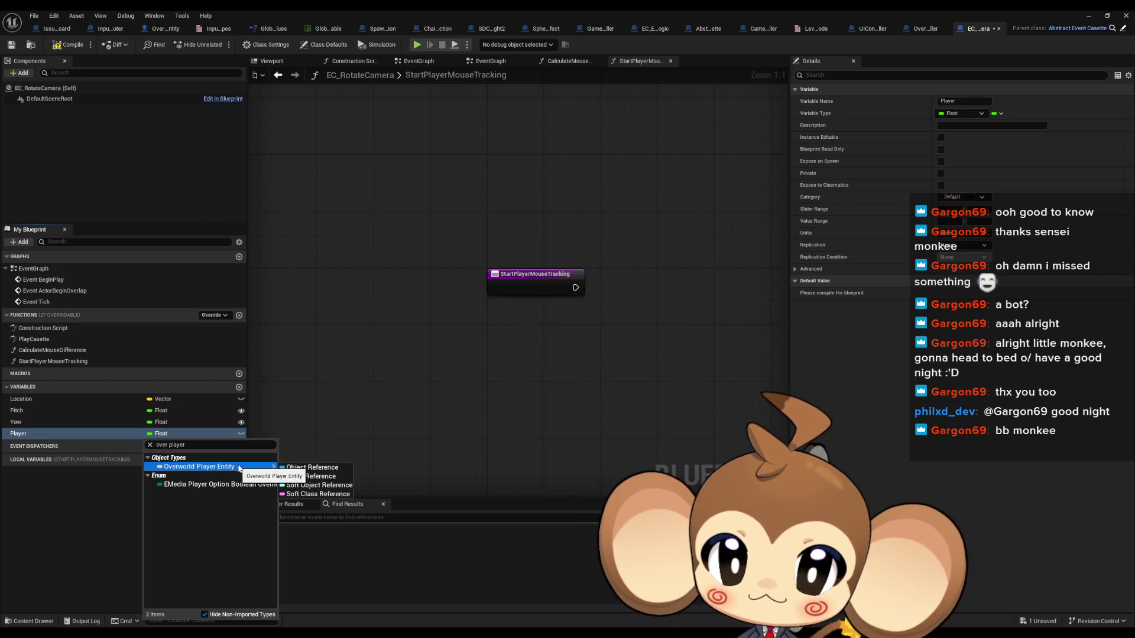
{"action": "left_click", "coordinate": [312, 467]}
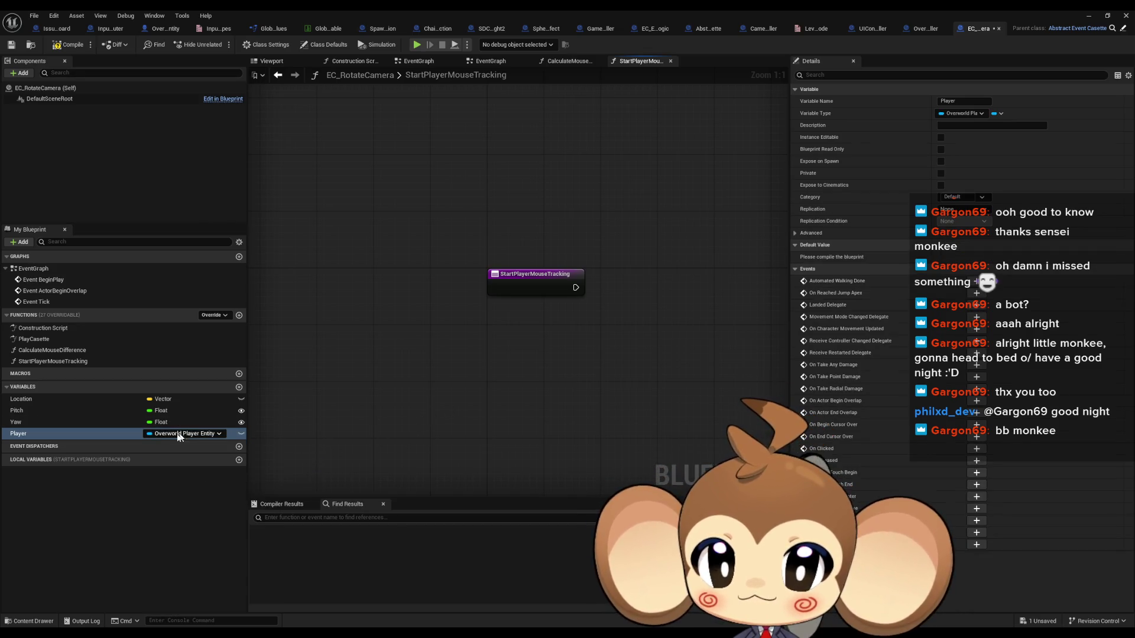
- Add a SET Player node to StartPlayerMouseTracking and paste a Get Player Actor node
{"action": "mouse_move", "coordinate": [59, 434]}
{"action": "left_mouse_down"}
{"action": "mouse_move", "coordinate": [620, 363]}
{"action": "mouse_move", "coordinate": [726, 292]}
{"action": "left_mouse_up"}
{"action": "left_click", "coordinate": [739, 312]}
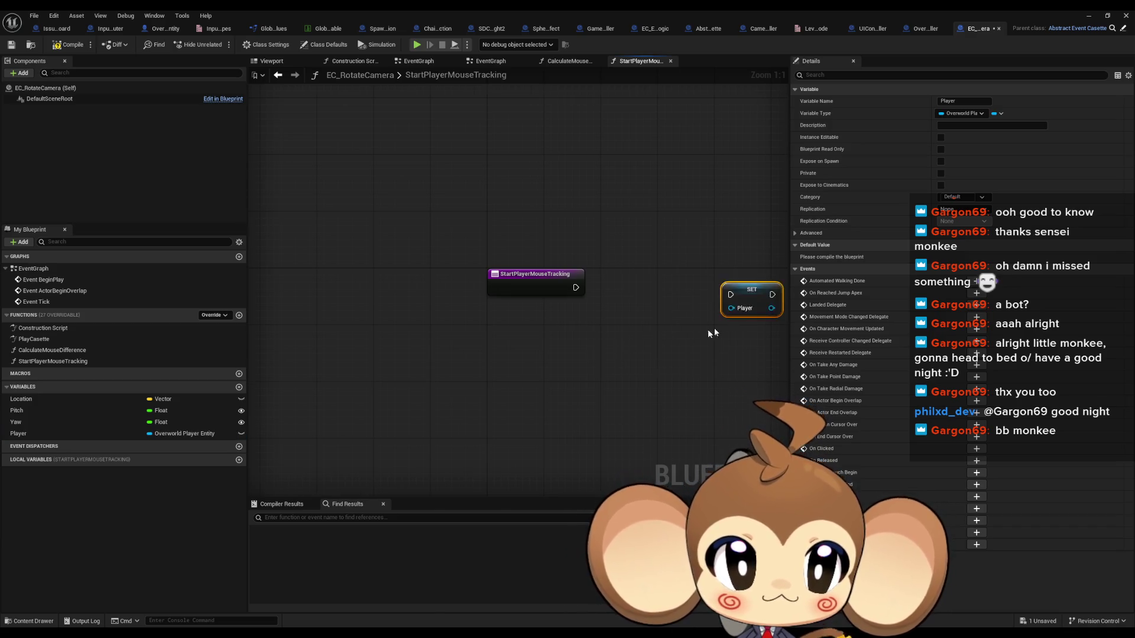
{"action": "key", "text": "Home"}
{"action": "double_click", "coordinate": [53, 351]}
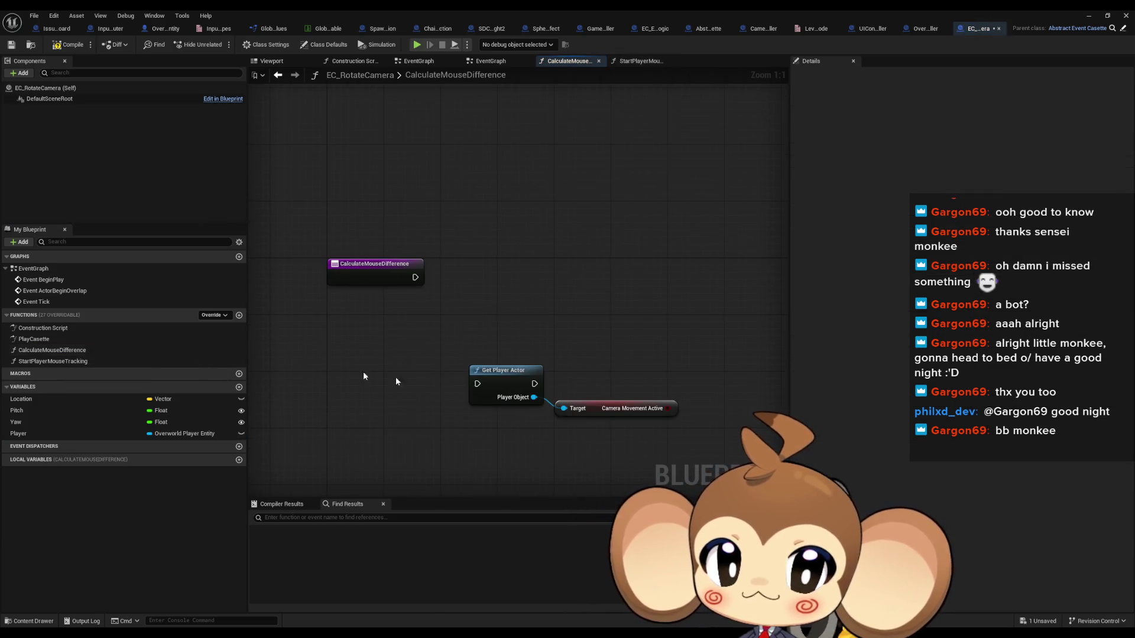
{"action": "left_click", "coordinate": [46, 339]}
{"action": "double_click", "coordinate": [45, 339]}
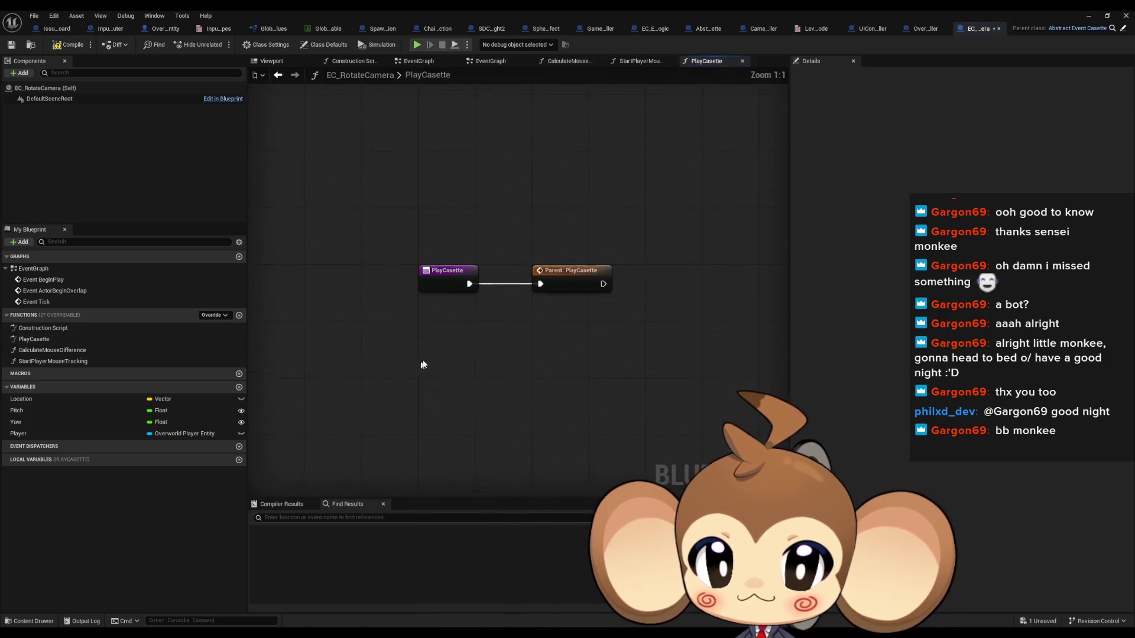
{"action": "double_click", "coordinate": [36, 350]}
{"action": "key", "text": "ctrl+v"}
{"action": "left_click_drag", "start_coordinate": [482, 431], "coordinate": [564, 408]}
{"action": "left_click_drag", "start_coordinate": [455, 415], "coordinate": [495, 380]}
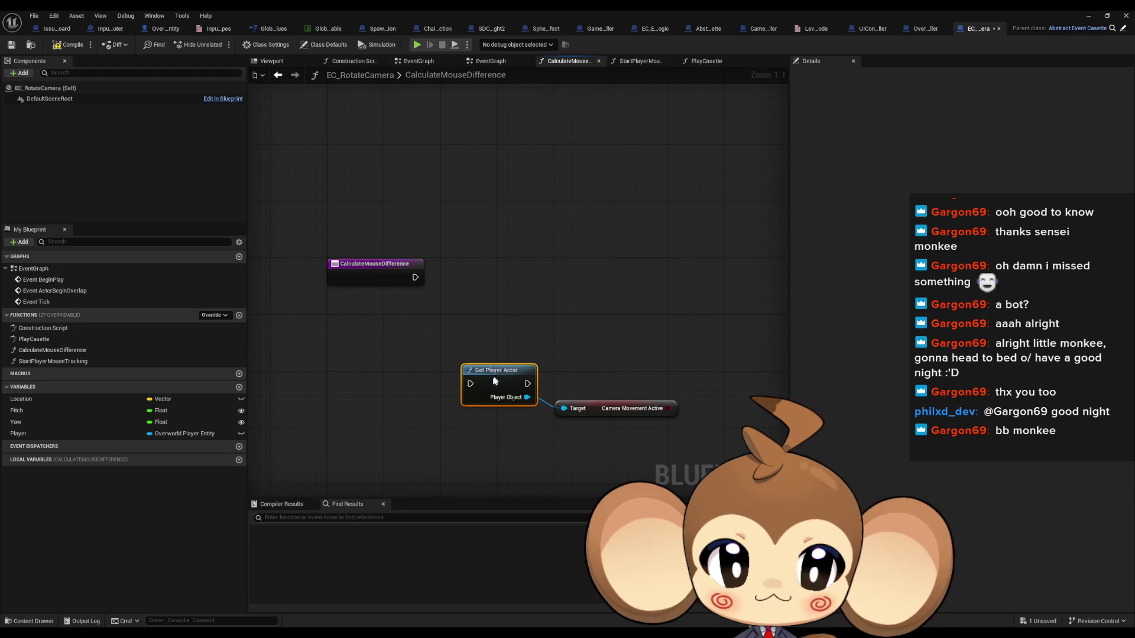
{"action": "left_click", "coordinate": [458, 477]}
- Remove the Get Player Actor node from CalculateMouseDifference
{"action": "double_click", "coordinate": [52, 361]}
{"action": "left_click_drag", "start_coordinate": [613, 317], "coordinate": [603, 296]}
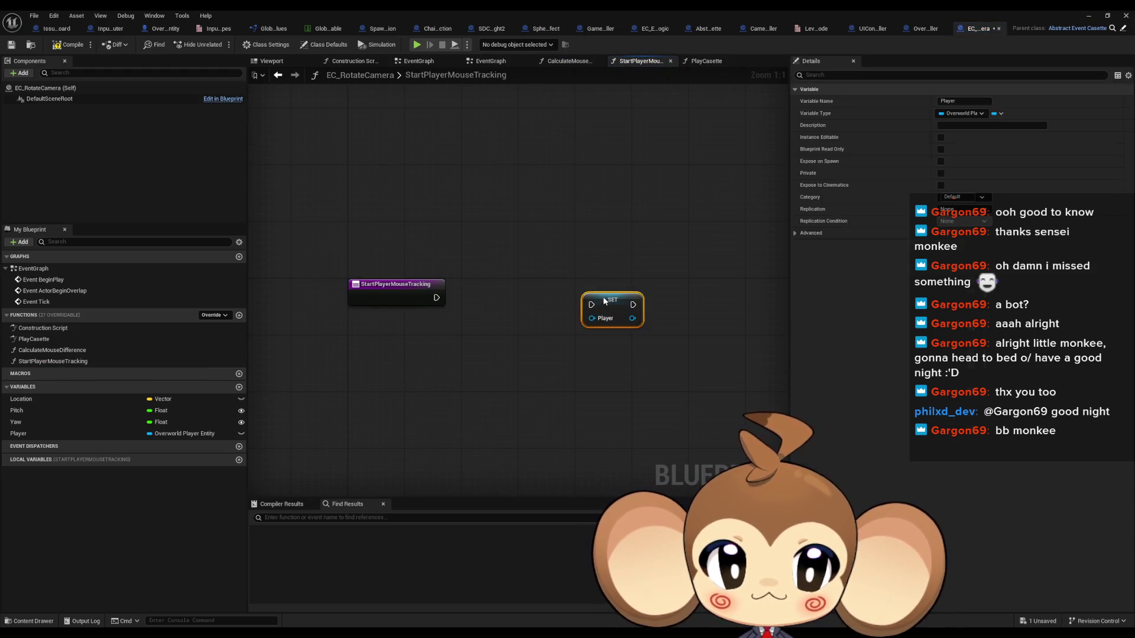
{"action": "left_click_drag", "start_coordinate": [65, 434], "coordinate": [495, 374]}
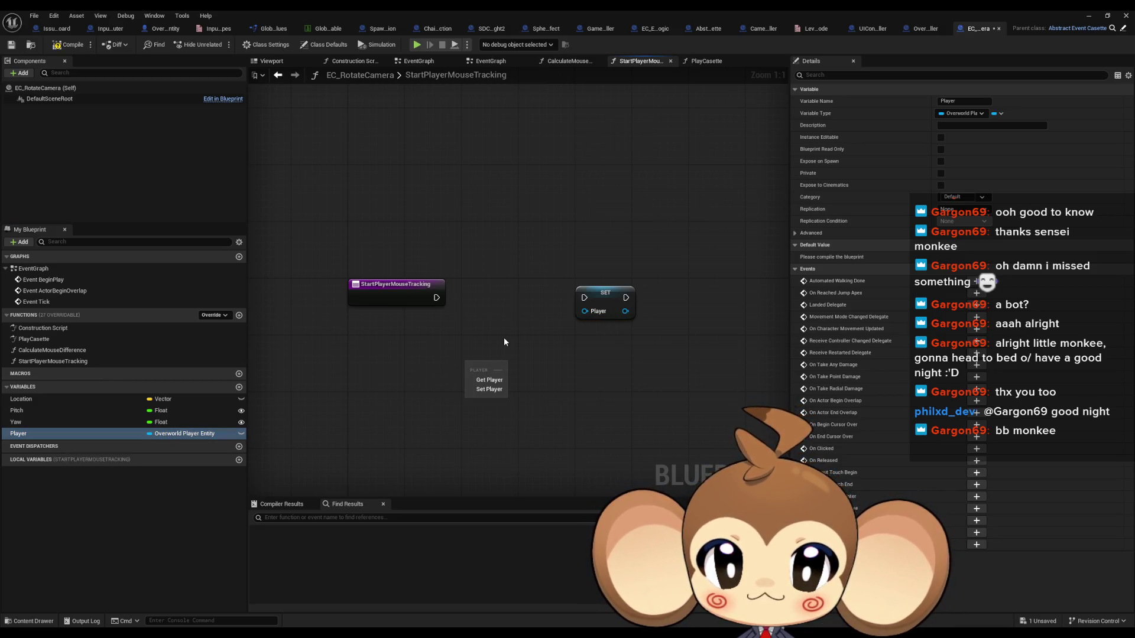
{"action": "left_click", "coordinate": [505, 341]}
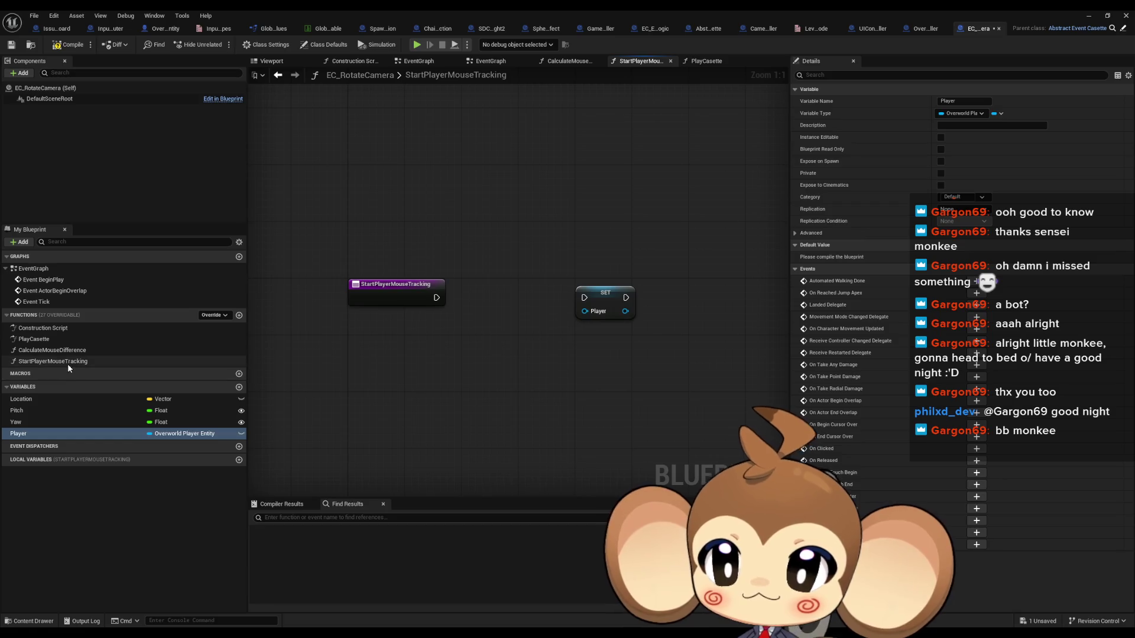
{"action": "double_click", "coordinate": [52, 350]}
{"action": "left_click_drag", "start_coordinate": [443, 355], "coordinate": [498, 432]}
{"action": "key", "text": "Delete"}
- Wire Get Player Actor's execution and Player Object output into SET Player
{"action": "double_click", "coordinate": [48, 362]}
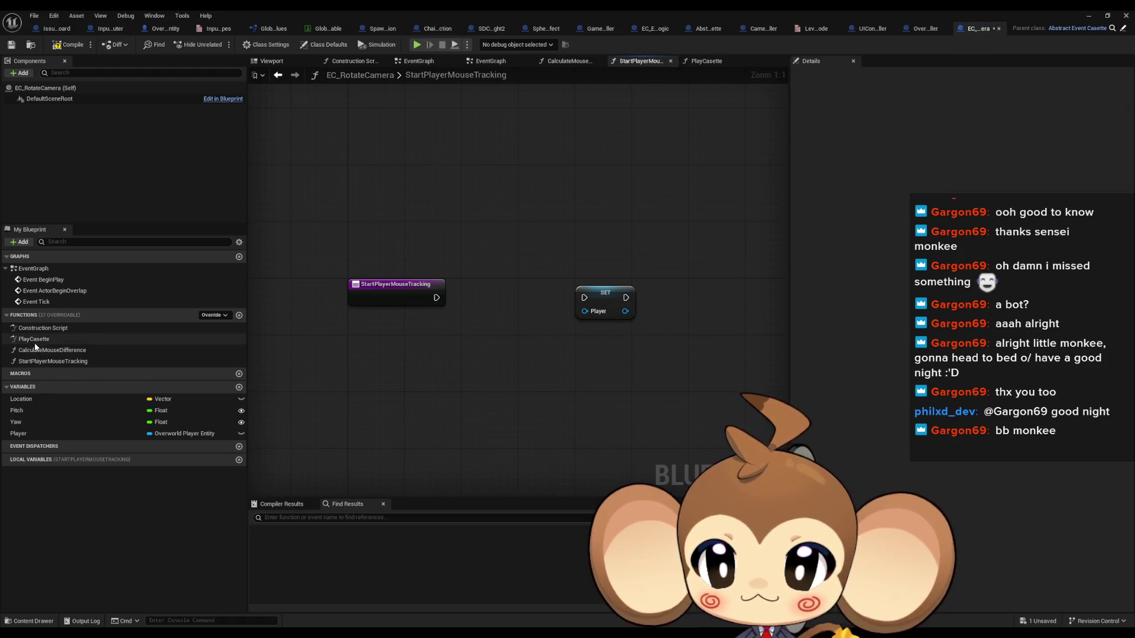
{"action": "double_click", "coordinate": [34, 339]}
{"action": "left_click", "coordinate": [44, 362]}
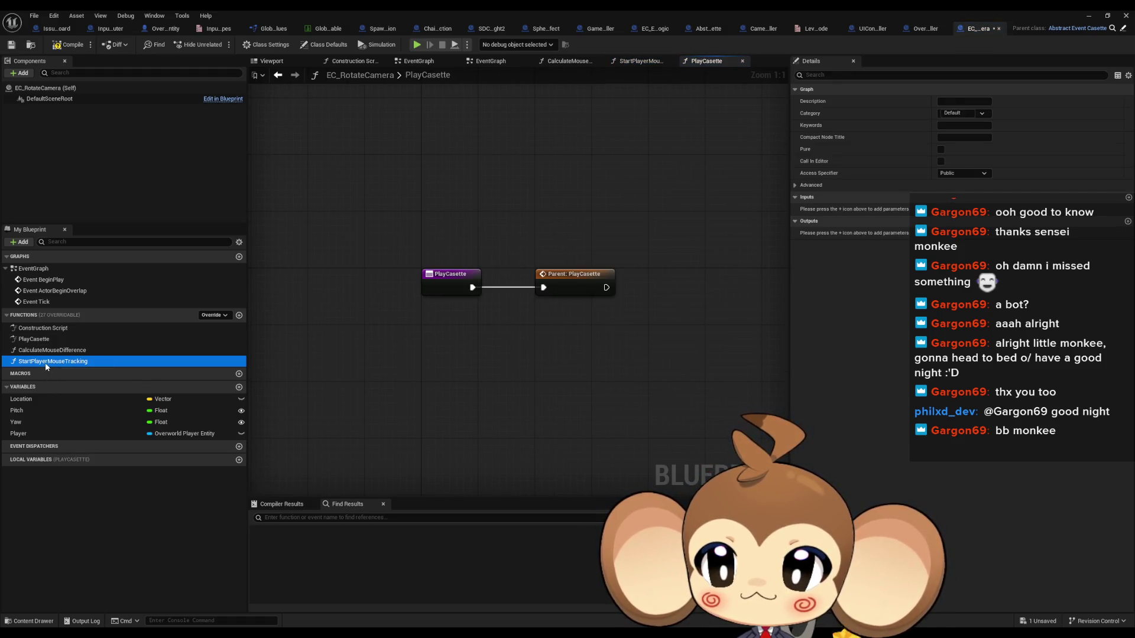
{"action": "double_click", "coordinate": [46, 362]}
{"action": "left_click", "coordinate": [441, 388]}
{"action": "left_click_drag", "start_coordinate": [609, 323], "coordinate": [585, 309]}
{"action": "mouse_move", "coordinate": [493, 377]}
{"action": "left_mouse_down"}
{"action": "mouse_move", "coordinate": [484, 294]}
{"action": "mouse_move", "coordinate": [475, 297]}
{"action": "left_mouse_up"}
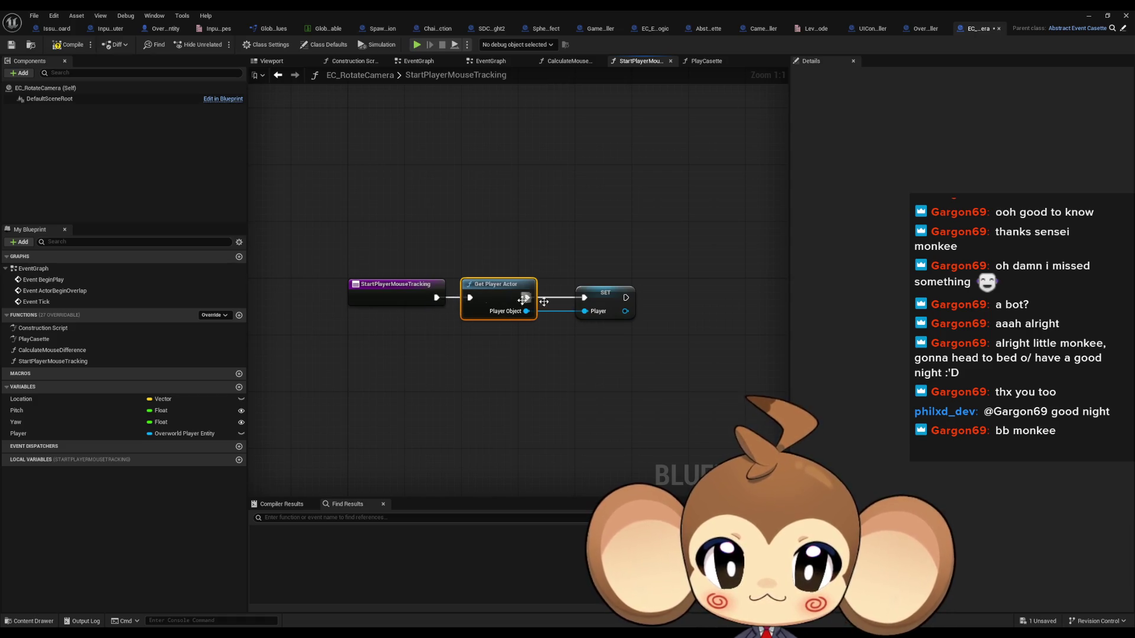
{"action": "left_click_drag", "start_coordinate": [609, 298], "coordinate": [572, 302]}
{"action": "left_click", "coordinate": [573, 374]}
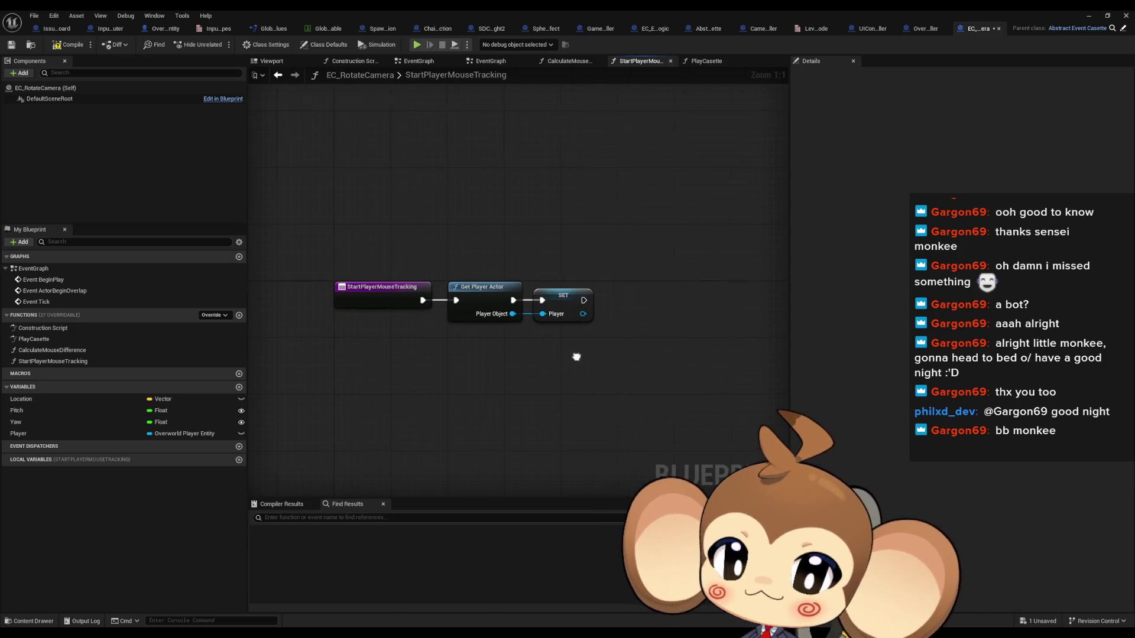
{"action": "left_click", "coordinate": [239, 315]}
- Name the new function TrackingProcedure
{"action": "type", "text": "TrackingProcedue"}
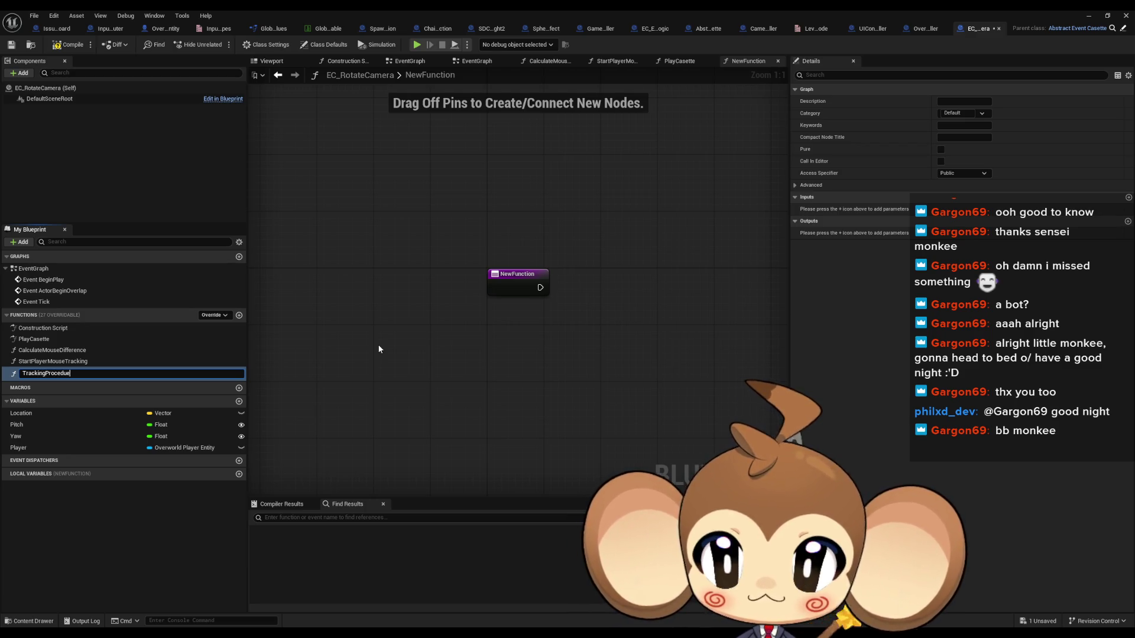
{"action": "key", "text": "BackSpace"}
{"action": "type", "text": "re"}
{"action": "key", "text": "Return"}
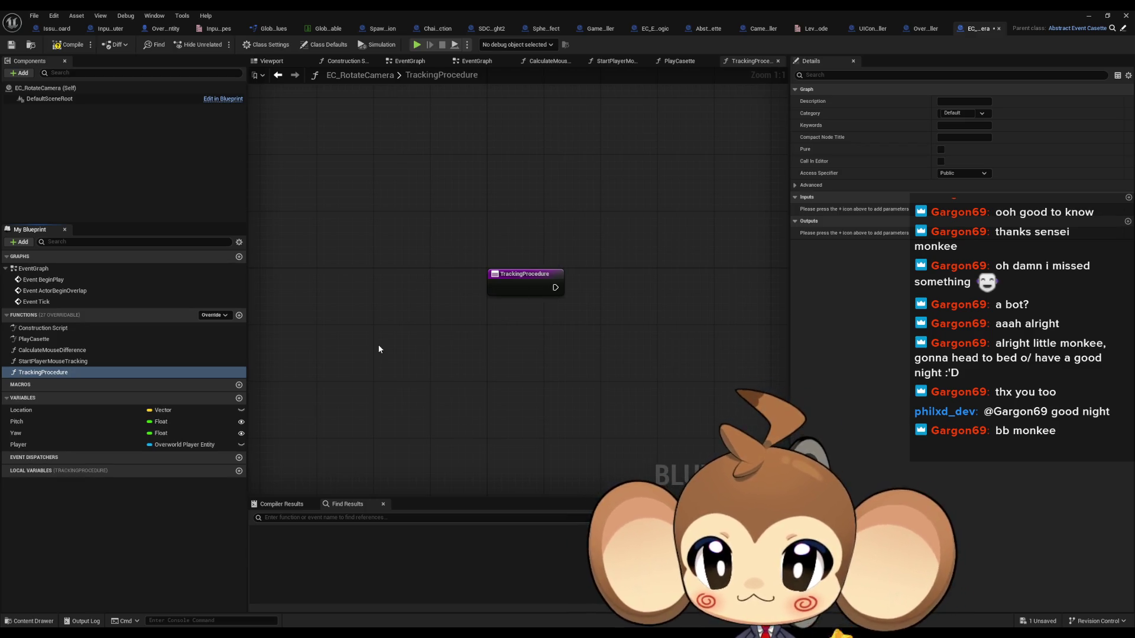
- After SET Player, add a Set Timer by Event node with a Create Event delegate
{"action": "double_click", "coordinate": [47, 361]}
{"action": "left_click_drag", "start_coordinate": [491, 300], "coordinate": [565, 297]}
{"action": "type", "text": "timer set"}
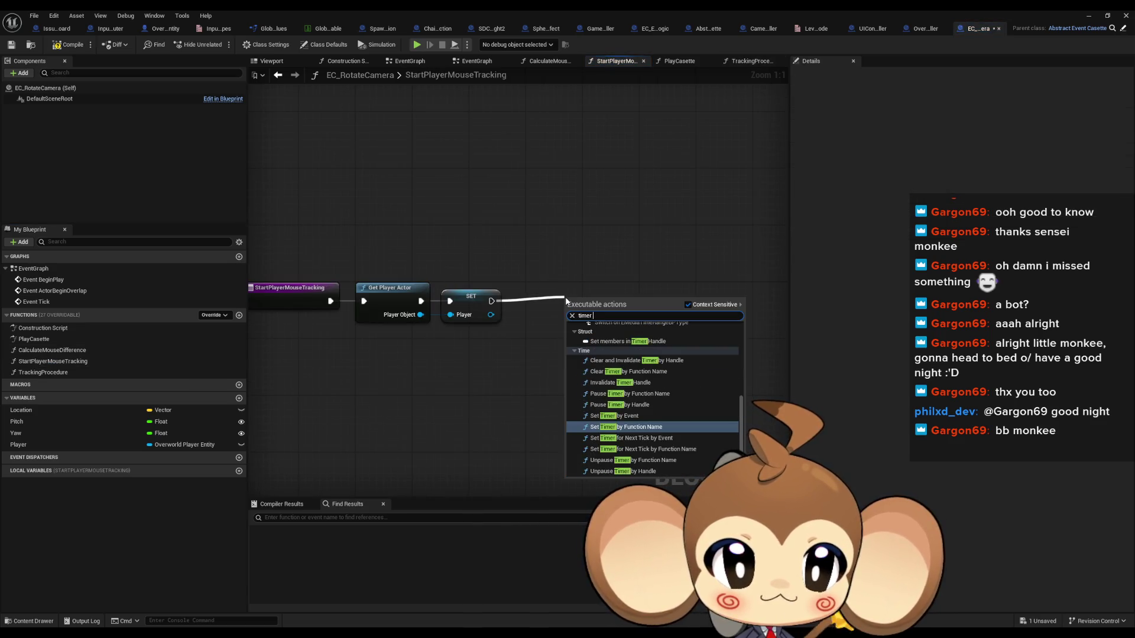
{"action": "key", "text": "Up"}
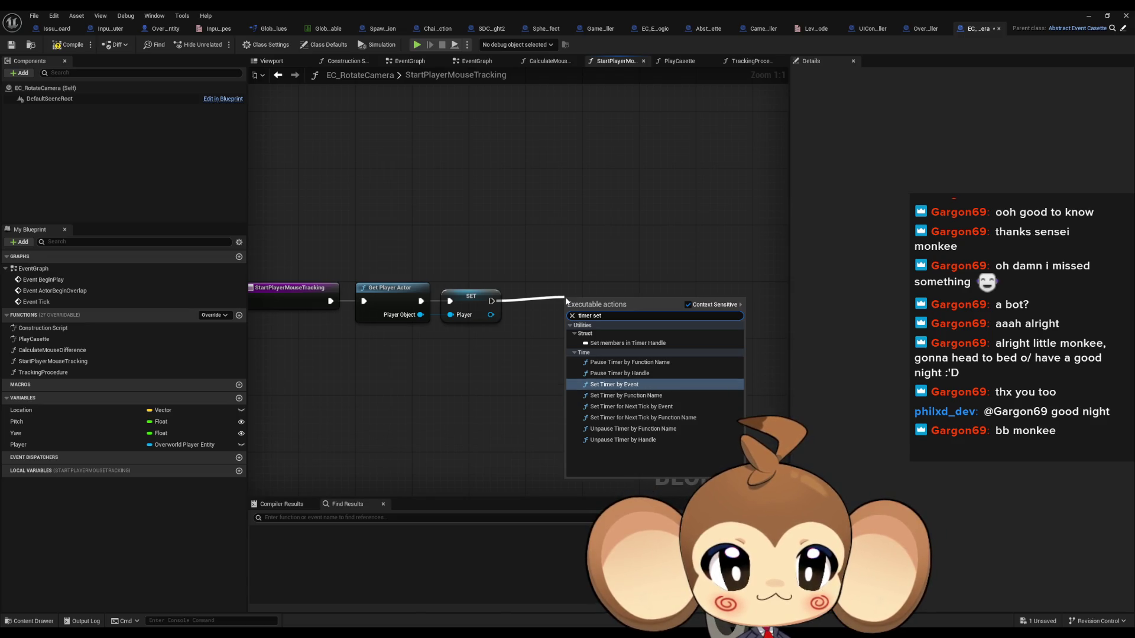
{"action": "key", "text": "Return"}
{"action": "left_click_drag", "start_coordinate": [579, 320], "coordinate": [496, 379]}
{"action": "type", "text": "crea"}
{"action": "left_click", "coordinate": [538, 416]}
{"action": "left_click_drag", "start_coordinate": [614, 305], "coordinate": [628, 299]}
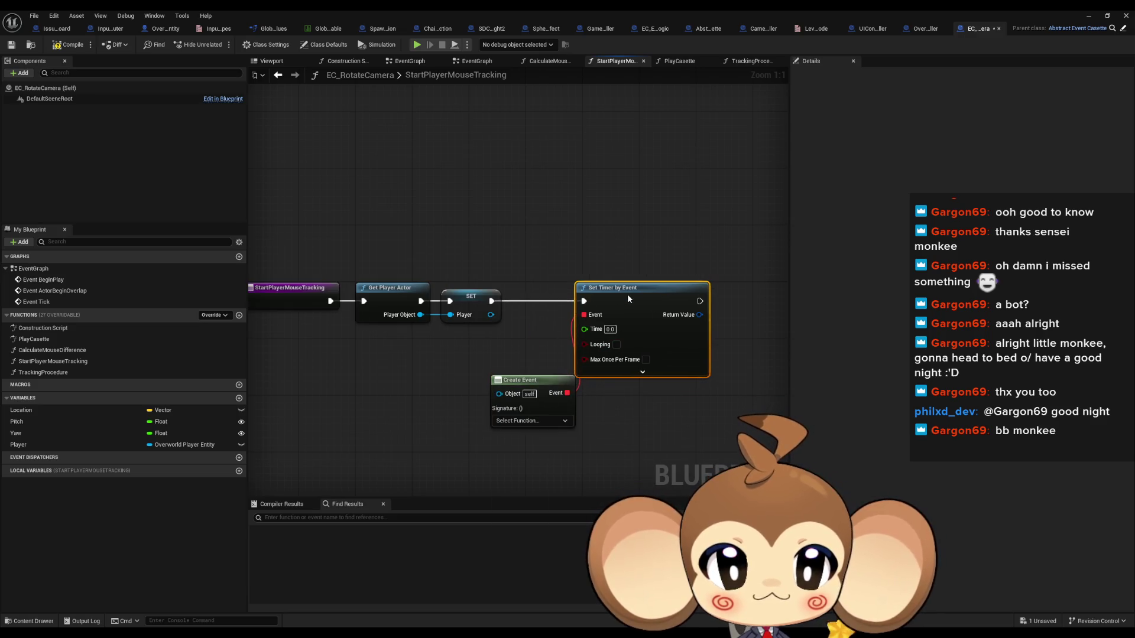
{"action": "left_click_drag", "start_coordinate": [543, 385], "coordinate": [475, 349]}
- Promote the timer's Return Value to a variable named TrackingProcedureTimer
{"action": "mouse_move", "coordinate": [648, 302]}
{"action": "left_mouse_down"}
{"action": "mouse_move", "coordinate": [621, 302]}
{"action": "mouse_move", "coordinate": [624, 335]}
{"action": "left_mouse_up"}
{"action": "type", "text": "promo"}
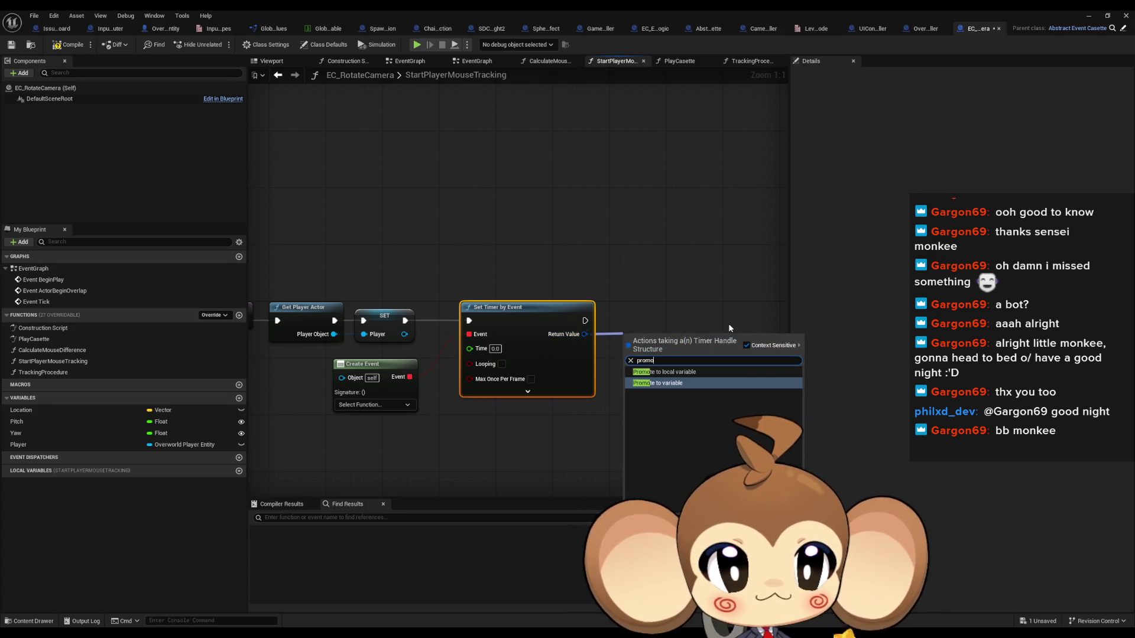
{"action": "key", "text": "Return"}
{"action": "type", "text": "Timer"}
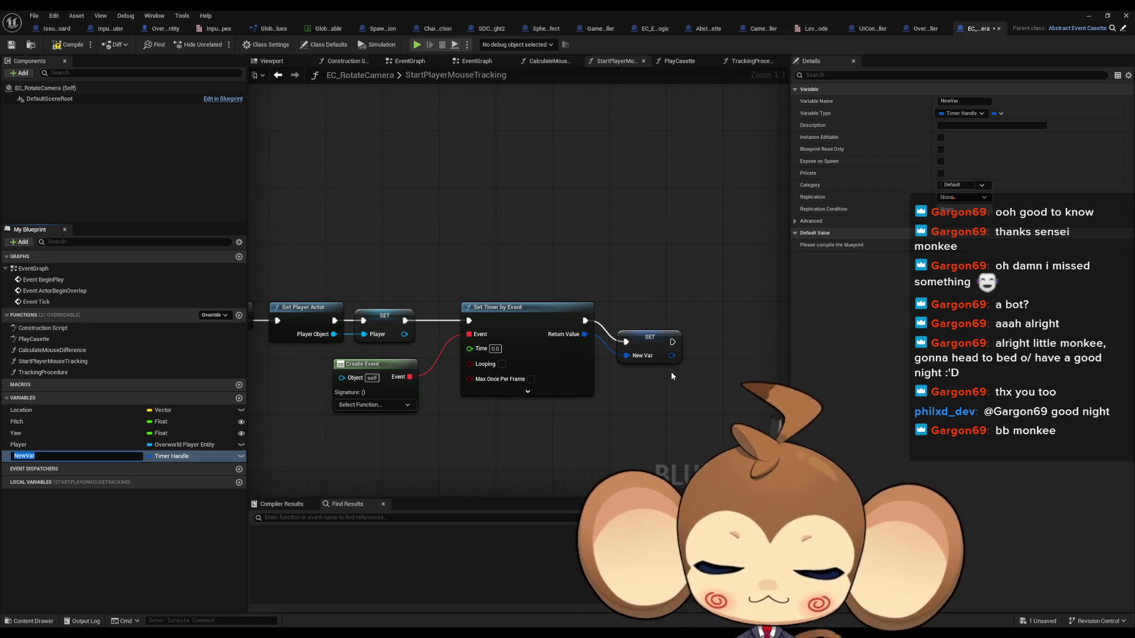
{"action": "type", "text": "ForTrack"}
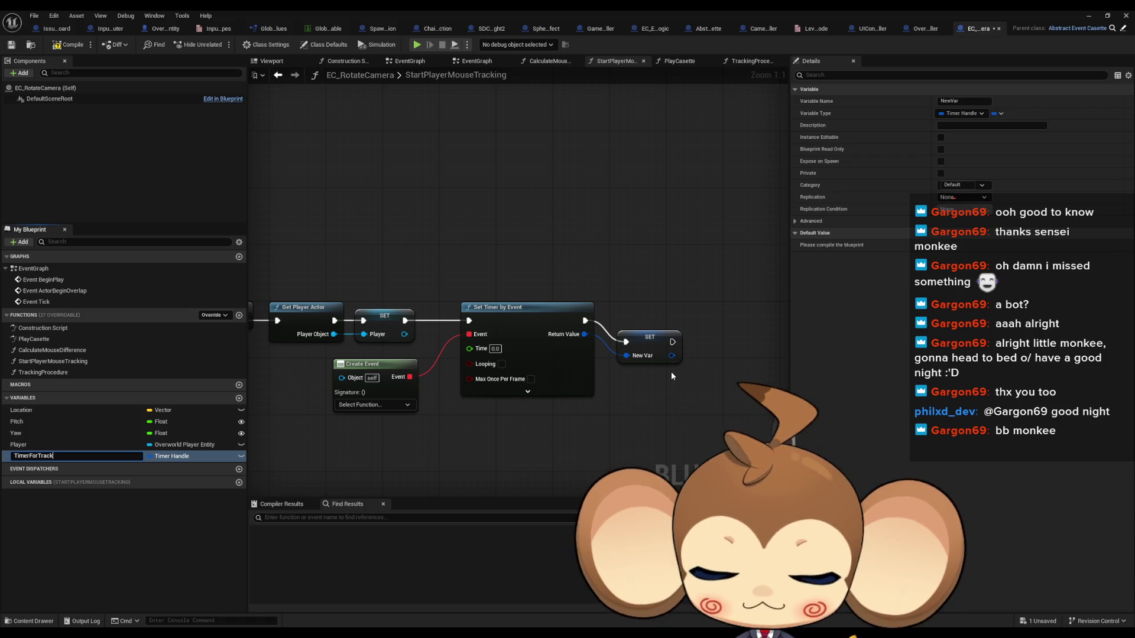
{"action": "type", "text": "ing"}
{"action": "left_click", "coordinate": [658, 332]}
{"action": "left_click_drag", "start_coordinate": [658, 333], "coordinate": [649, 317]}
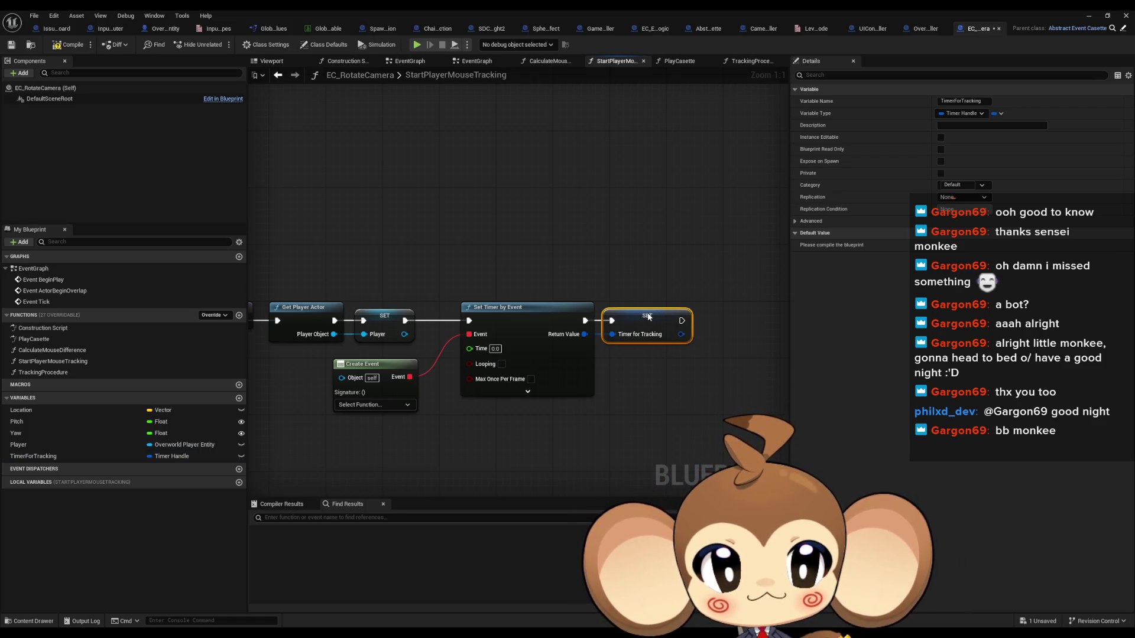
{"action": "double_click", "coordinate": [130, 456]}
{"action": "type", "text": "T"}
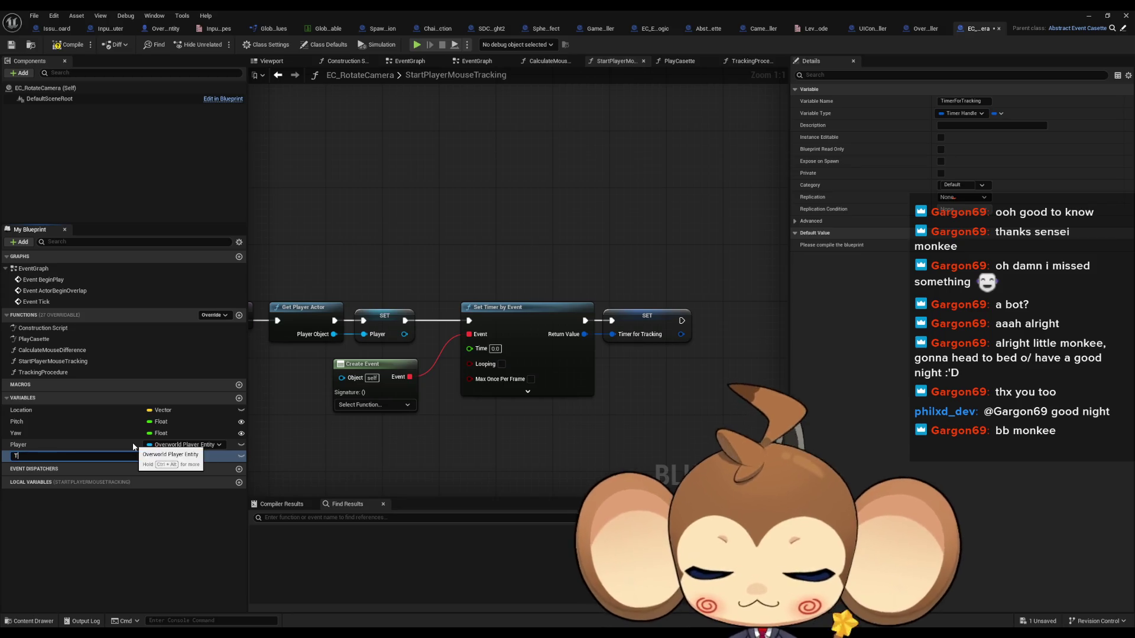
{"action": "type", "text": "rackingProcedureTime"}
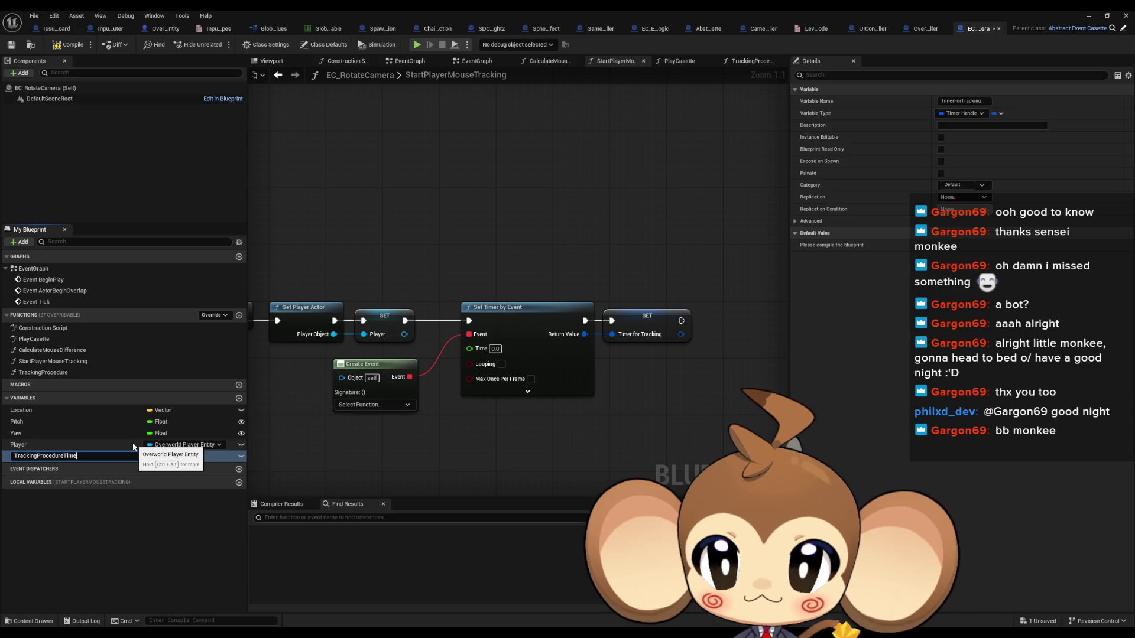
{"action": "type", "text": "r"}
{"action": "key", "text": "Return"}
- Bind Create Event to TrackingProcedure, enable Looping, and set Time to 0.01
{"action": "left_click", "coordinate": [353, 405]}
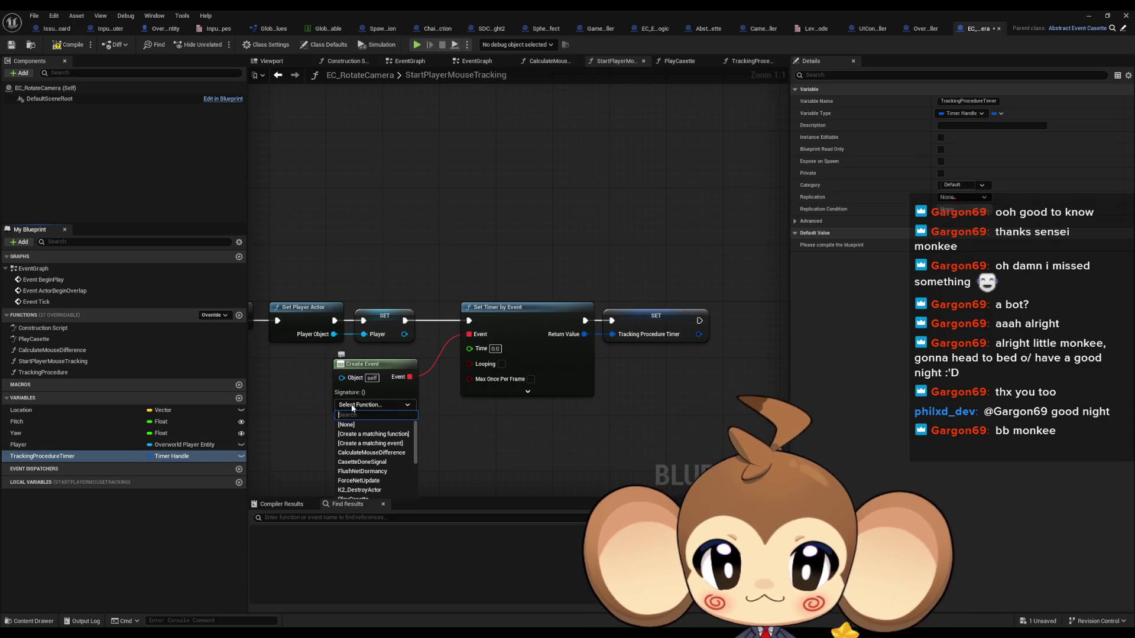
{"action": "scroll", "coordinate": [379, 467], "scroll_direction": "down", "scroll_amount": 10}
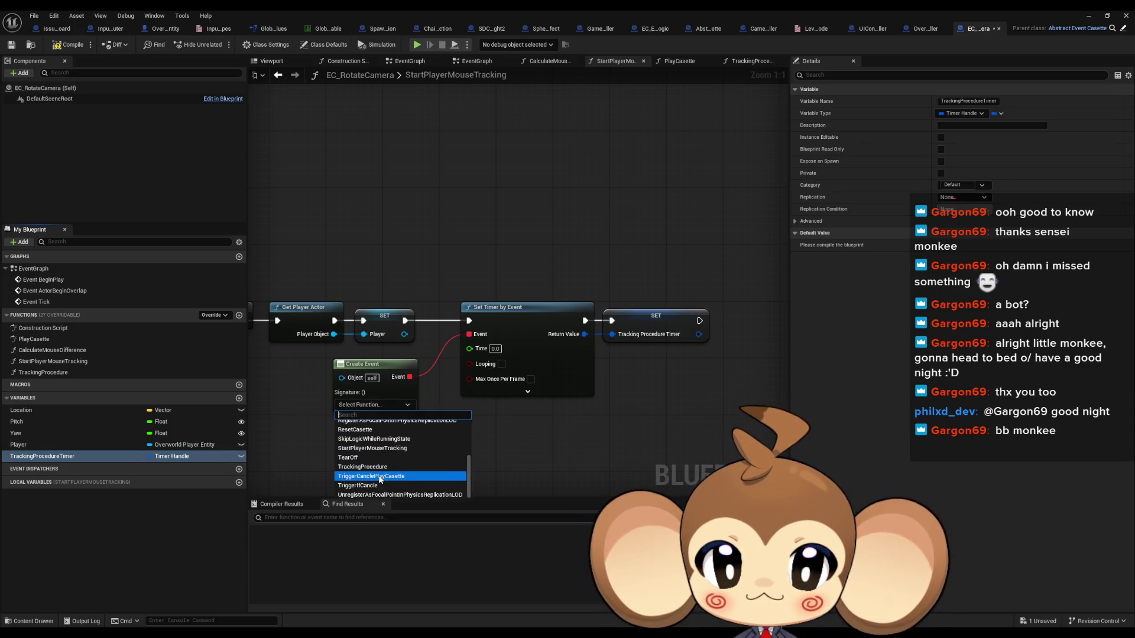
{"action": "left_click", "coordinate": [408, 467]}
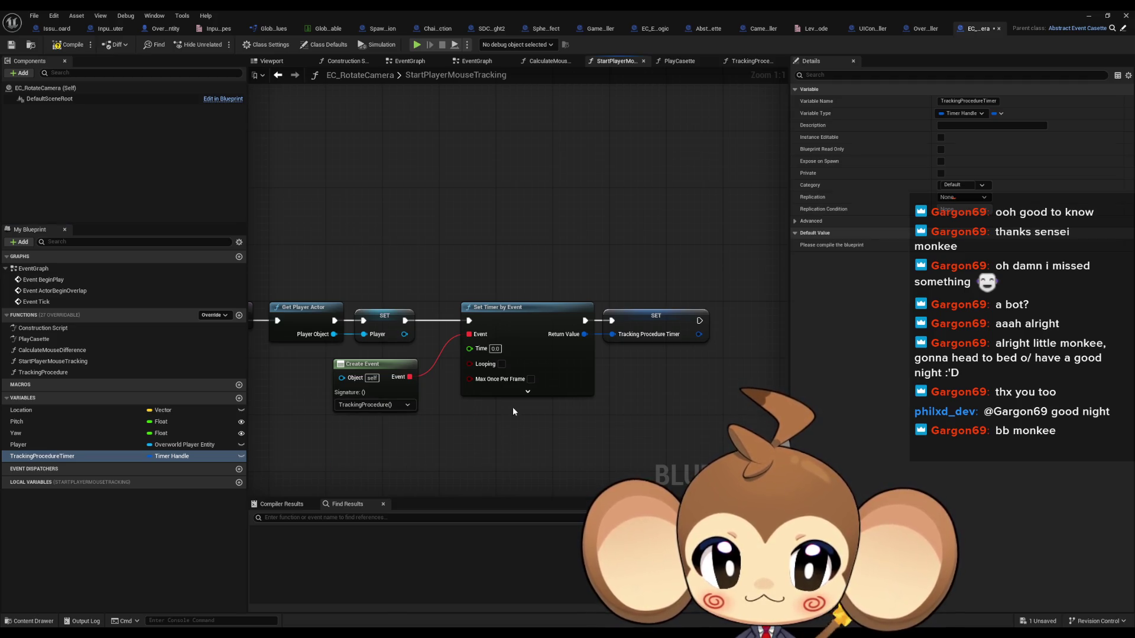
{"action": "left_click", "coordinate": [502, 364]}
{"action": "left_click", "coordinate": [496, 349]}
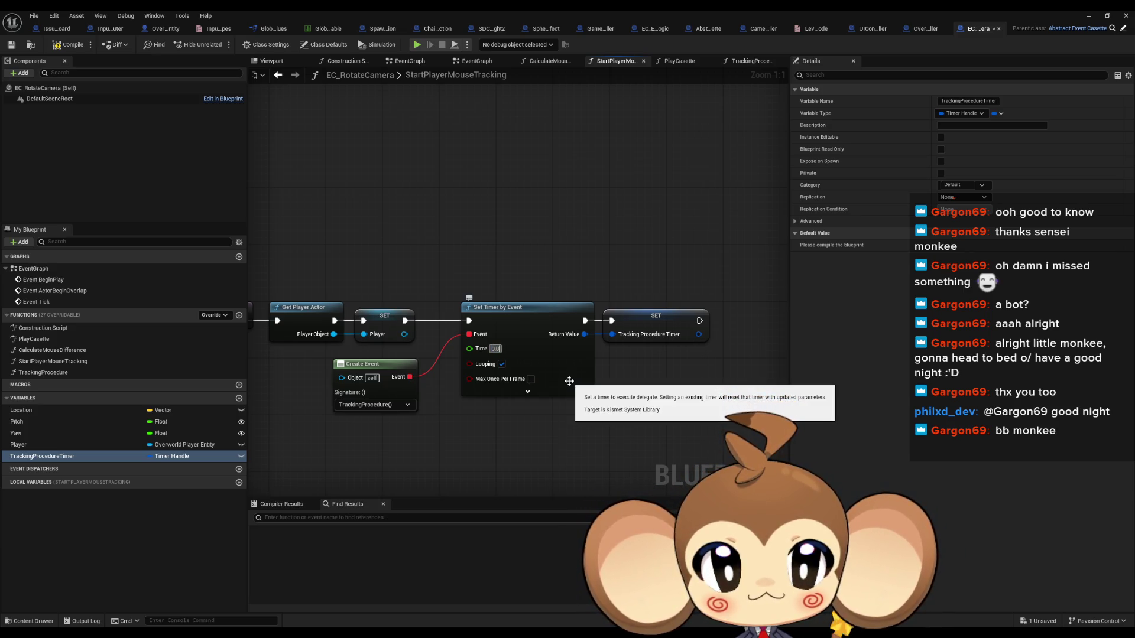
{"action": "type", "text": "1"}
{"action": "key", "text": "Return"}
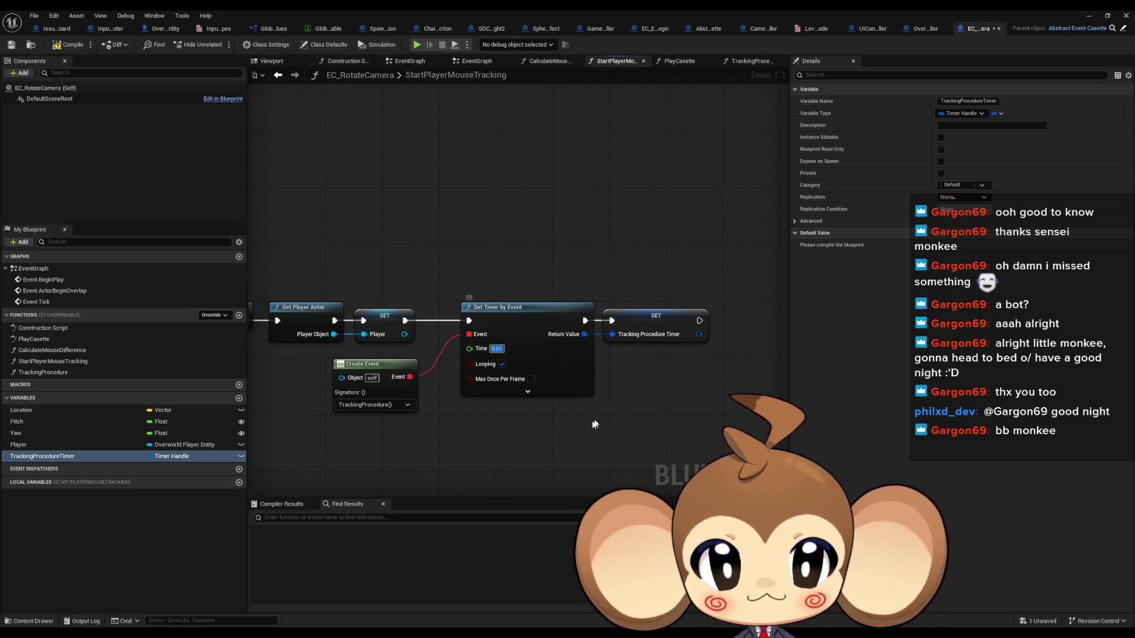
- Move StartPlayerMouseTracking above CalculateMouseDifference, then delete the CalculateMouseDifference function
{"action": "double_click", "coordinate": [53, 350]}
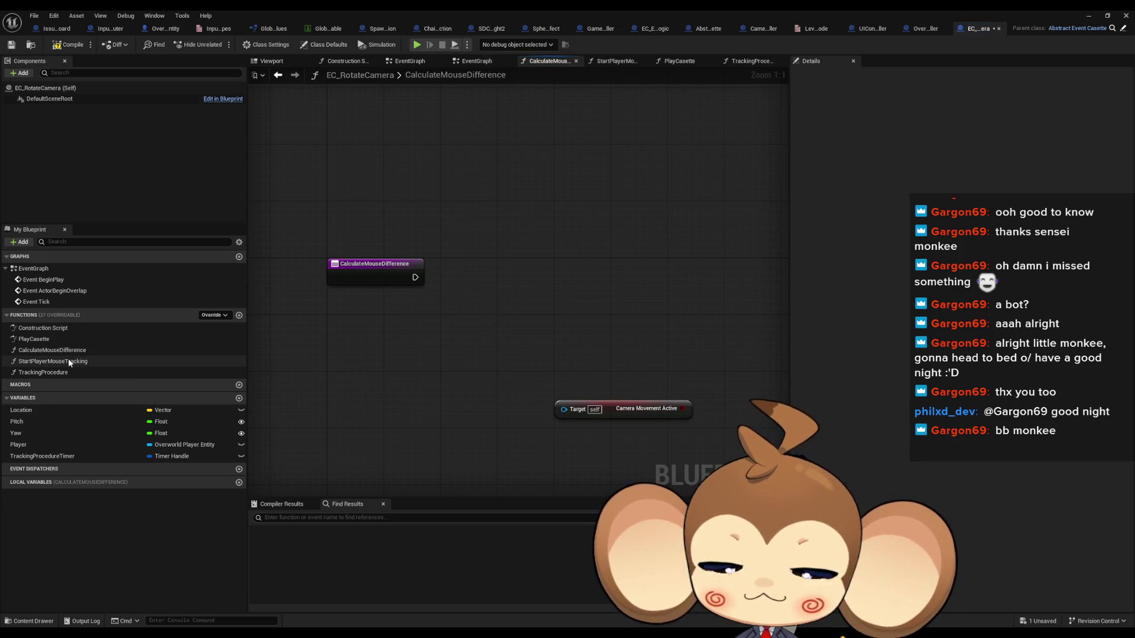
{"action": "left_click_drag", "start_coordinate": [68, 359], "coordinate": [68, 354]}
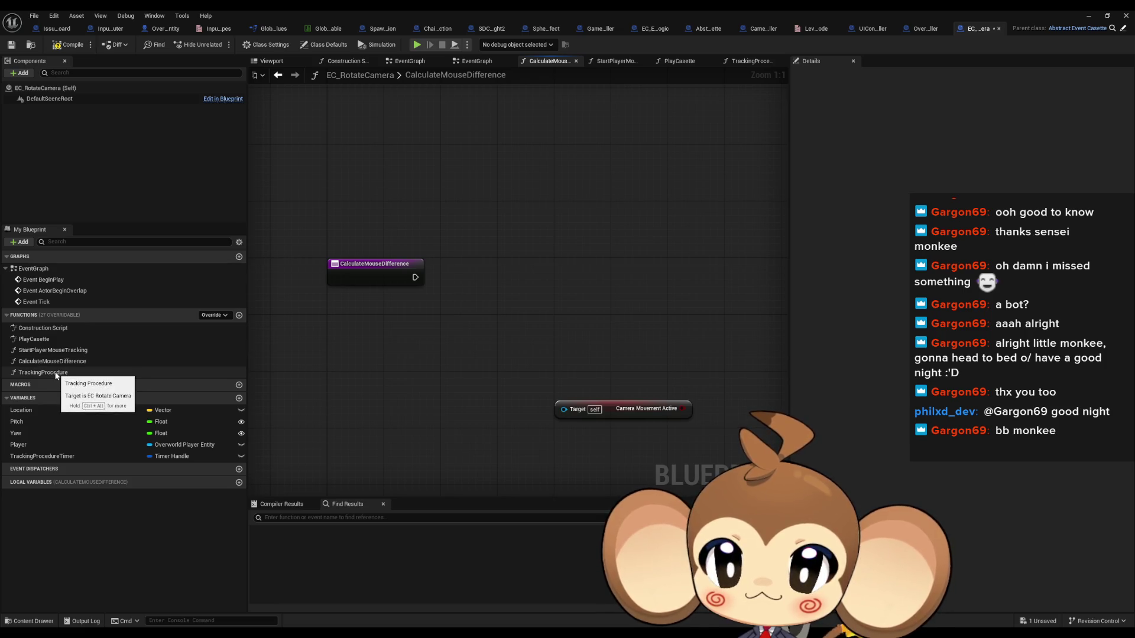
{"action": "double_click", "coordinate": [51, 371]}
{"action": "double_click", "coordinate": [57, 362]}
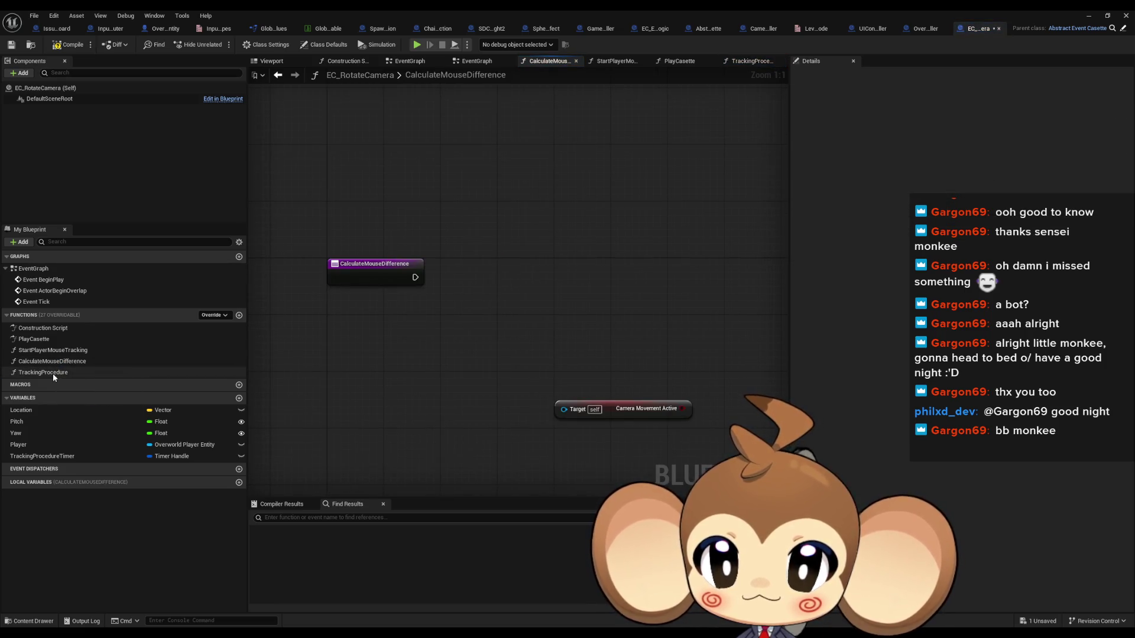
{"action": "left_click", "coordinate": [55, 365]}
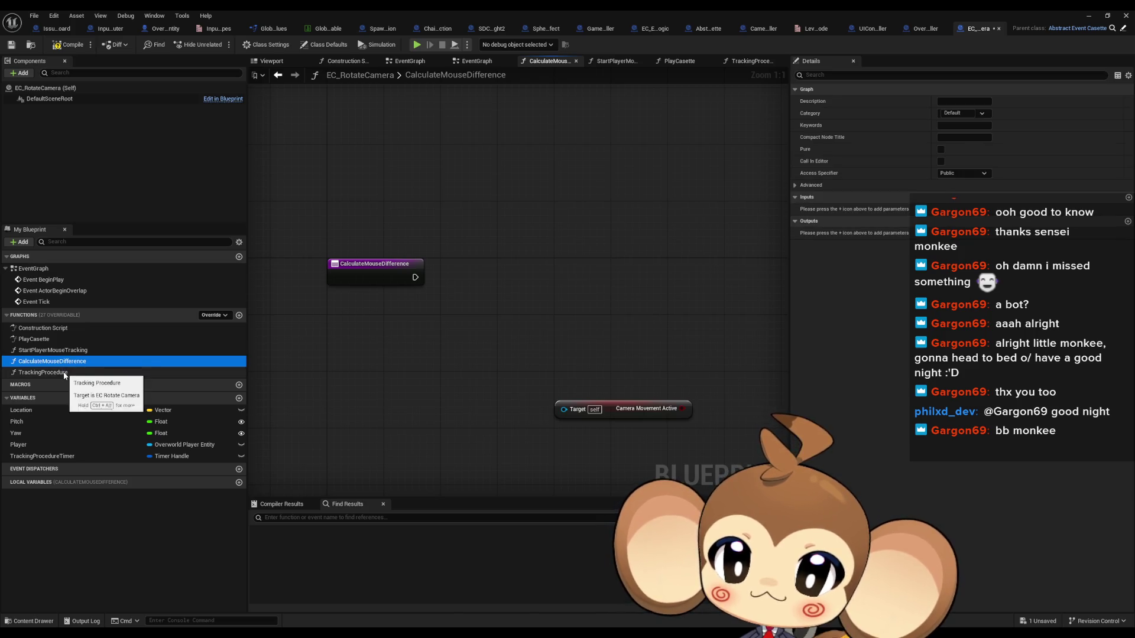
{"action": "left_click_drag", "start_coordinate": [509, 362], "coordinate": [583, 425]}
{"action": "key", "text": "Delete"}
{"action": "key", "text": "Delete"}
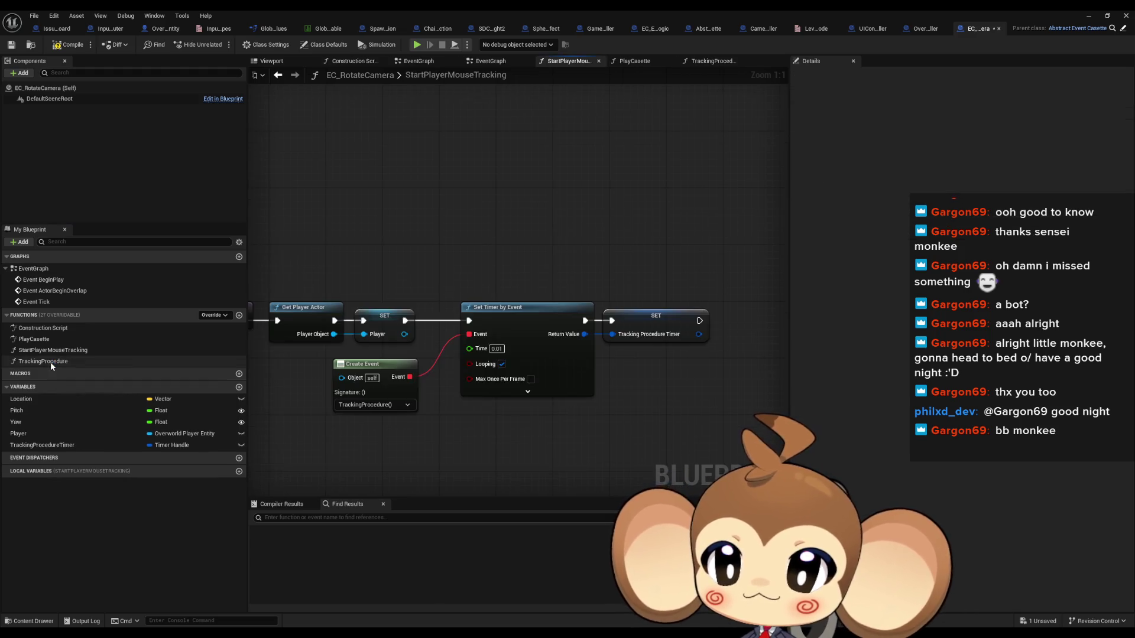
- In TrackingProcedure, wire a Player getter into the Camera Movement Active Target
{"action": "double_click", "coordinate": [51, 361]}
{"action": "left_click", "coordinate": [739, 374]}
{"action": "left_click_drag", "start_coordinate": [654, 280], "coordinate": [527, 278]}
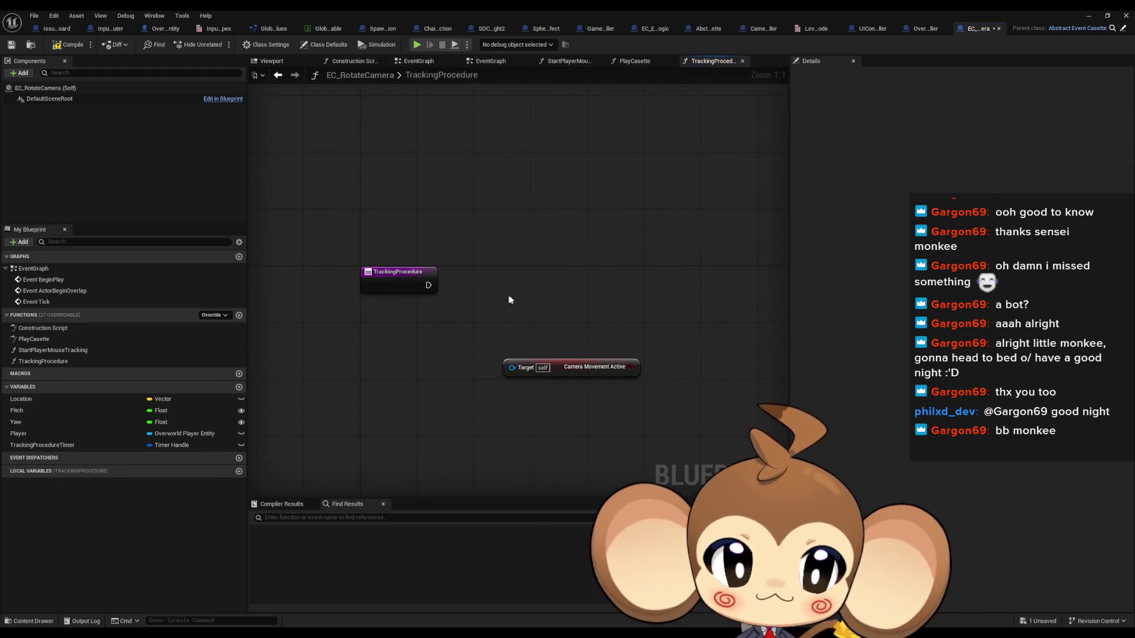
{"action": "mouse_move", "coordinate": [68, 431]}
{"action": "left_mouse_down"}
{"action": "mouse_move", "coordinate": [318, 406]}
{"action": "mouse_move", "coordinate": [395, 360]}
{"action": "mouse_move", "coordinate": [409, 383]}
{"action": "mouse_move", "coordinate": [512, 367]}
{"action": "left_mouse_up"}
{"action": "left_click", "coordinate": [410, 381]}
- Branch on Camera Movement Active from TrackingProcedure's entry, and add a new Overworld Player Entity variable
{"action": "mouse_move", "coordinate": [617, 367]}
{"action": "left_mouse_down"}
{"action": "mouse_move", "coordinate": [639, 267]}
{"action": "mouse_move", "coordinate": [525, 288]}
{"action": "mouse_move", "coordinate": [428, 286]}
{"action": "left_mouse_up"}
{"action": "type", "text": "branch"}
{"action": "key", "text": "Return"}
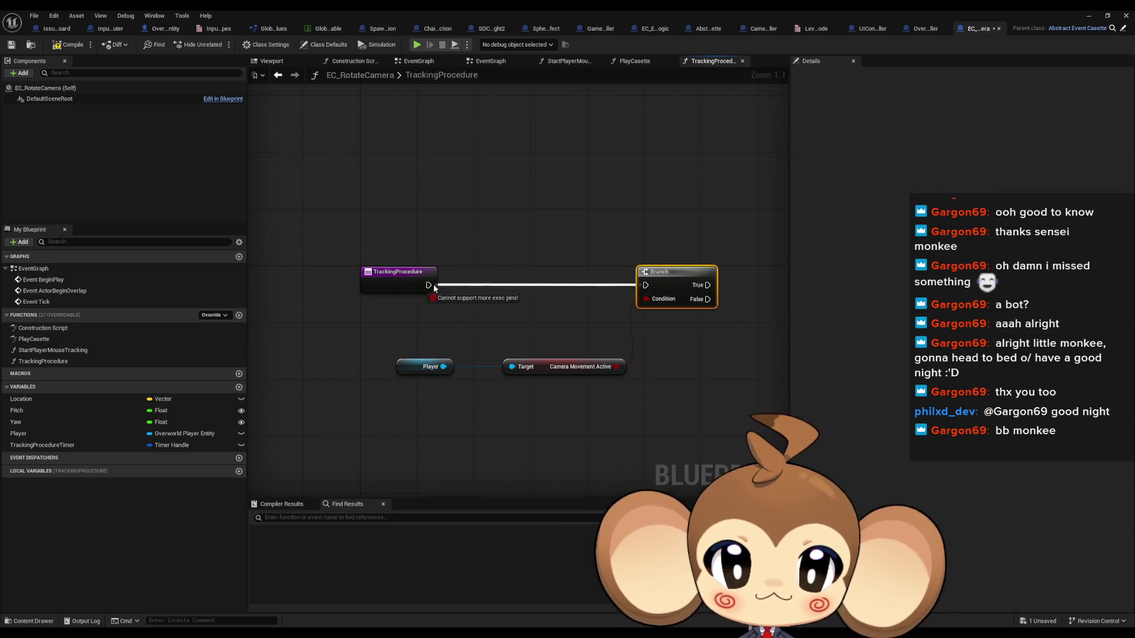
{"action": "left_click_drag", "start_coordinate": [556, 367], "coordinate": [512, 367]}
{"action": "left_click", "coordinate": [503, 402]}
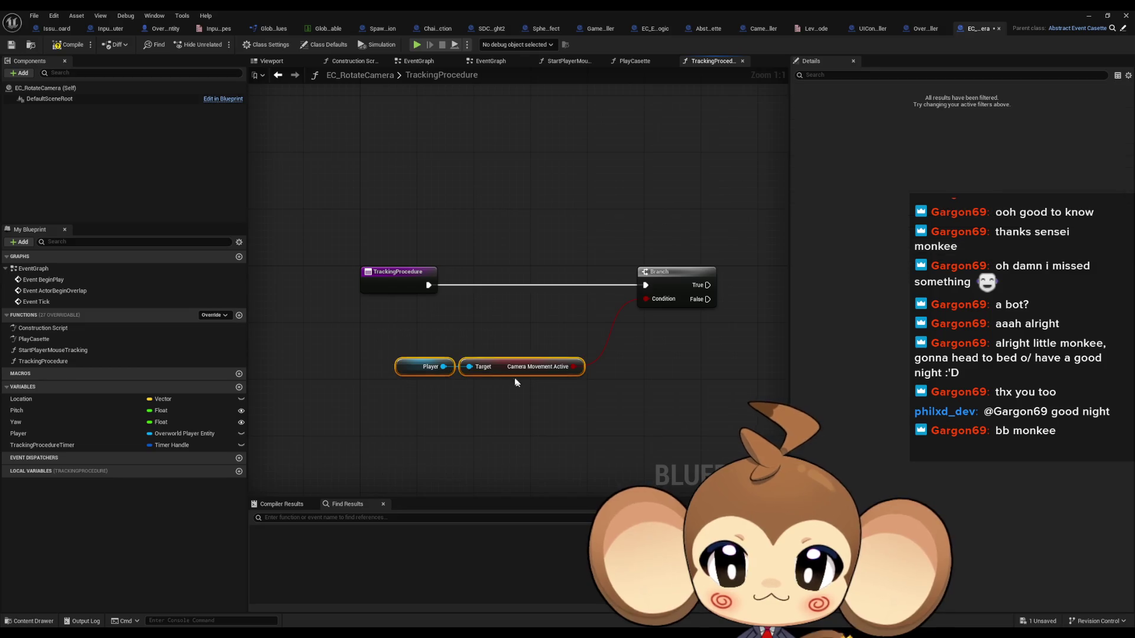
{"action": "left_click", "coordinate": [239, 387]}
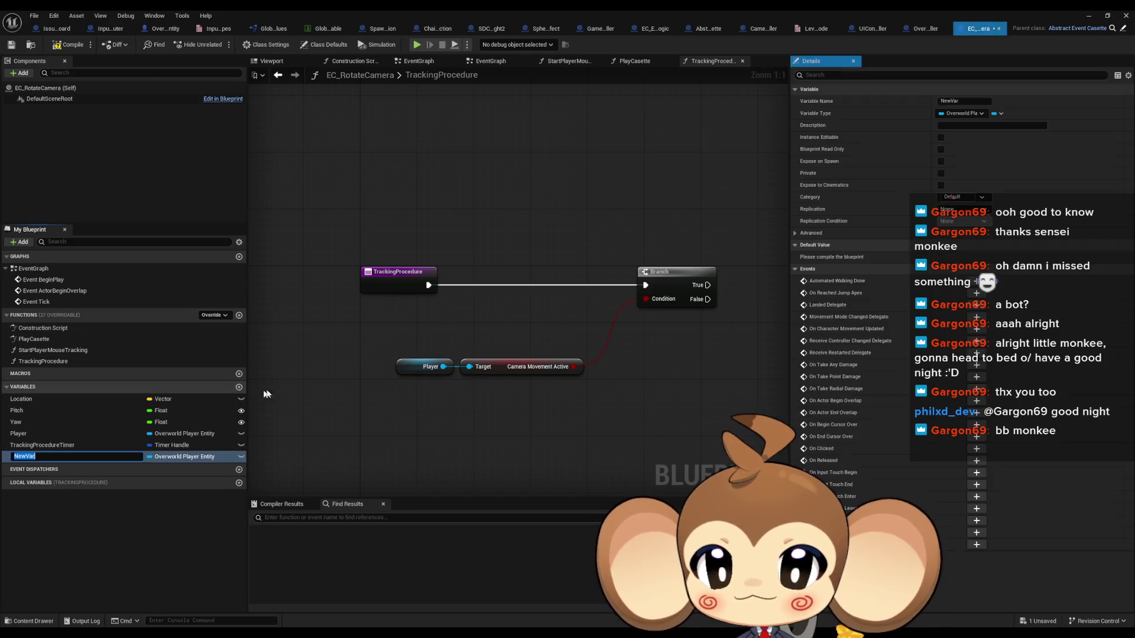
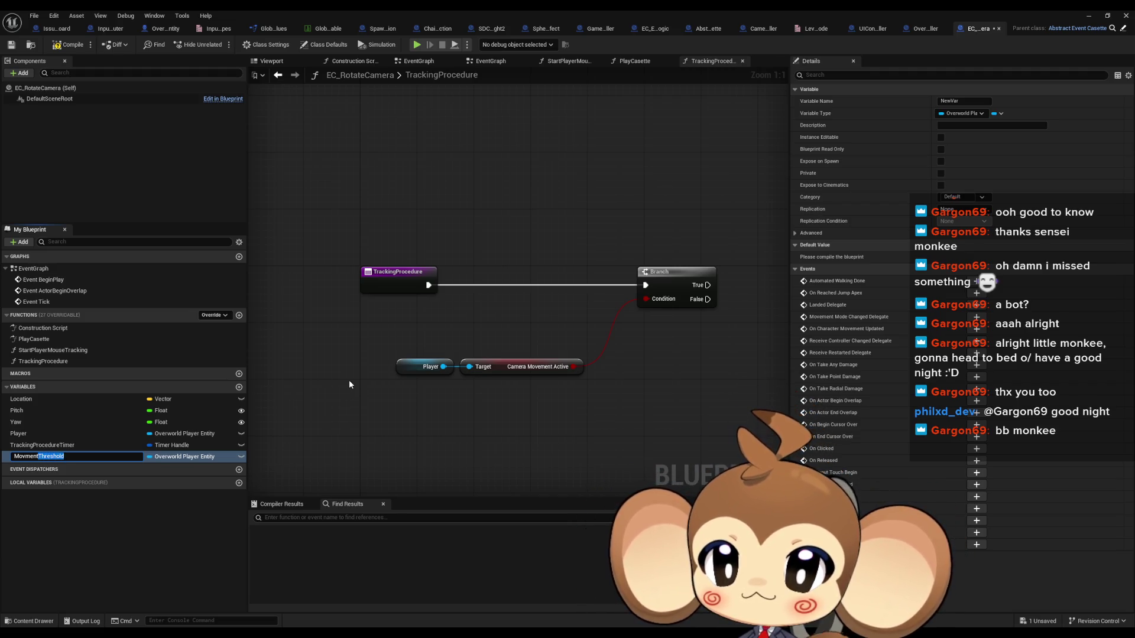
- Confirm the variable name MovmentThreshold and set its type to Float
{"action": "key", "text": "Return"}
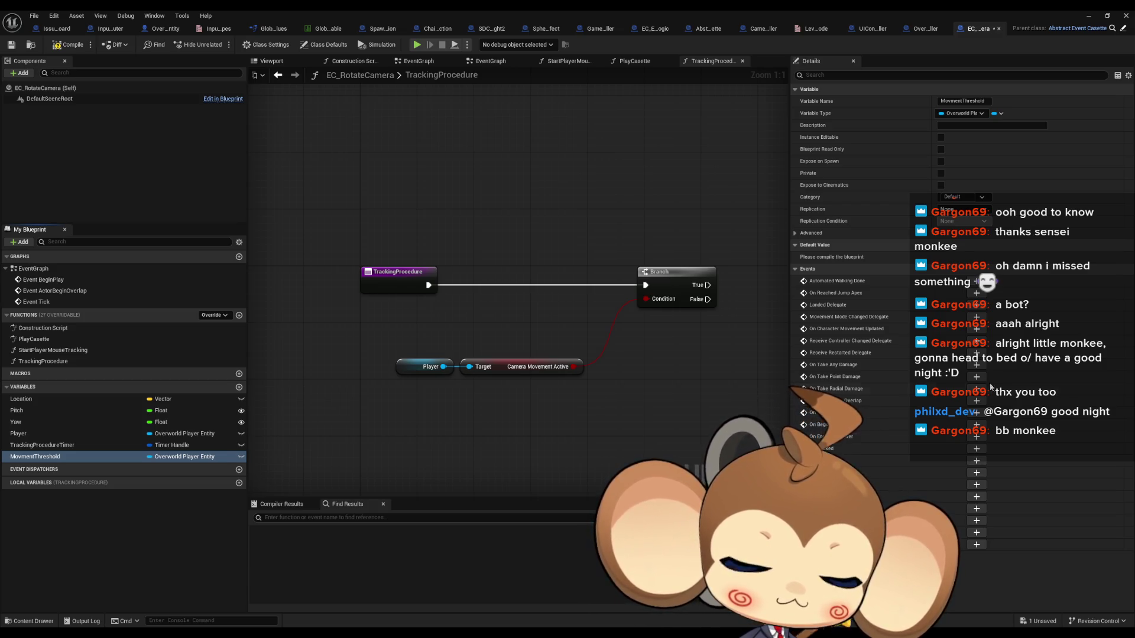
{"action": "left_click", "coordinate": [183, 457]}
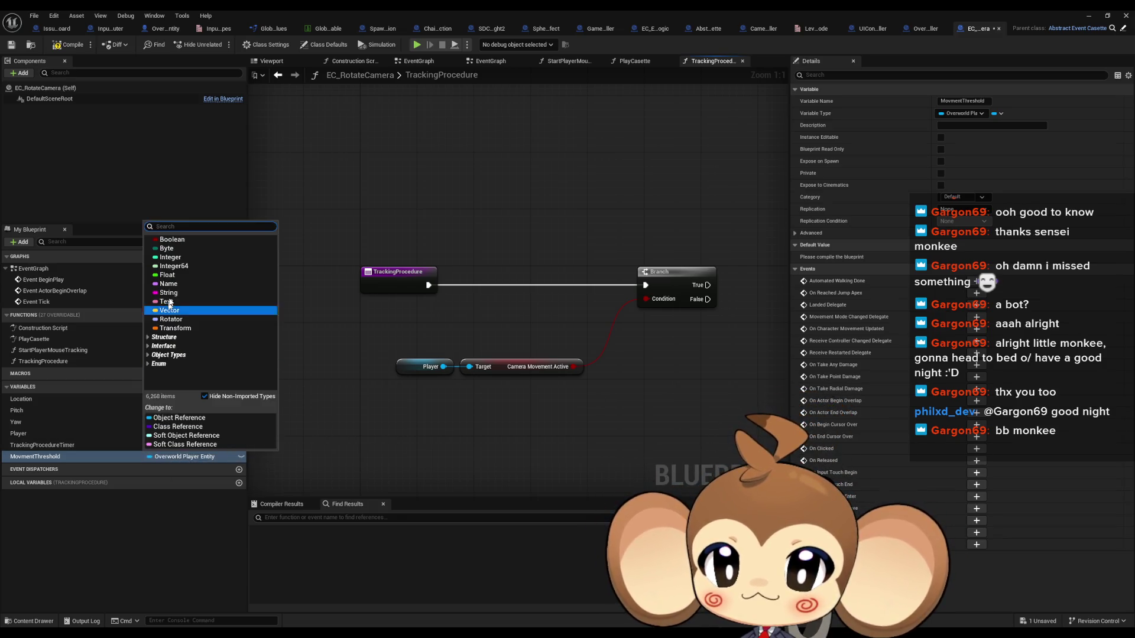
{"action": "left_click", "coordinate": [172, 276]}
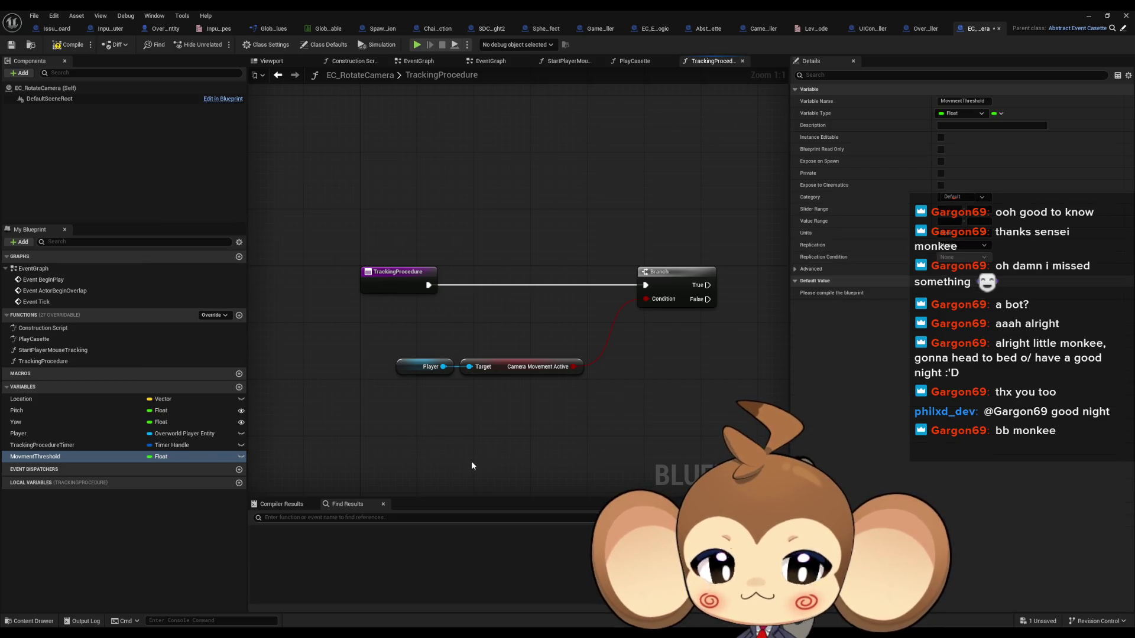
- Move the Player, Camera Movement Active and Branch nodes beside TrackingProcedure, then go to OverworldPlayerEntity
{"action": "left_click_drag", "start_coordinate": [385, 335], "coordinate": [561, 404]}
{"action": "mouse_move", "coordinate": [518, 369]}
{"action": "left_mouse_down"}
{"action": "mouse_move", "coordinate": [407, 349]}
{"action": "mouse_move", "coordinate": [358, 326]}
{"action": "left_mouse_up"}
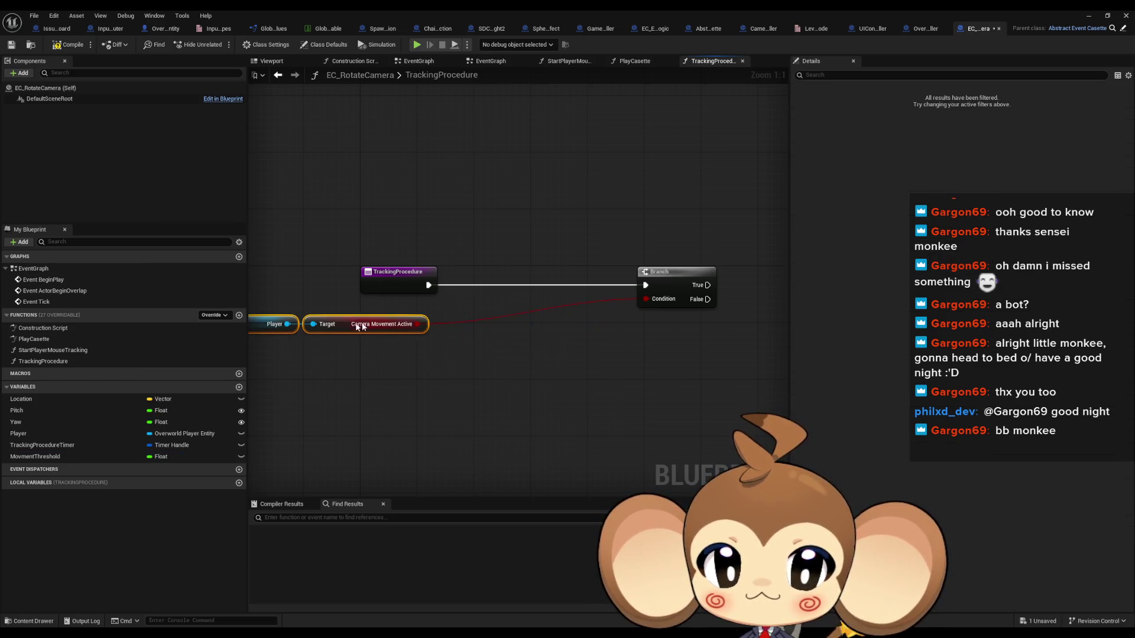
{"action": "left_click_drag", "start_coordinate": [652, 278], "coordinate": [474, 276]}
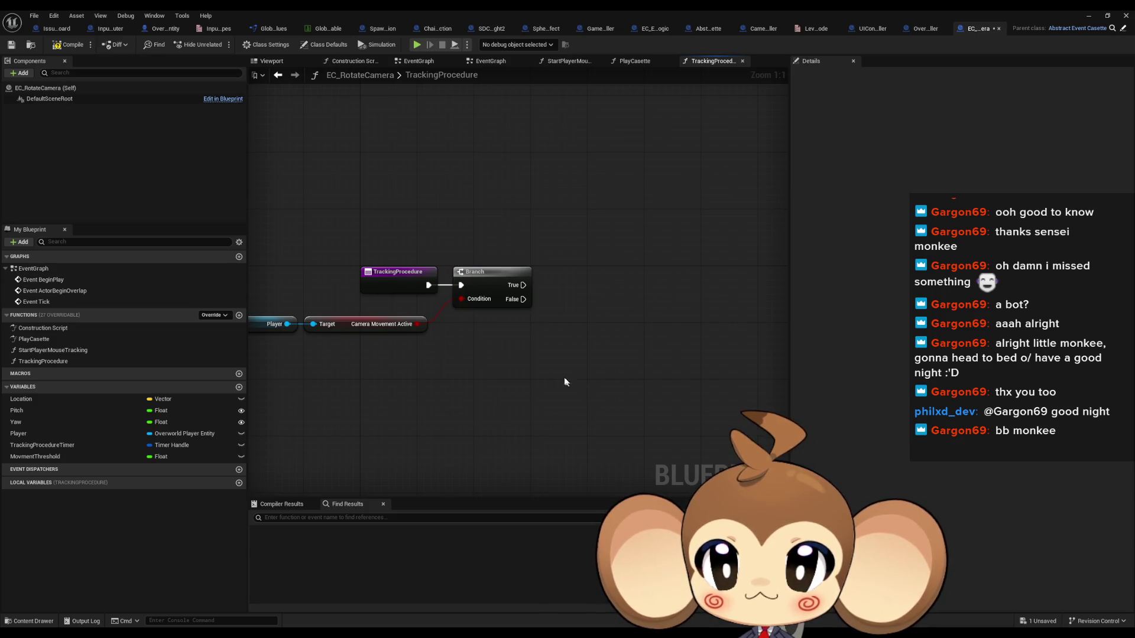
{"action": "left_click", "coordinate": [152, 30]}
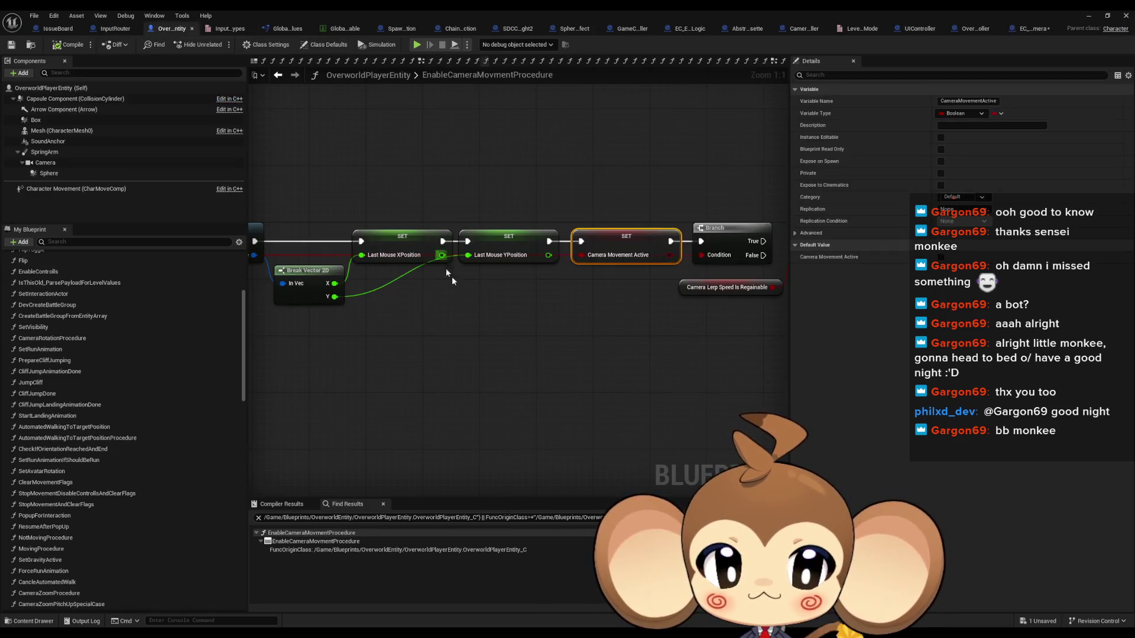
- Copy OverworldPlayerEntity's Get Mouse Position, Break Vector 2D and SET nodes into TrackingProcedure
{"action": "left_click_drag", "start_coordinate": [440, 307], "coordinate": [705, 322]}
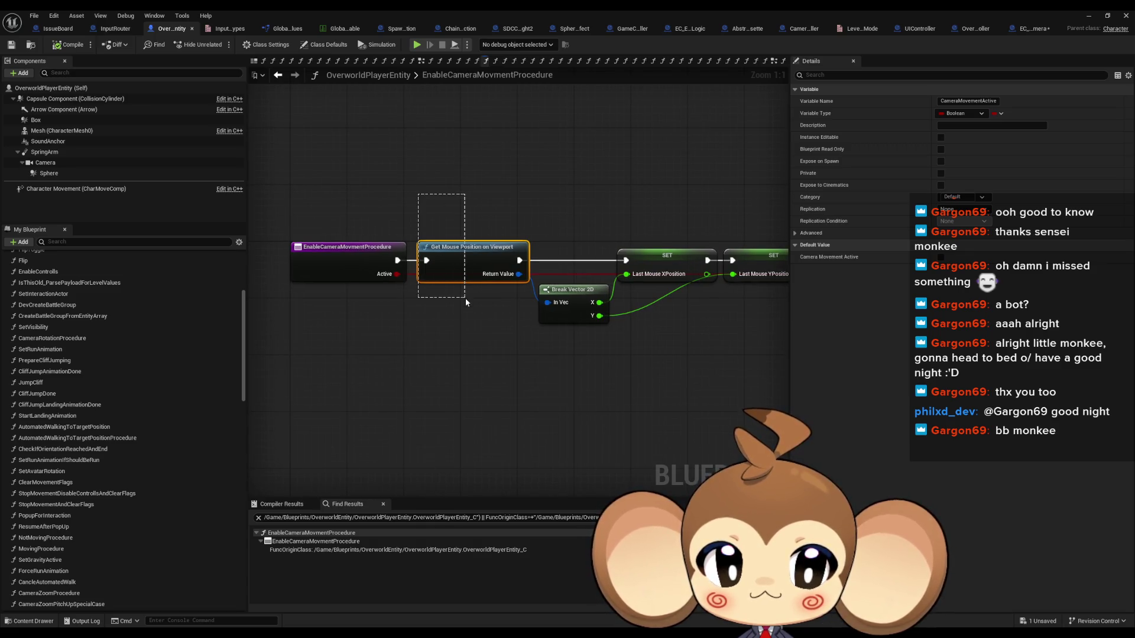
{"action": "left_click_drag", "start_coordinate": [371, 200], "coordinate": [639, 341]}
{"action": "left_click", "coordinate": [1029, 29]}
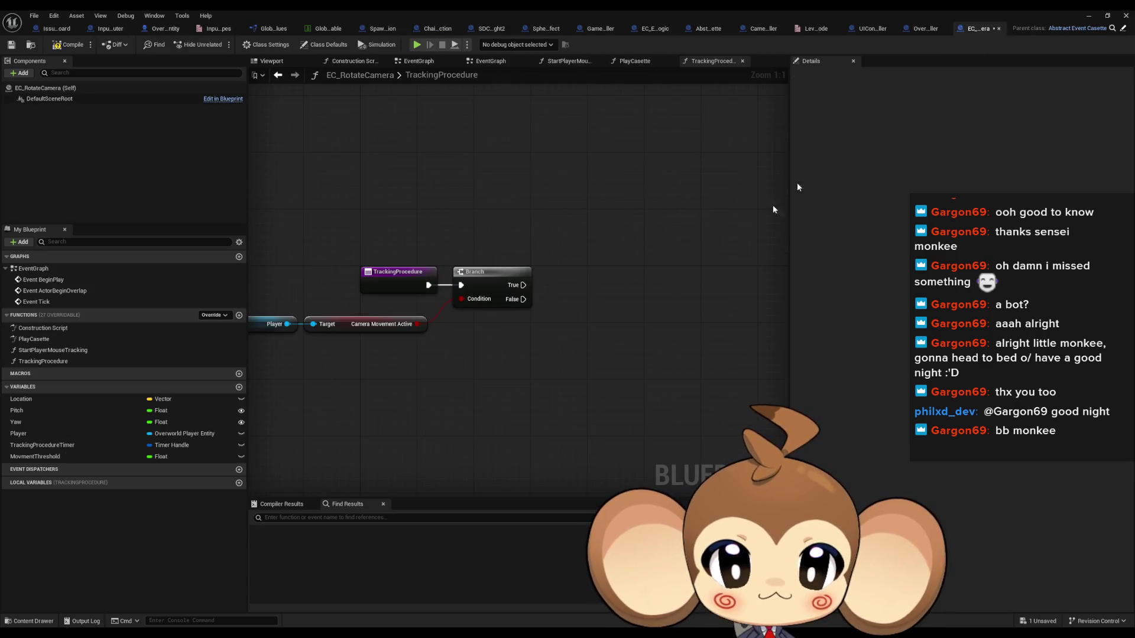
{"action": "left_click_drag", "start_coordinate": [494, 406], "coordinate": [402, 375]}
{"action": "left_click", "coordinate": [566, 322]}
{"action": "left_click_drag", "start_coordinate": [600, 310], "coordinate": [505, 302]}
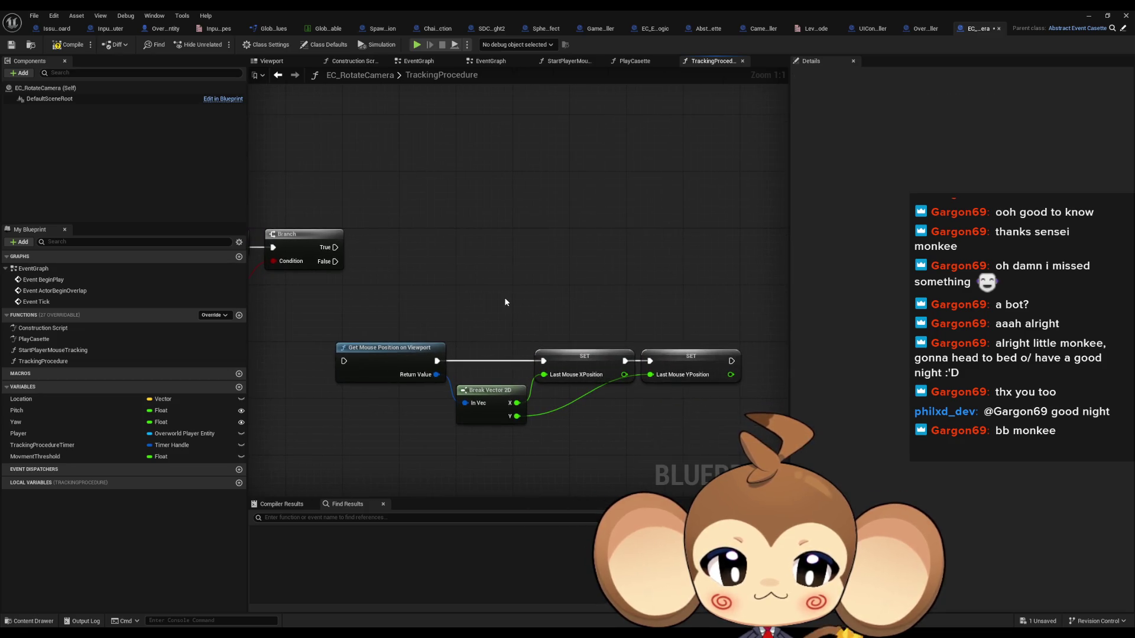
- Create LastMouseXPosition and LastMouseYPosition variables from the pasted SET nodes
{"action": "right_click", "coordinate": [597, 362]}
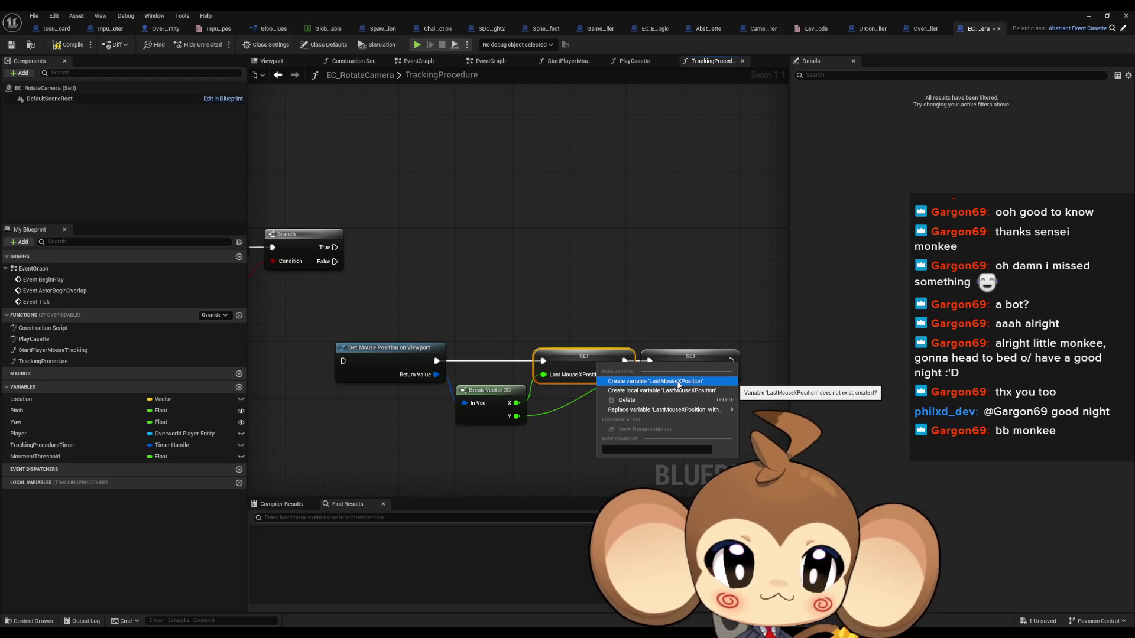
{"action": "left_click", "coordinate": [679, 385]}
{"action": "right_click", "coordinate": [663, 362]}
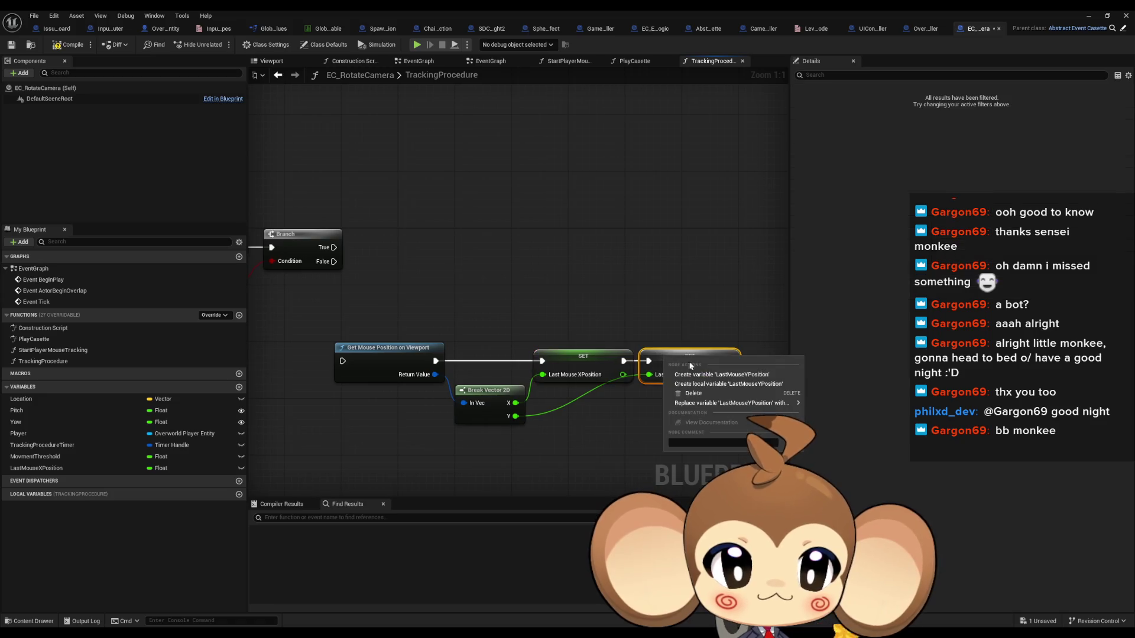
{"action": "left_click", "coordinate": [701, 381]}
{"action": "left_click", "coordinate": [547, 283]}
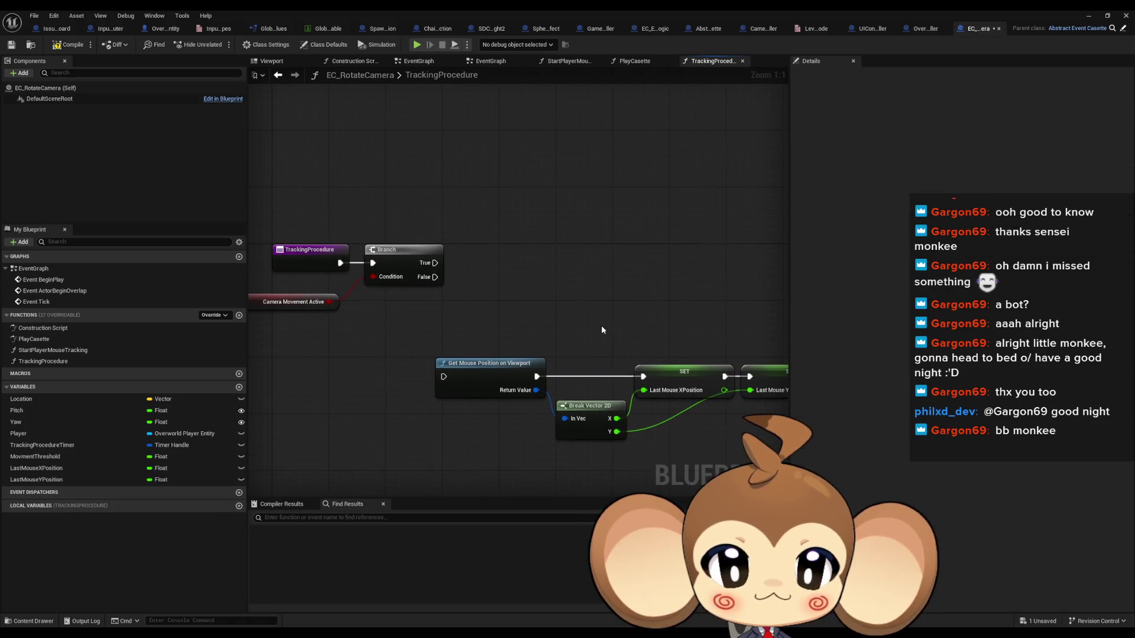
{"action": "left_click_drag", "start_coordinate": [533, 311], "coordinate": [488, 304]}
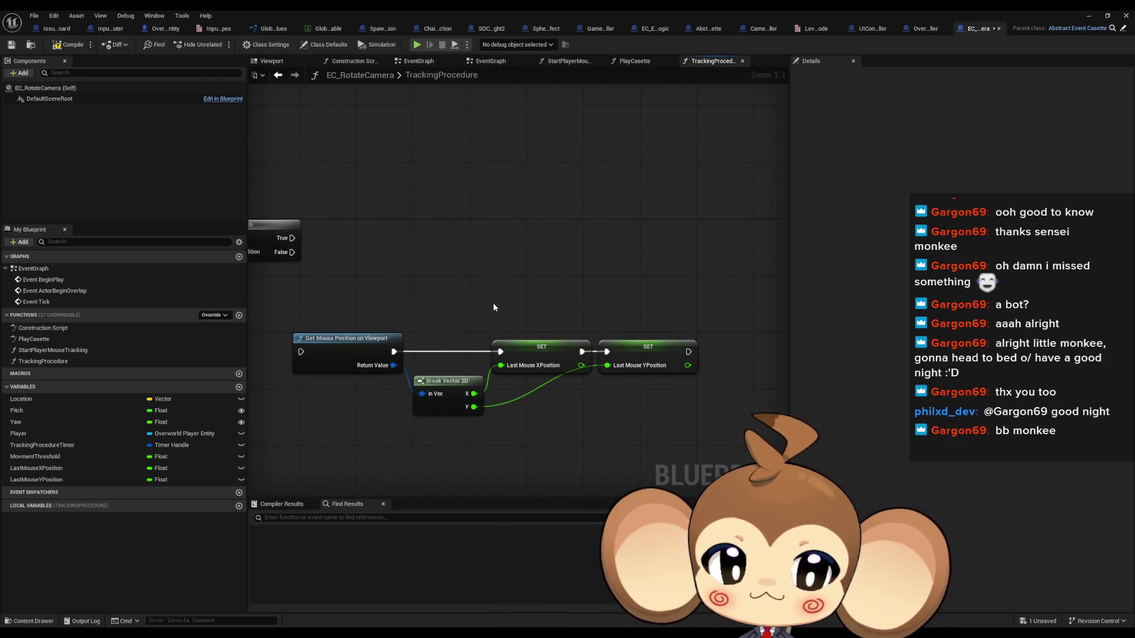
{"action": "left_click_drag", "start_coordinate": [471, 312], "coordinate": [623, 301]}
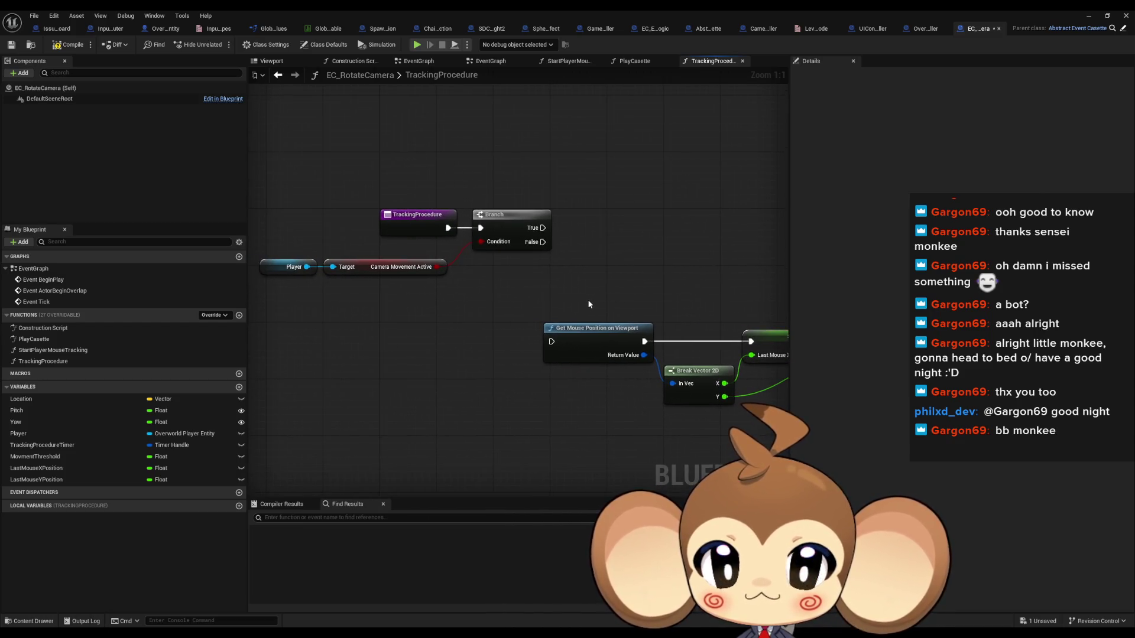
{"action": "left_click_drag", "start_coordinate": [588, 304], "coordinate": [481, 305]}
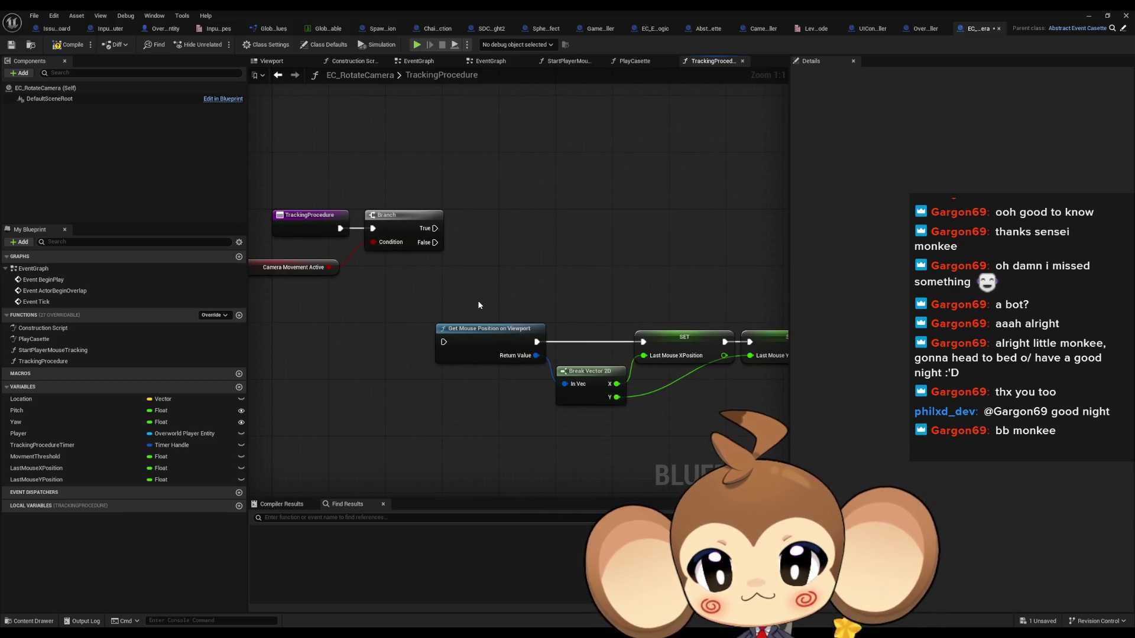
{"action": "scroll", "coordinate": [478, 304], "scroll_direction": "down", "scroll_amount": 3}
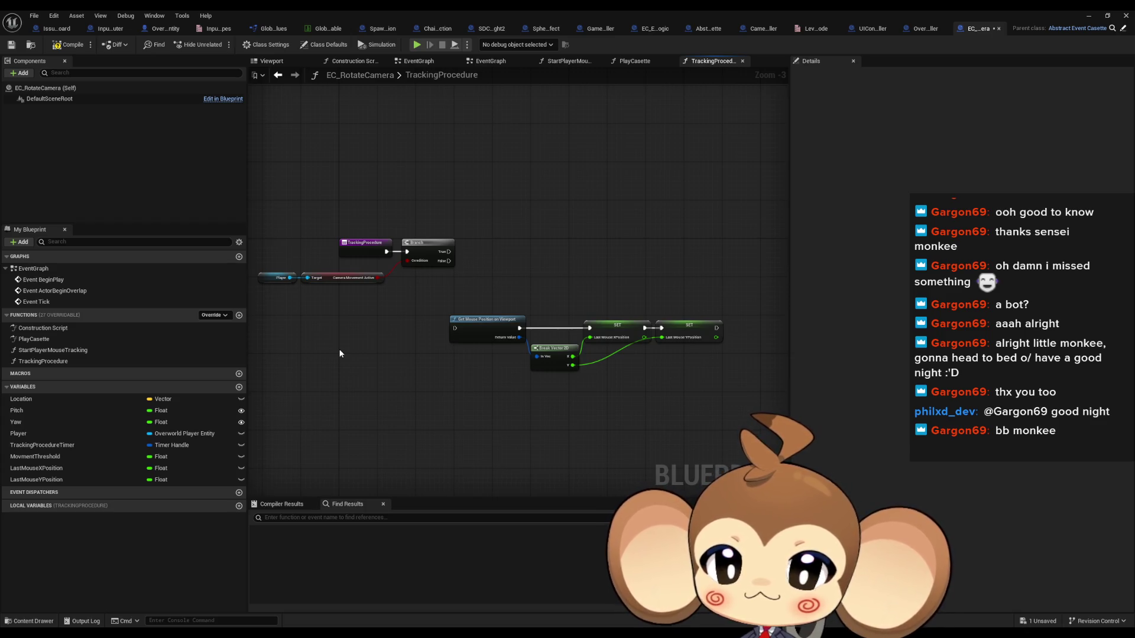
- Add a Boolean MemorizeFirstFrameDone and drive a new Branch with its getter
{"action": "left_click", "coordinate": [239, 387]}
{"action": "type", "text": "MemorizeFirstFrameDone"}
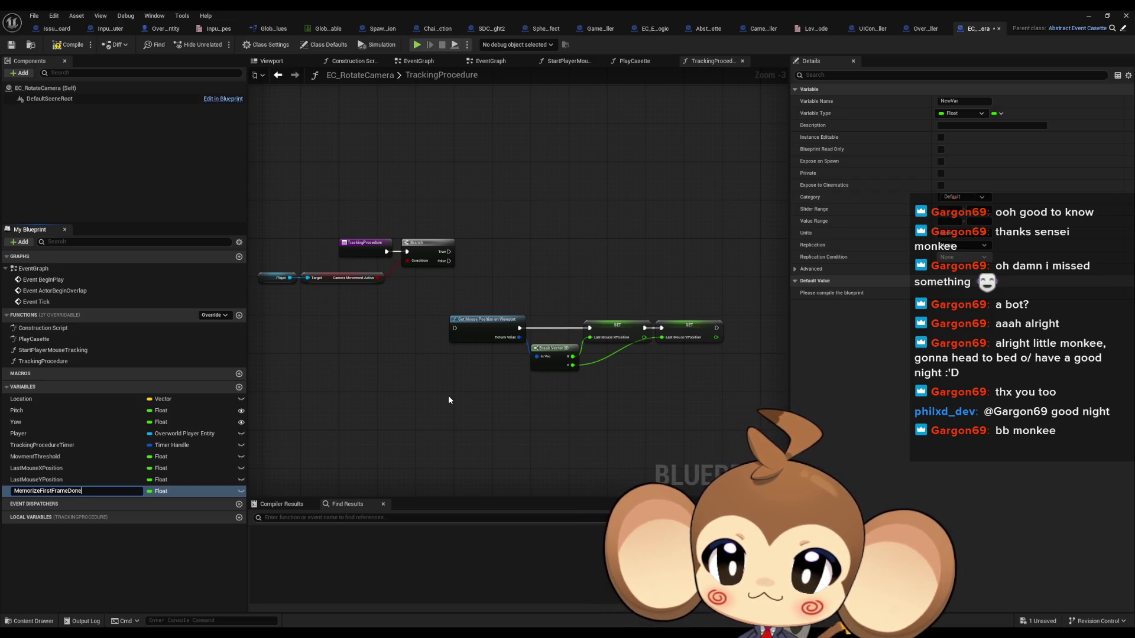
{"action": "key", "text": "Return"}
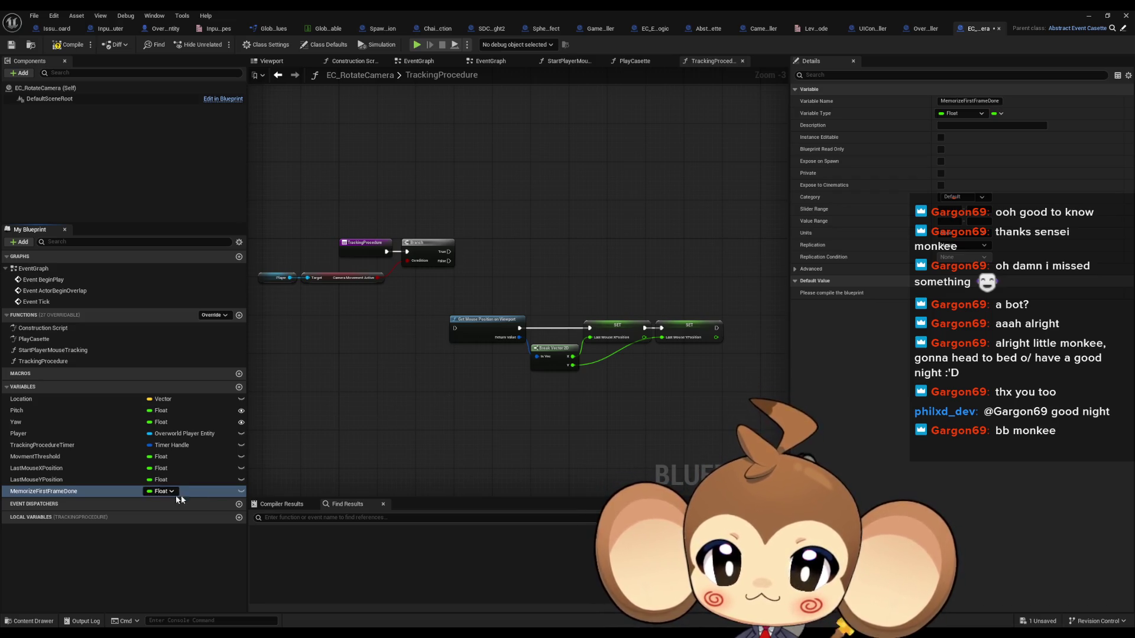
{"action": "left_click", "coordinate": [173, 492]}
{"action": "left_click", "coordinate": [168, 325]}
{"action": "mouse_move", "coordinate": [43, 491]}
{"action": "left_mouse_down"}
{"action": "mouse_move", "coordinate": [414, 325]}
{"action": "mouse_move", "coordinate": [464, 196]}
{"action": "mouse_move", "coordinate": [508, 189]}
{"action": "left_mouse_up"}
{"action": "left_click", "coordinate": [481, 201]}
{"action": "type", "text": "branch"}
{"action": "key", "text": "Return"}
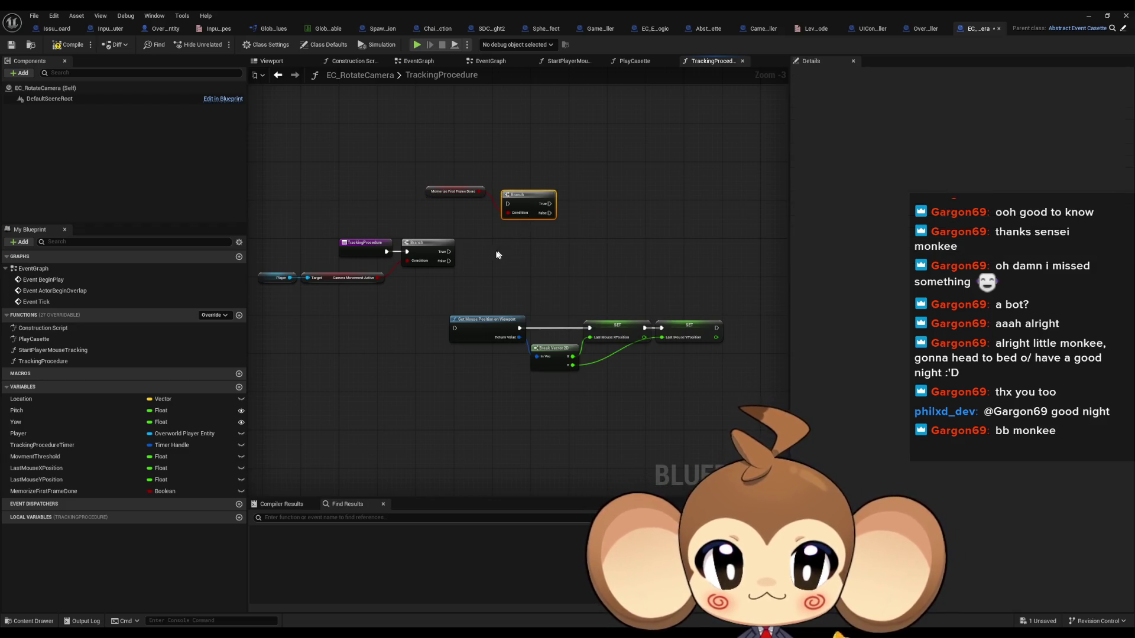
- Wire the movement check's True into the new Branch and its False into Get Mouse Position
{"action": "scroll", "coordinate": [484, 256], "scroll_direction": "up", "scroll_amount": 1}
{"action": "left_click_drag", "start_coordinate": [480, 277], "coordinate": [545, 224]}
{"action": "left_click_drag", "start_coordinate": [608, 282], "coordinate": [511, 281]}
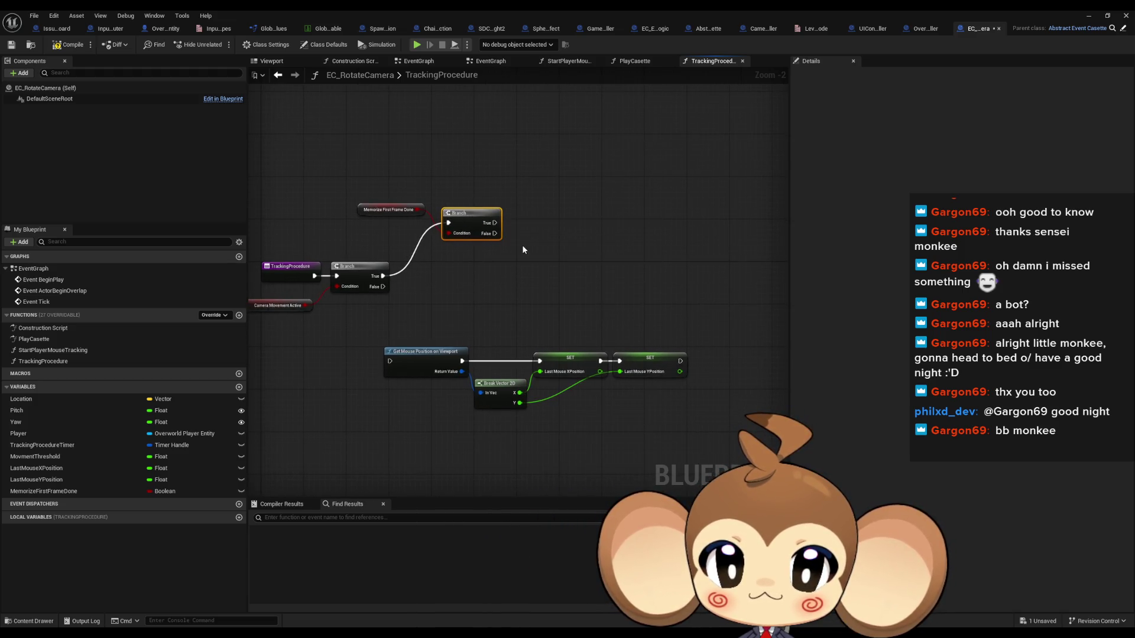
{"action": "mouse_move", "coordinate": [459, 332]}
{"action": "left_mouse_down"}
{"action": "mouse_move", "coordinate": [520, 381]}
{"action": "mouse_move", "coordinate": [692, 384]}
{"action": "left_mouse_up"}
{"action": "left_click_drag", "start_coordinate": [421, 362], "coordinate": [586, 366]}
{"action": "left_click_drag", "start_coordinate": [495, 235], "coordinate": [554, 367]}
{"action": "left_click_drag", "start_coordinate": [471, 222], "coordinate": [455, 276]}
{"action": "mouse_move", "coordinate": [364, 216]}
{"action": "left_mouse_down"}
{"action": "mouse_move", "coordinate": [366, 325]}
{"action": "mouse_move", "coordinate": [326, 329]}
{"action": "left_mouse_up"}
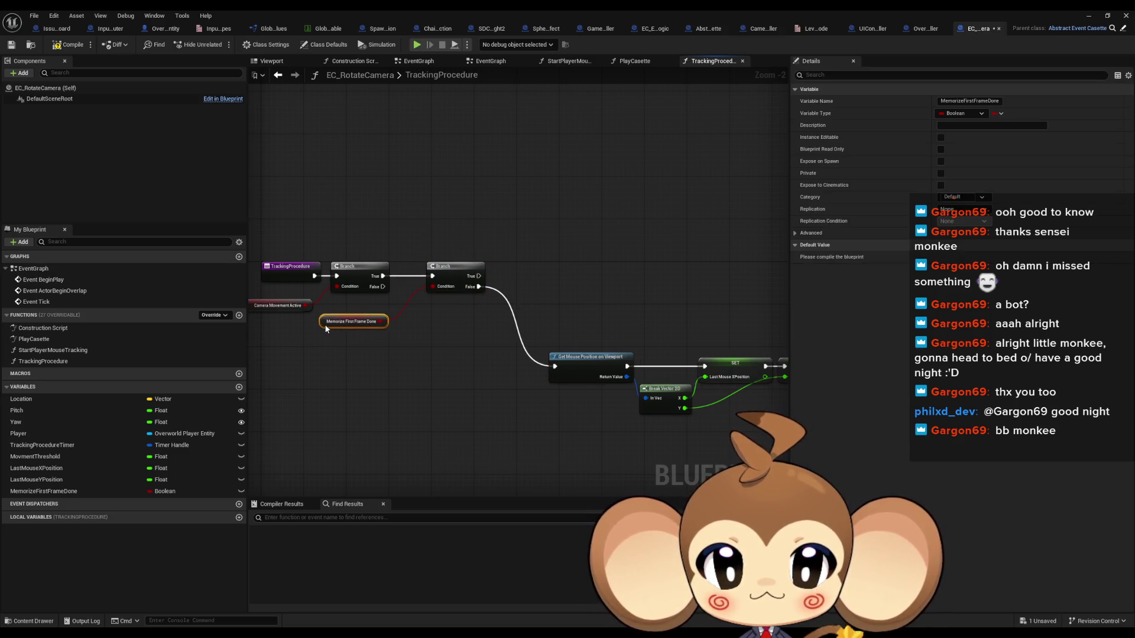
{"action": "left_click", "coordinate": [534, 235]}
{"action": "mouse_move", "coordinate": [534, 235]}
{"action": "left_mouse_down"}
{"action": "mouse_move", "coordinate": [512, 239]}
{"action": "mouse_move", "coordinate": [548, 234]}
{"action": "left_mouse_up"}
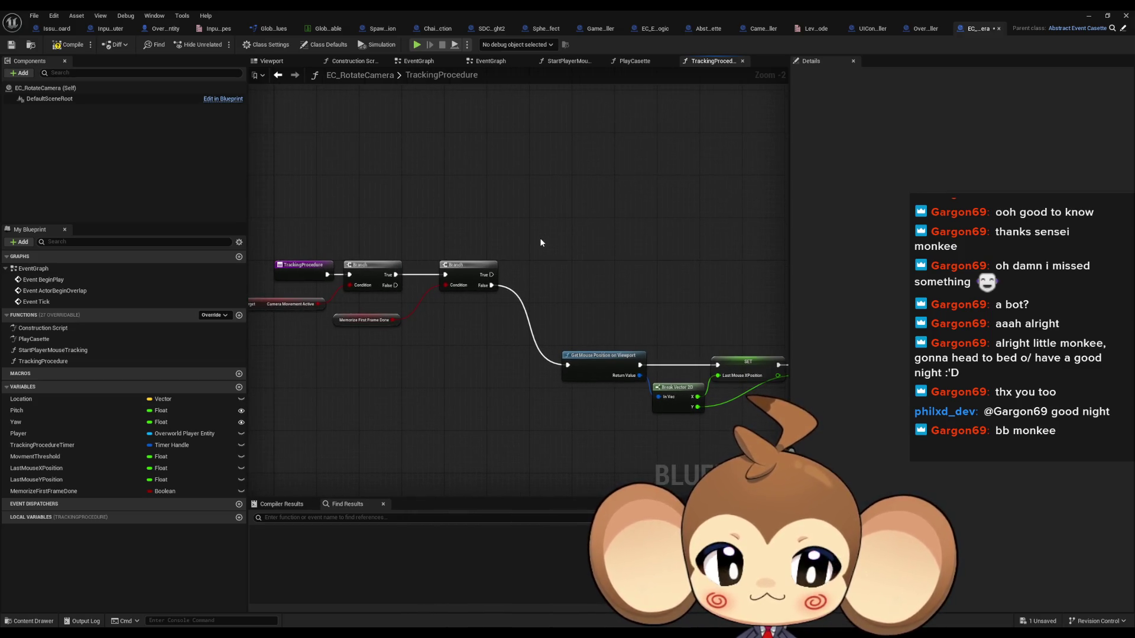
{"action": "left_click_drag", "start_coordinate": [567, 252], "coordinate": [514, 252]}
- Duplicate the whole mouse-position node group and place the copy to the right
{"action": "left_click", "coordinate": [540, 371]}
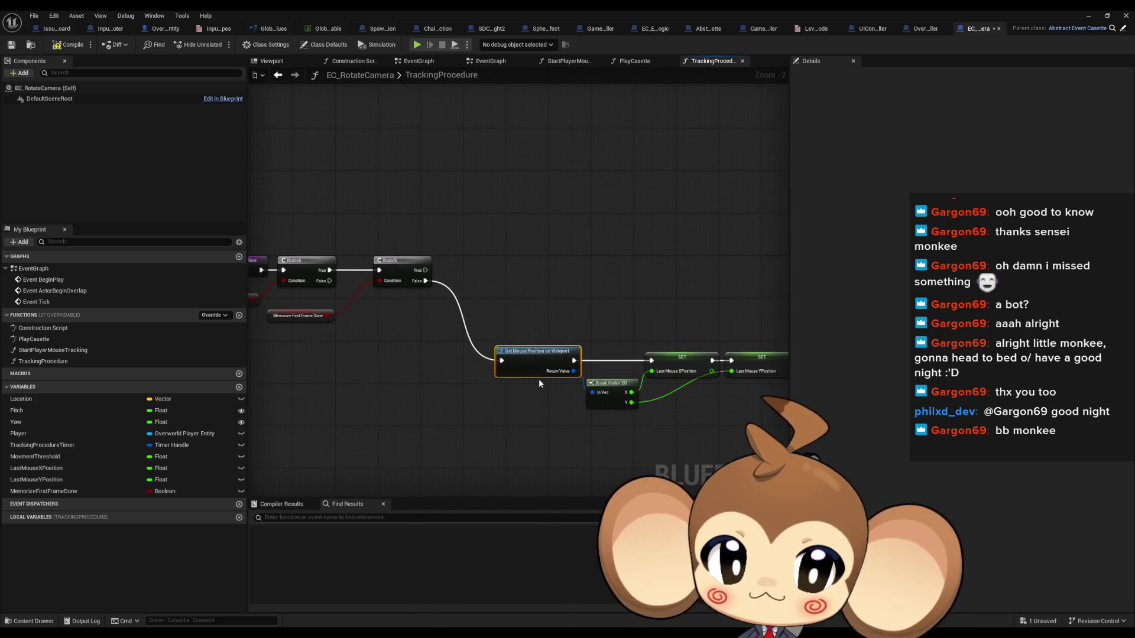
{"action": "key", "text": "ctrl+c"}
{"action": "key", "text": "ctrl+v"}
{"action": "left_click_drag", "start_coordinate": [562, 207], "coordinate": [473, 210]}
{"action": "left_click", "coordinate": [435, 244]}
{"action": "key", "text": "Delete"}
{"action": "left_click_drag", "start_coordinate": [433, 318], "coordinate": [698, 436]}
{"action": "key", "text": "ctrl+c"}
{"action": "key", "text": "ctrl+v"}
{"action": "mouse_move", "coordinate": [361, 250]}
{"action": "left_mouse_down"}
{"action": "mouse_move", "coordinate": [450, 249]}
{"action": "mouse_move", "coordinate": [436, 253]}
{"action": "left_mouse_up"}
{"action": "left_click", "coordinate": [473, 291]}
{"action": "left_click_drag", "start_coordinate": [473, 291], "coordinate": [420, 323]}
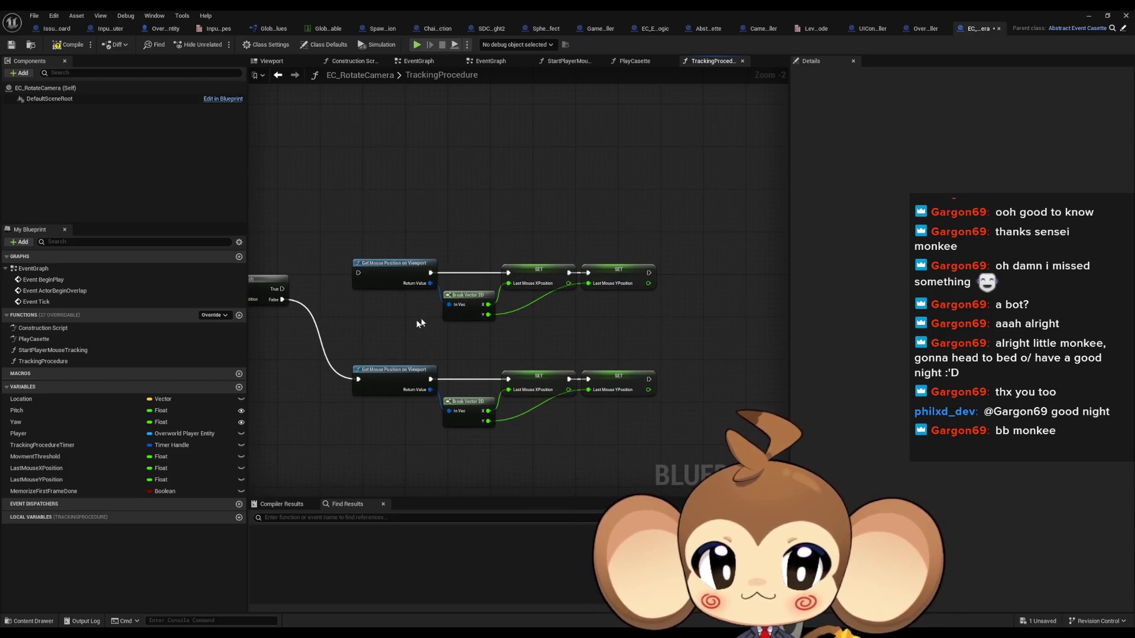
- Subtract LastMouseXPosition and LastMouseYPosition getters against the current Break Vector 2D X and Y
{"action": "scroll", "coordinate": [434, 313], "scroll_direction": "up", "scroll_amount": 1}
{"action": "scroll", "coordinate": [556, 303], "scroll_direction": "up", "scroll_amount": 1}
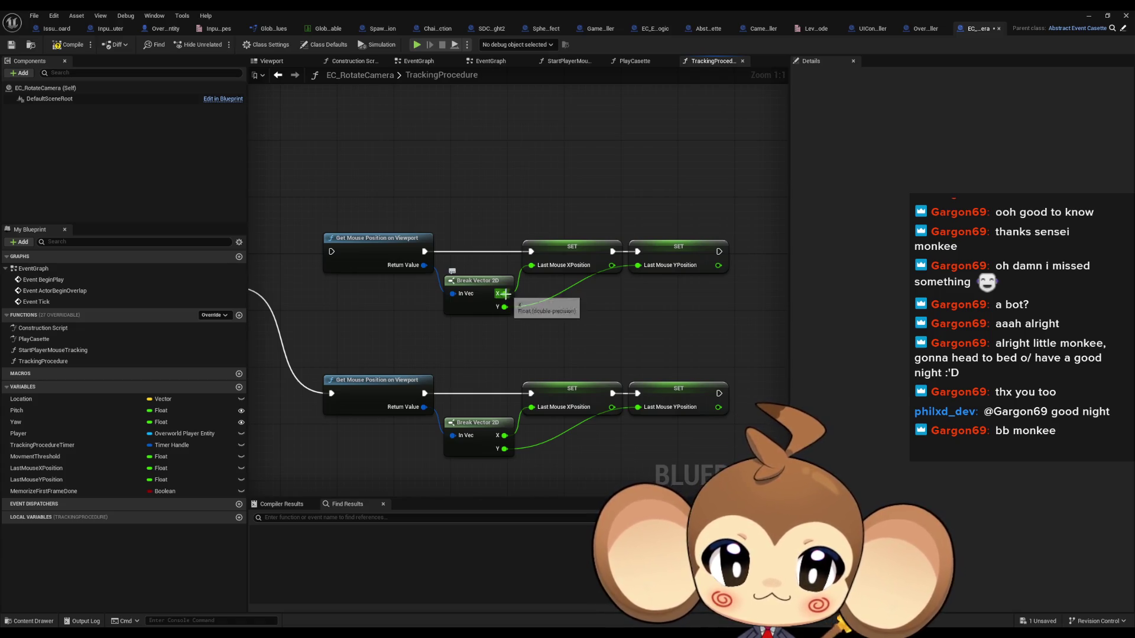
{"action": "mouse_move", "coordinate": [36, 468]}
{"action": "left_mouse_down"}
{"action": "mouse_move", "coordinate": [263, 369]}
{"action": "mouse_move", "coordinate": [445, 157]}
{"action": "left_mouse_up"}
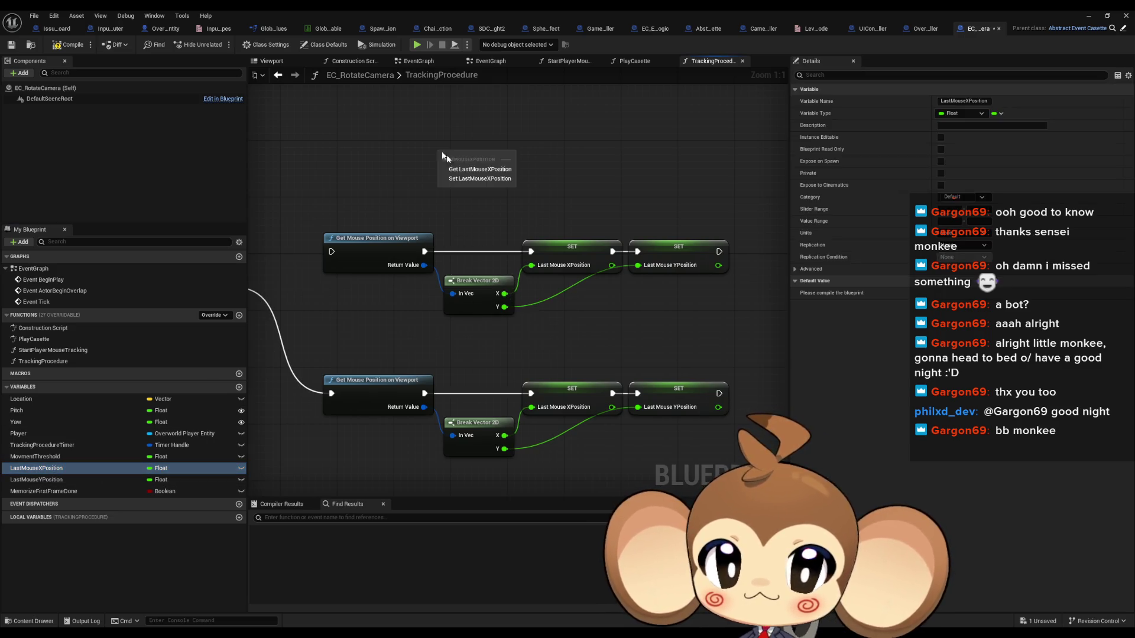
{"action": "left_click", "coordinate": [480, 169]}
{"action": "mouse_move", "coordinate": [36, 479]}
{"action": "left_mouse_down"}
{"action": "mouse_move", "coordinate": [266, 366]}
{"action": "mouse_move", "coordinate": [456, 196]}
{"action": "mouse_move", "coordinate": [439, 237]}
{"action": "left_mouse_up"}
{"action": "left_click", "coordinate": [473, 202]}
{"action": "left_click_drag", "start_coordinate": [467, 188], "coordinate": [506, 187]}
{"action": "type", "text": "-"}
{"action": "key", "text": "Return"}
{"action": "mouse_move", "coordinate": [469, 326]}
{"action": "left_mouse_down"}
{"action": "mouse_move", "coordinate": [509, 202]}
{"action": "mouse_move", "coordinate": [512, 234]}
{"action": "left_mouse_up"}
{"action": "type", "text": "-"}
{"action": "key", "text": "Return"}
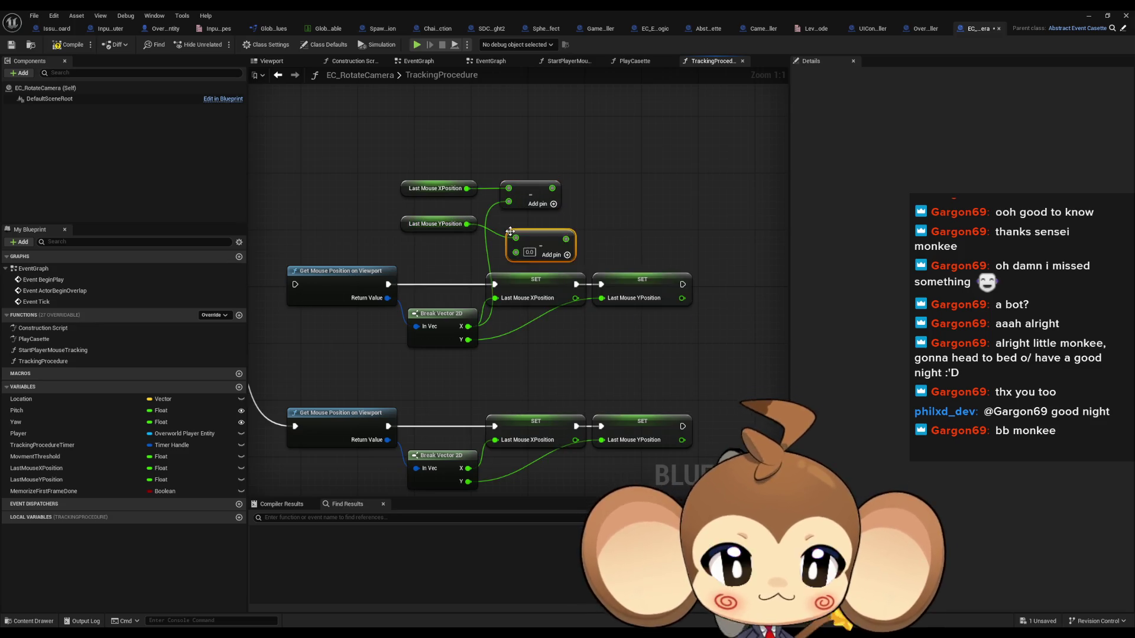
{"action": "mouse_move", "coordinate": [469, 340]}
{"action": "left_mouse_down"}
{"action": "mouse_move", "coordinate": [529, 227]}
{"action": "mouse_move", "coordinate": [619, 186]}
{"action": "mouse_move", "coordinate": [594, 188]}
{"action": "left_mouse_up"}
- Attach ABS nodes to both the X and Y differences
{"action": "type", "text": "abs"}
{"action": "left_click", "coordinate": [669, 243]}
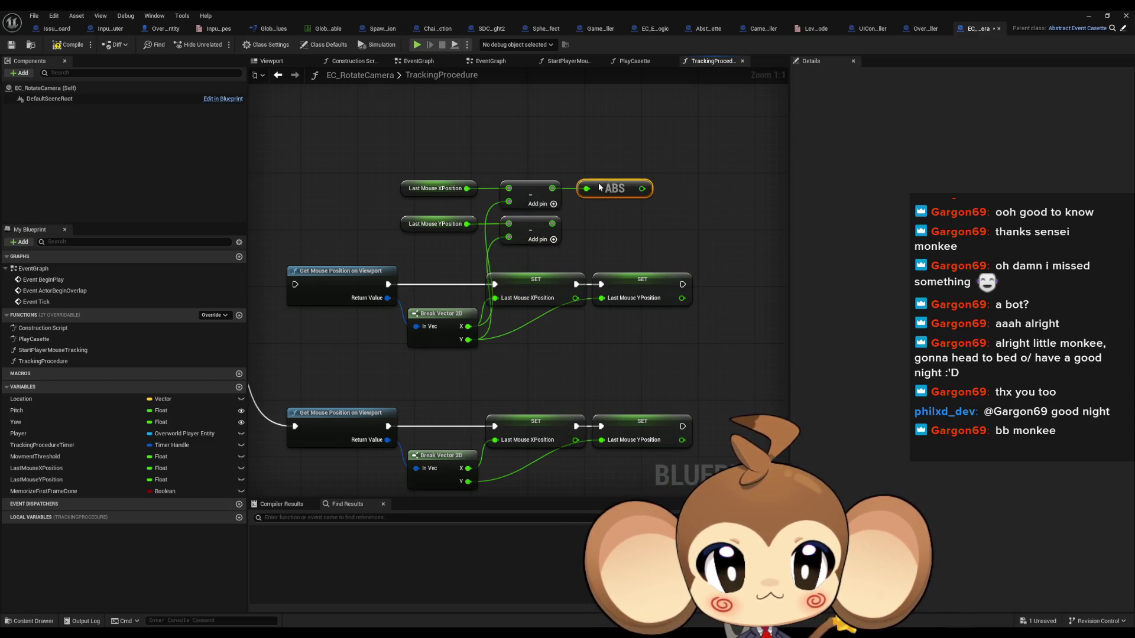
{"action": "key", "text": "ctrl+c"}
{"action": "key", "text": "ctrl+v"}
{"action": "left_click_drag", "start_coordinate": [552, 224], "coordinate": [613, 225]}
{"action": "left_click", "coordinate": [693, 214]}
{"action": "scroll", "coordinate": [690, 213], "scroll_direction": "down", "scroll_amount": 1}
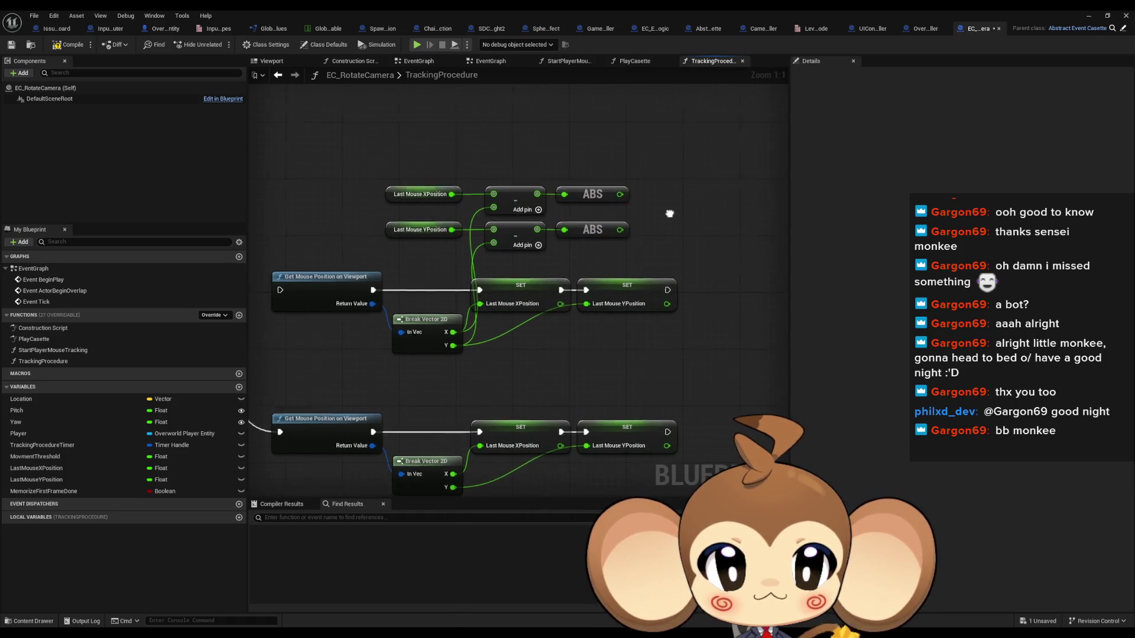
{"action": "scroll", "coordinate": [575, 266], "scroll_direction": "down", "scroll_amount": 1}
{"action": "mouse_move", "coordinate": [536, 286]}
{"action": "left_mouse_down"}
{"action": "mouse_move", "coordinate": [827, 261]}
{"action": "mouse_move", "coordinate": [808, 250]}
{"action": "mouse_move", "coordinate": [637, 267]}
{"action": "left_mouse_up"}
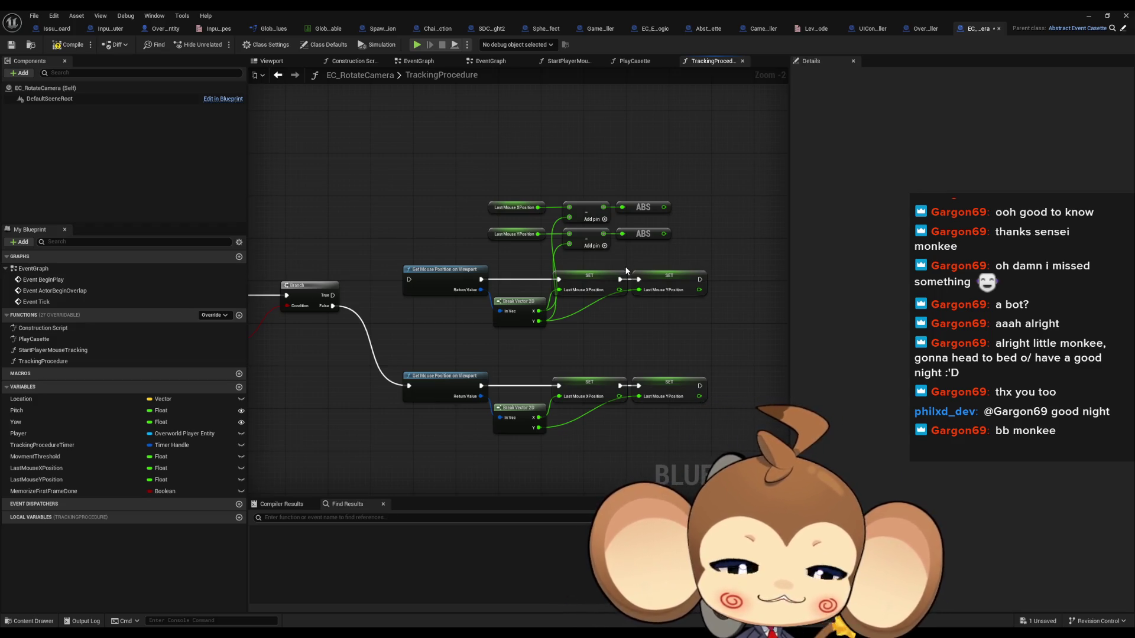
{"action": "scroll", "coordinate": [625, 271], "scroll_direction": "up", "scroll_amount": 3}
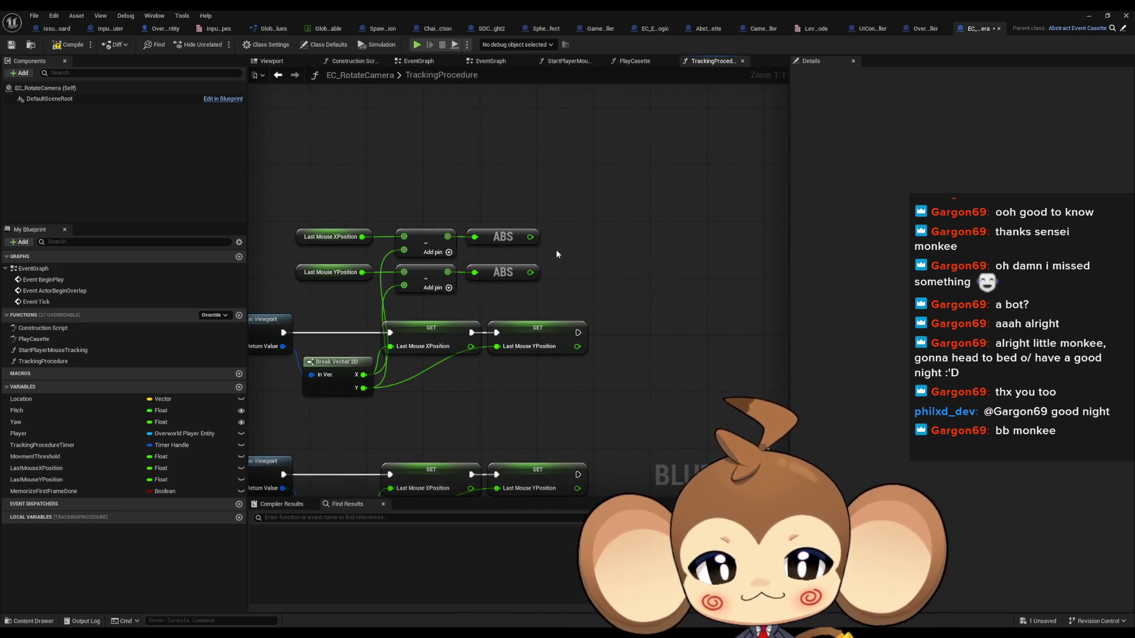
- Create a new Float variable named CurrentMovmentAccumulation
{"action": "left_click", "coordinate": [238, 387]}
{"action": "type", "text": "CurrentMovmentAc"}
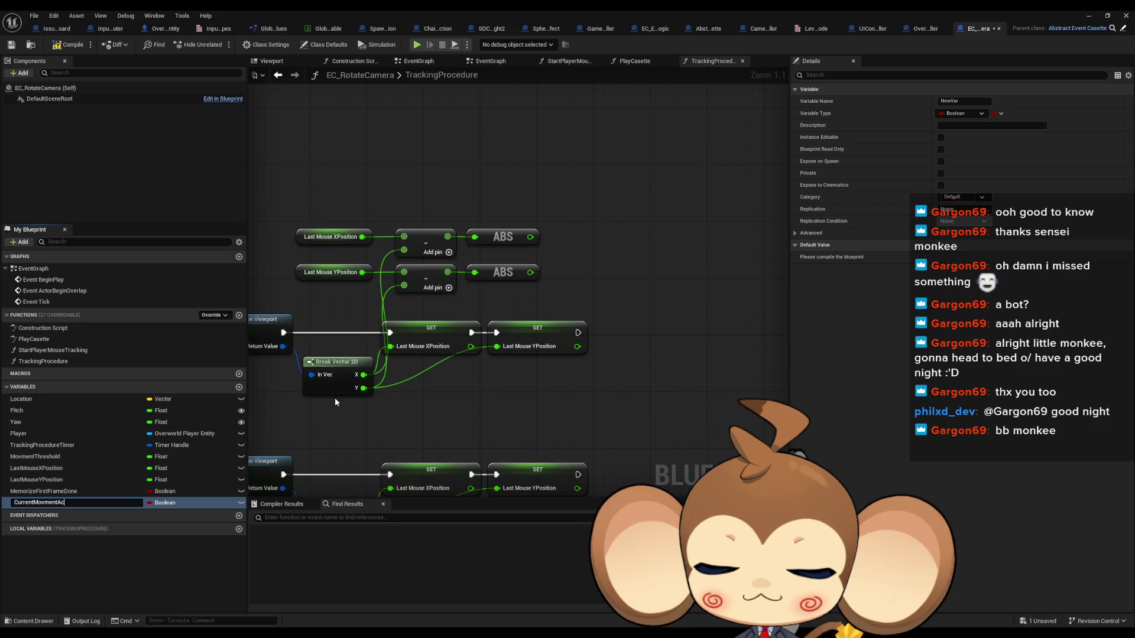
{"action": "type", "text": "n"}
{"action": "key", "text": "Return"}
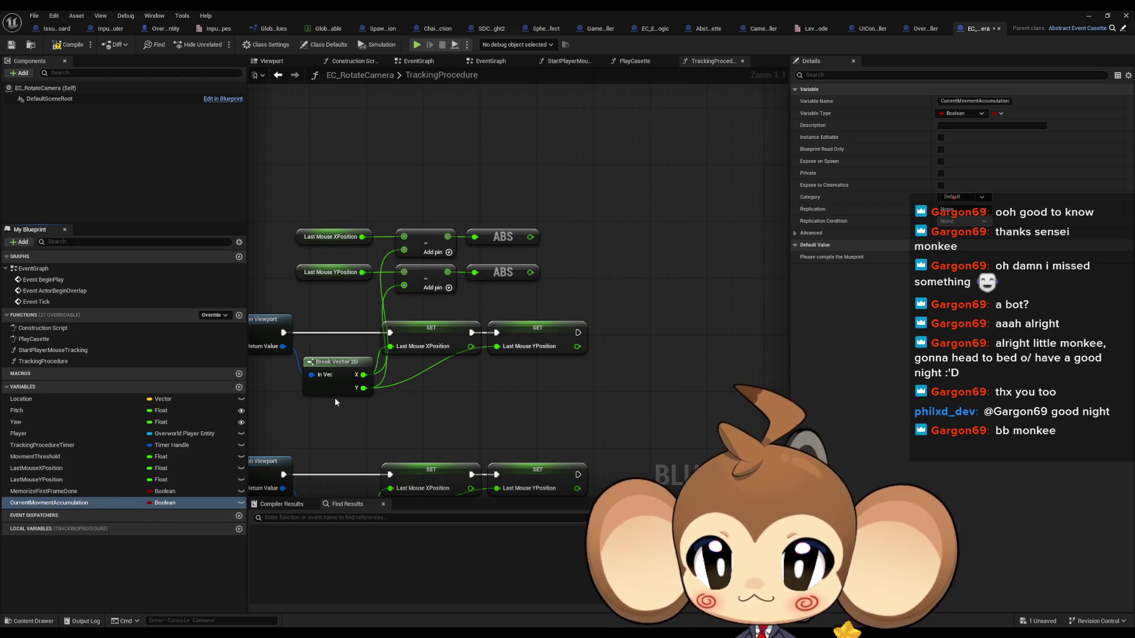
{"action": "left_click", "coordinate": [160, 503]}
{"action": "left_click", "coordinate": [167, 370]}
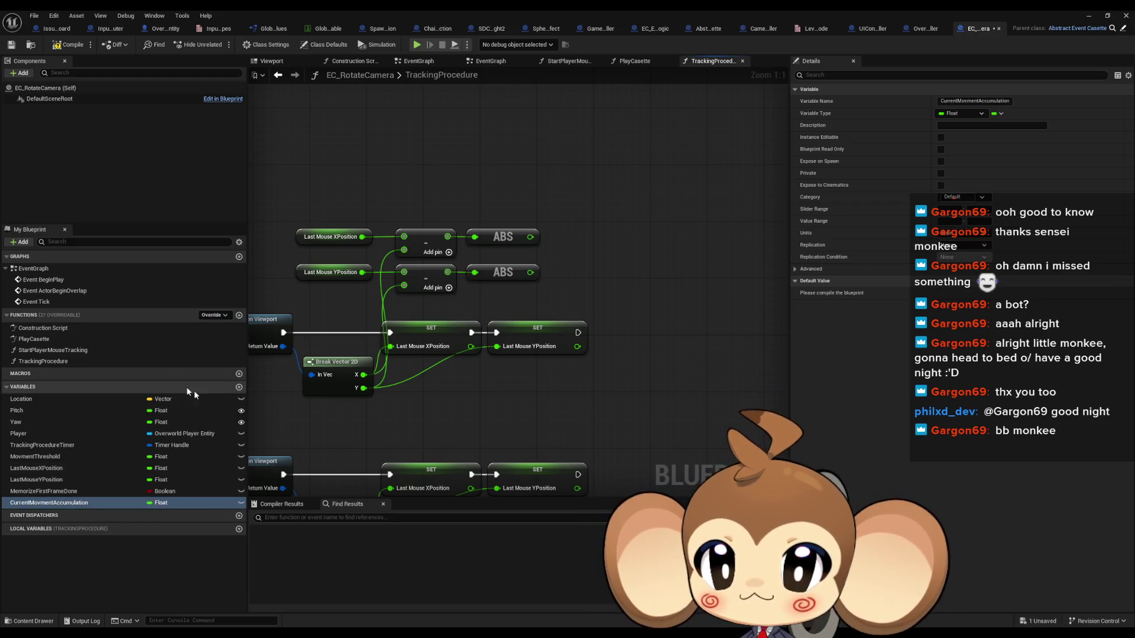
- Add CurrentMovmentAccumulation getter and setter, and a 3-input Add from the getter
{"action": "left_click_drag", "start_coordinate": [81, 504], "coordinate": [591, 188]}
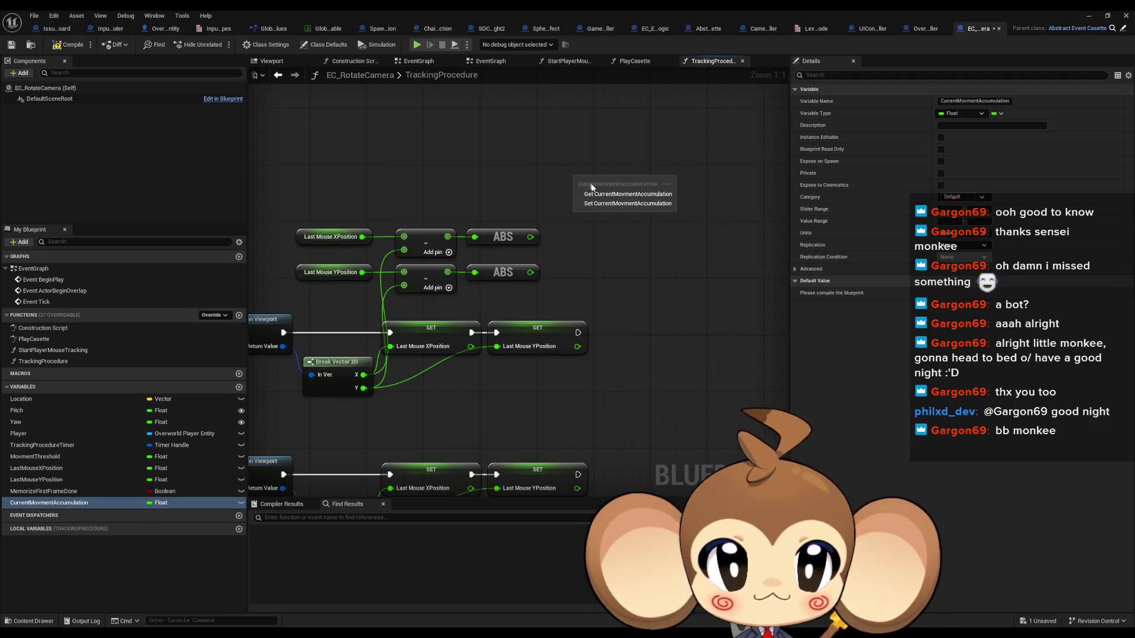
{"action": "left_click", "coordinate": [598, 203]}
{"action": "mouse_move", "coordinate": [59, 503]}
{"action": "left_mouse_down"}
{"action": "mouse_move", "coordinate": [286, 333]}
{"action": "mouse_move", "coordinate": [456, 176]}
{"action": "left_mouse_up"}
{"action": "mouse_move", "coordinate": [539, 186]}
{"action": "left_mouse_down"}
{"action": "mouse_move", "coordinate": [547, 264]}
{"action": "mouse_move", "coordinate": [582, 201]}
{"action": "mouse_move", "coordinate": [713, 222]}
{"action": "mouse_move", "coordinate": [685, 321]}
{"action": "mouse_move", "coordinate": [697, 269]}
{"action": "mouse_move", "coordinate": [711, 274]}
{"action": "mouse_move", "coordinate": [639, 291]}
{"action": "mouse_move", "coordinate": [726, 220]}
{"action": "mouse_move", "coordinate": [444, 323]}
{"action": "mouse_move", "coordinate": [284, 332]}
{"action": "mouse_move", "coordinate": [529, 354]}
{"action": "left_mouse_up"}
{"action": "type", "text": "+"}
{"action": "key", "text": "Return"}
{"action": "left_click", "coordinate": [605, 253]}
- Line up the Last Mouse setters after the accumulation setter, with math nodes below
{"action": "mouse_move", "coordinate": [375, 333]}
{"action": "left_mouse_down"}
{"action": "mouse_move", "coordinate": [744, 247]}
{"action": "mouse_move", "coordinate": [743, 227]}
{"action": "left_mouse_up"}
{"action": "left_click", "coordinate": [600, 202], "text": "ctrl"}
{"action": "mouse_move", "coordinate": [601, 202]}
{"action": "left_mouse_down"}
{"action": "mouse_move", "coordinate": [631, 206]}
{"action": "mouse_move", "coordinate": [408, 319]}
{"action": "mouse_move", "coordinate": [595, 306]}
{"action": "mouse_move", "coordinate": [644, 290]}
{"action": "left_mouse_up"}
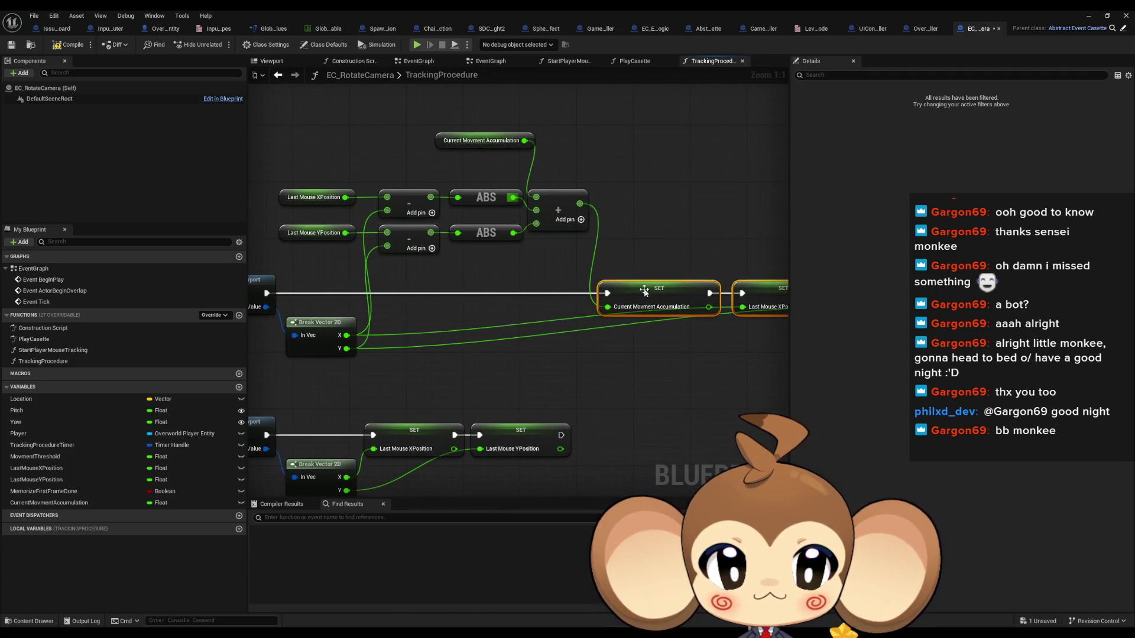
{"action": "left_click_drag", "start_coordinate": [310, 177], "coordinate": [591, 256]}
{"action": "mouse_move", "coordinate": [556, 210]}
{"action": "left_mouse_down"}
{"action": "mouse_move", "coordinate": [604, 348]}
{"action": "mouse_move", "coordinate": [653, 350]}
{"action": "mouse_move", "coordinate": [529, 338]}
{"action": "left_mouse_up"}
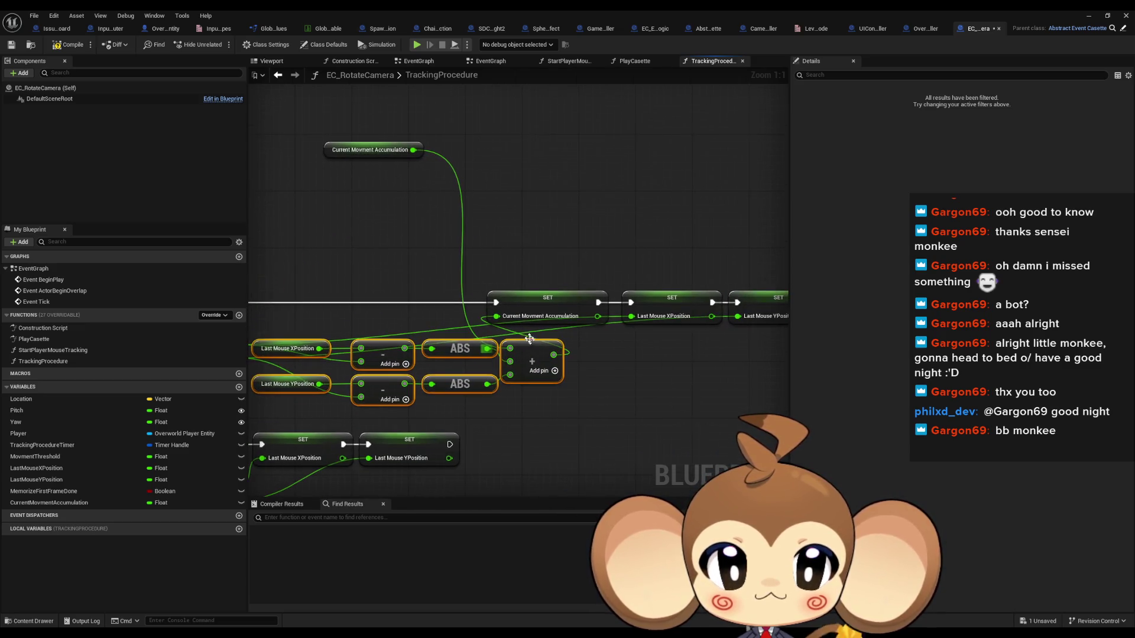
{"action": "mouse_move", "coordinate": [334, 155]}
{"action": "left_mouse_down"}
{"action": "mouse_move", "coordinate": [404, 279]}
{"action": "mouse_move", "coordinate": [392, 317]}
{"action": "mouse_move", "coordinate": [400, 334]}
{"action": "mouse_move", "coordinate": [347, 335]}
{"action": "mouse_move", "coordinate": [642, 357]}
{"action": "mouse_move", "coordinate": [419, 236]}
{"action": "mouse_move", "coordinate": [577, 243]}
{"action": "mouse_move", "coordinate": [438, 253]}
{"action": "mouse_move", "coordinate": [553, 243]}
{"action": "left_mouse_up"}
{"action": "mouse_move", "coordinate": [304, 355]}
{"action": "left_mouse_down"}
{"action": "mouse_move", "coordinate": [567, 263]}
{"action": "mouse_move", "coordinate": [565, 279]}
{"action": "left_mouse_up"}
- Place a Memorize First Frame Done setter after the Break Vector and Last Mouse setters
{"action": "scroll", "coordinate": [568, 283], "scroll_direction": "down", "scroll_amount": 2}
{"action": "left_click_drag", "start_coordinate": [641, 193], "coordinate": [513, 332]}
{"action": "mouse_move", "coordinate": [363, 253]}
{"action": "left_mouse_down"}
{"action": "mouse_move", "coordinate": [498, 264]}
{"action": "mouse_move", "coordinate": [544, 238]}
{"action": "mouse_move", "coordinate": [575, 242]}
{"action": "left_mouse_up"}
{"action": "scroll", "coordinate": [533, 282], "scroll_direction": "up", "scroll_amount": 1}
{"action": "scroll", "coordinate": [612, 292], "scroll_direction": "down", "scroll_amount": 3}
{"action": "left_click_drag", "start_coordinate": [612, 292], "coordinate": [363, 266]}
{"action": "mouse_move", "coordinate": [343, 201]}
{"action": "left_mouse_down"}
{"action": "mouse_move", "coordinate": [600, 347]}
{"action": "mouse_move", "coordinate": [686, 362]}
{"action": "left_mouse_up"}
{"action": "scroll", "coordinate": [393, 277], "scroll_direction": "up", "scroll_amount": 4}
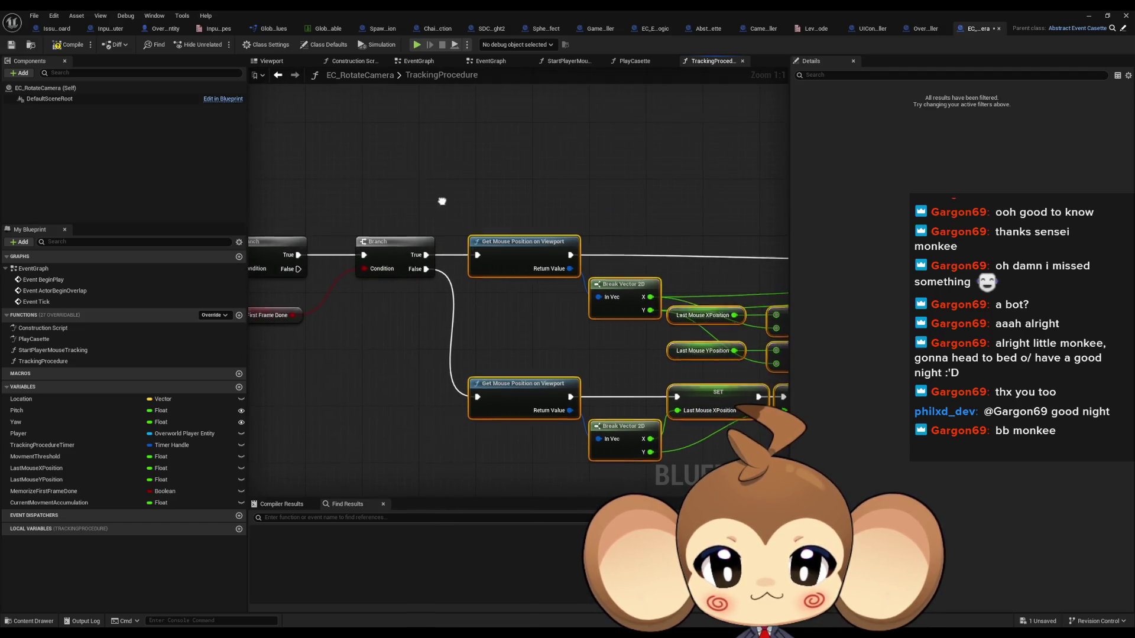
{"action": "left_click_drag", "start_coordinate": [441, 197], "coordinate": [562, 209]}
{"action": "mouse_move", "coordinate": [598, 326]}
{"action": "left_mouse_down"}
{"action": "mouse_move", "coordinate": [419, 241]}
{"action": "mouse_move", "coordinate": [537, 321]}
{"action": "mouse_move", "coordinate": [410, 251]}
{"action": "left_mouse_up"}
{"action": "mouse_move", "coordinate": [59, 491]}
{"action": "left_mouse_down"}
{"action": "mouse_move", "coordinate": [424, 457]}
{"action": "mouse_move", "coordinate": [679, 414]}
{"action": "mouse_move", "coordinate": [702, 383]}
{"action": "mouse_move", "coordinate": [524, 405]}
{"action": "mouse_move", "coordinate": [648, 342]}
{"action": "mouse_move", "coordinate": [578, 326]}
{"action": "left_mouse_up"}
- Set the Memorize First Frame Done setter's value to true
{"action": "left_click", "coordinate": [622, 352]}
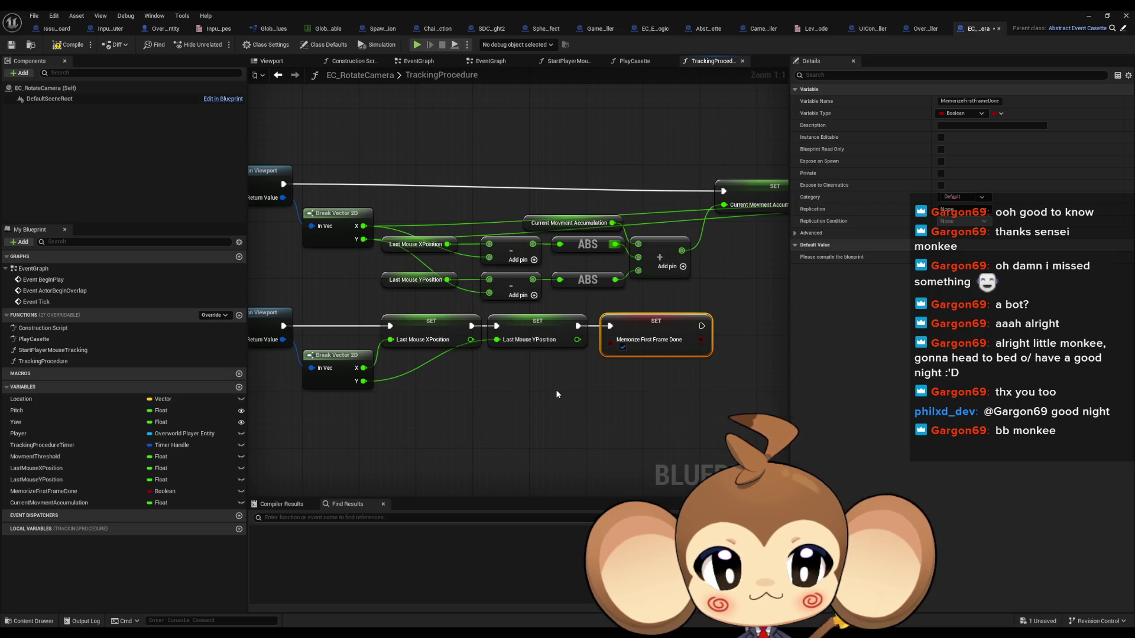
{"action": "left_click_drag", "start_coordinate": [541, 395], "coordinate": [678, 397]}
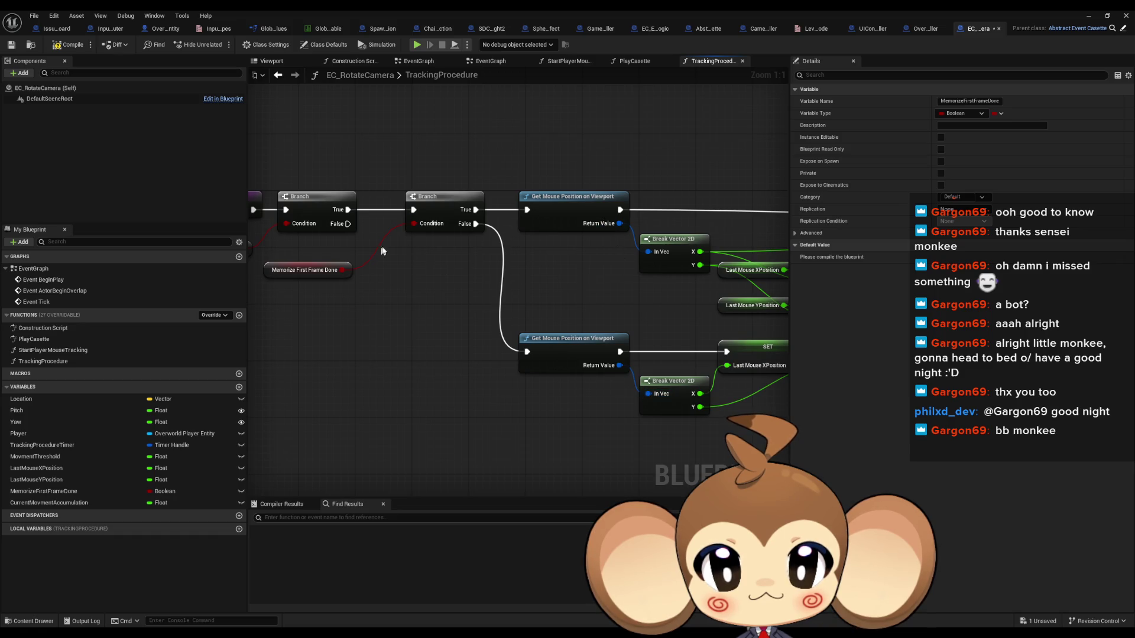
{"action": "left_click_drag", "start_coordinate": [381, 251], "coordinate": [506, 255]}
- Add a second Memorize First Frame Done setter run by the first Branch's False path
{"action": "left_click", "coordinate": [44, 491]}
{"action": "left_click_drag", "start_coordinate": [519, 302], "coordinate": [471, 227]}
{"action": "left_click", "coordinate": [555, 328]}
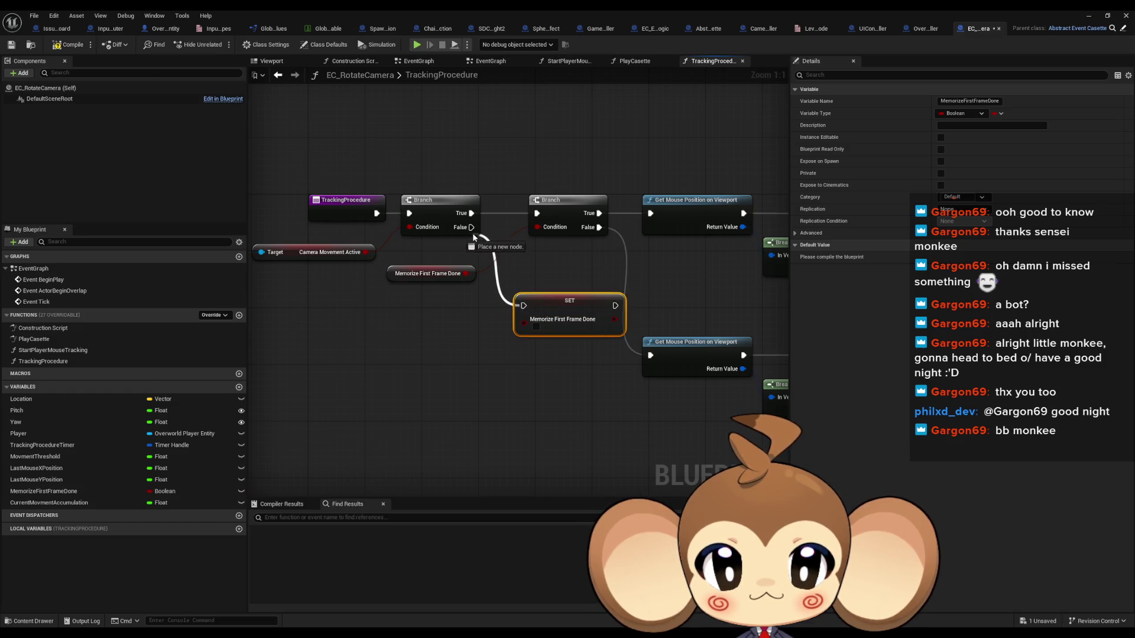
{"action": "left_click_drag", "start_coordinate": [568, 302], "coordinate": [547, 301]}
{"action": "left_click", "coordinate": [568, 264]}
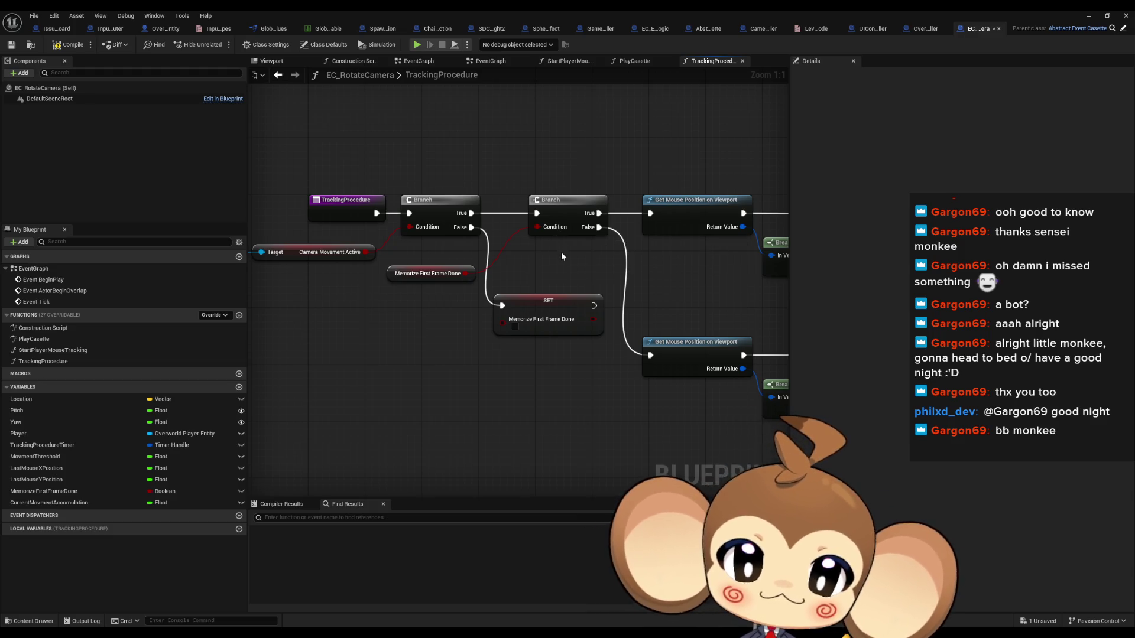
{"action": "scroll", "coordinate": [505, 222], "scroll_direction": "down", "scroll_amount": 2}
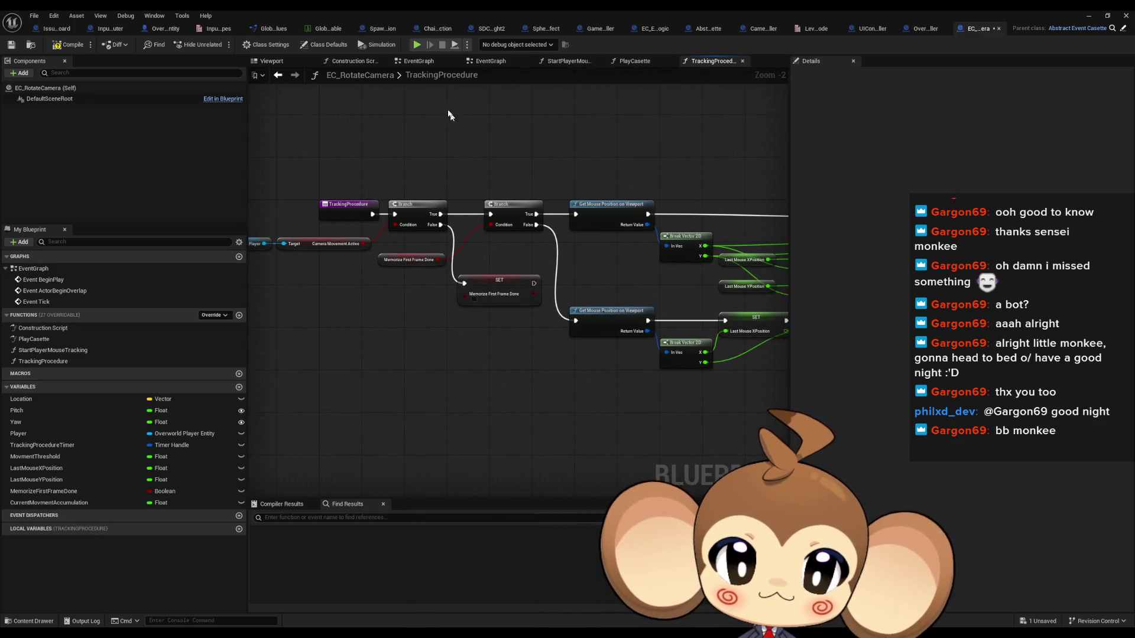
- Enable Start with Tick Enabled in EC_RotateCamera's Class Defaults
{"action": "left_click", "coordinate": [313, 47]}
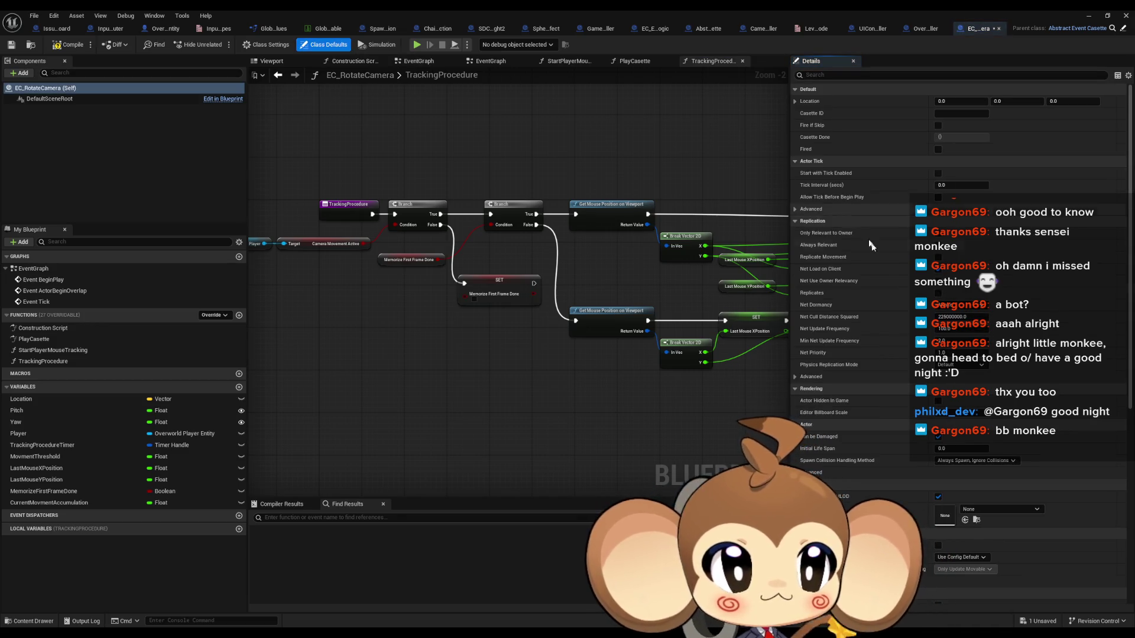
{"action": "left_click", "coordinate": [939, 173]}
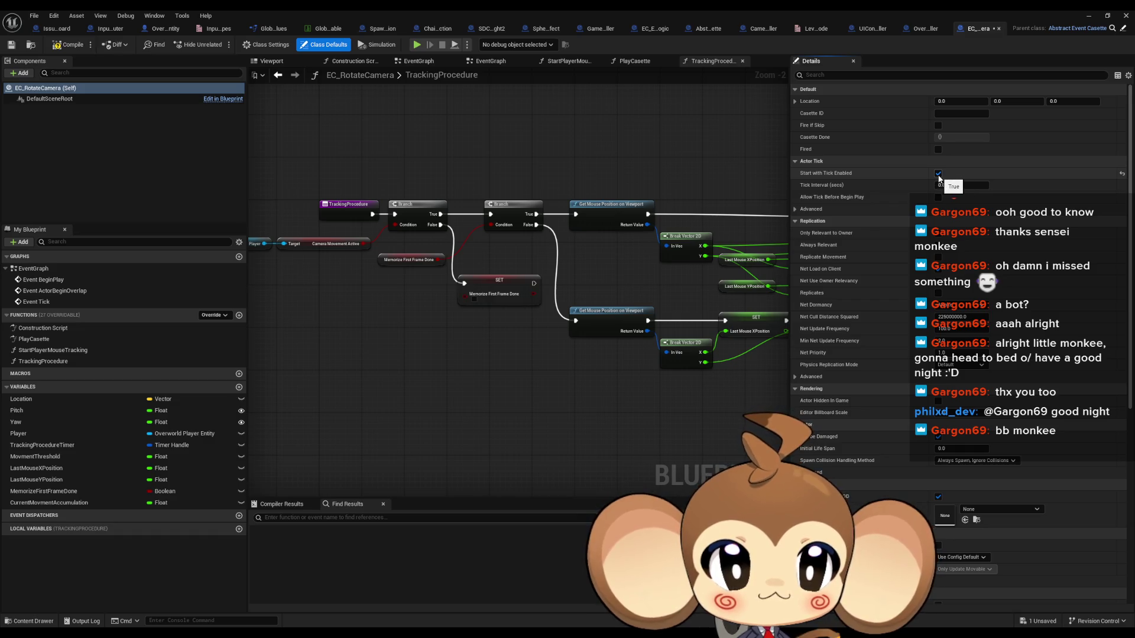
{"action": "left_click_drag", "start_coordinate": [427, 201], "coordinate": [494, 234]}
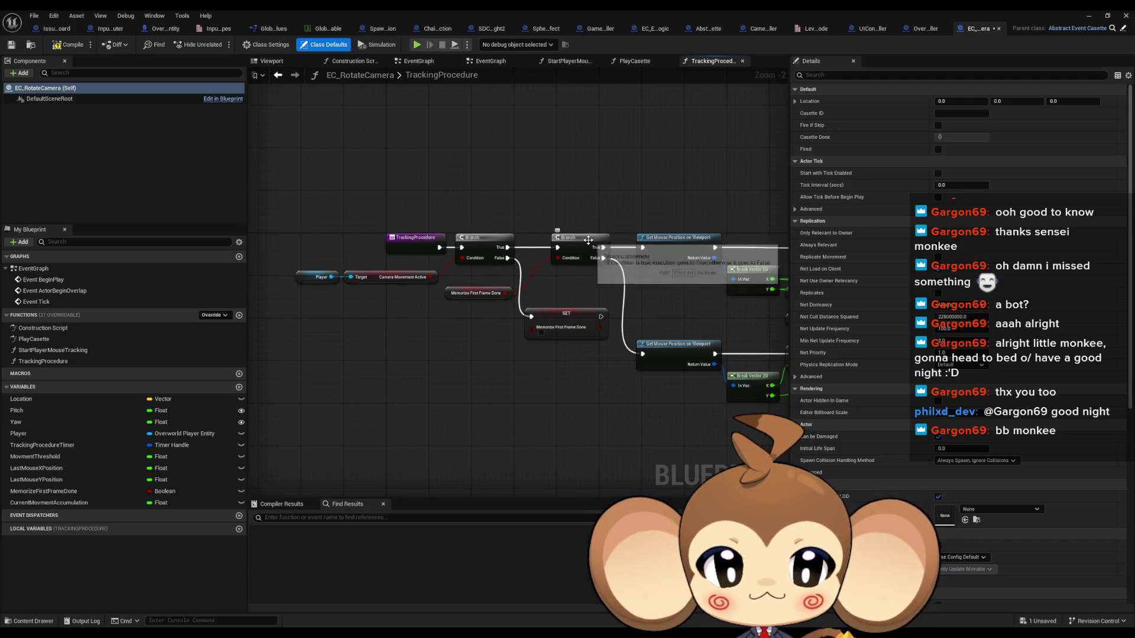
- Review the Break Vector, ABS and setter nodes and select the three top setters
{"action": "left_click_drag", "start_coordinate": [696, 352], "coordinate": [409, 325]}
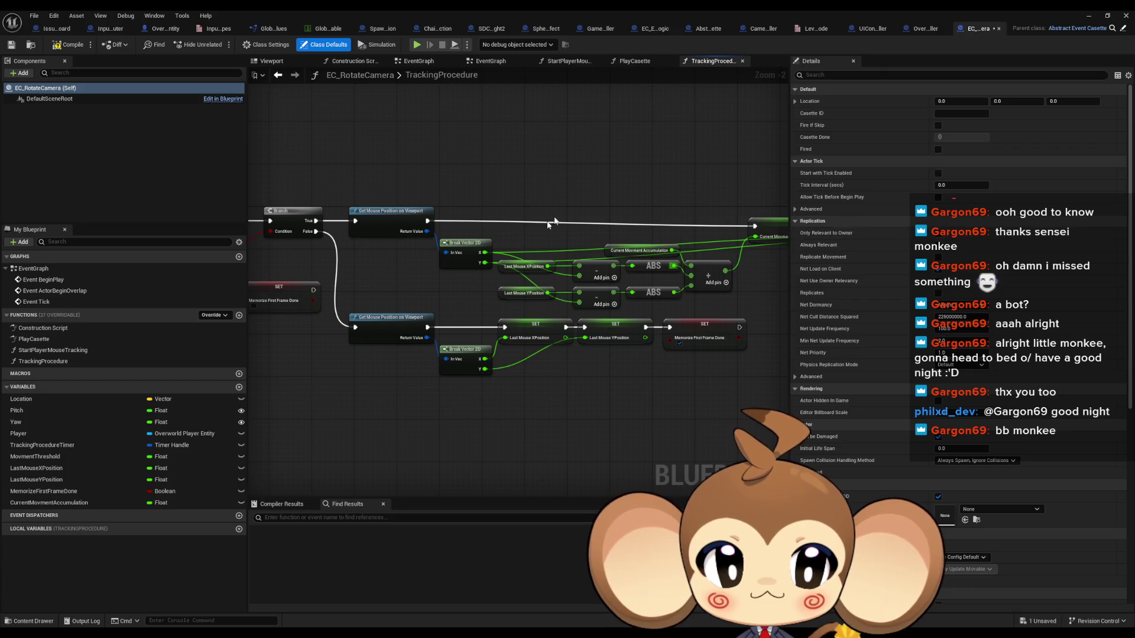
{"action": "left_click_drag", "start_coordinate": [549, 223], "coordinate": [350, 210]}
{"action": "left_click_drag", "start_coordinate": [559, 214], "coordinate": [593, 218]}
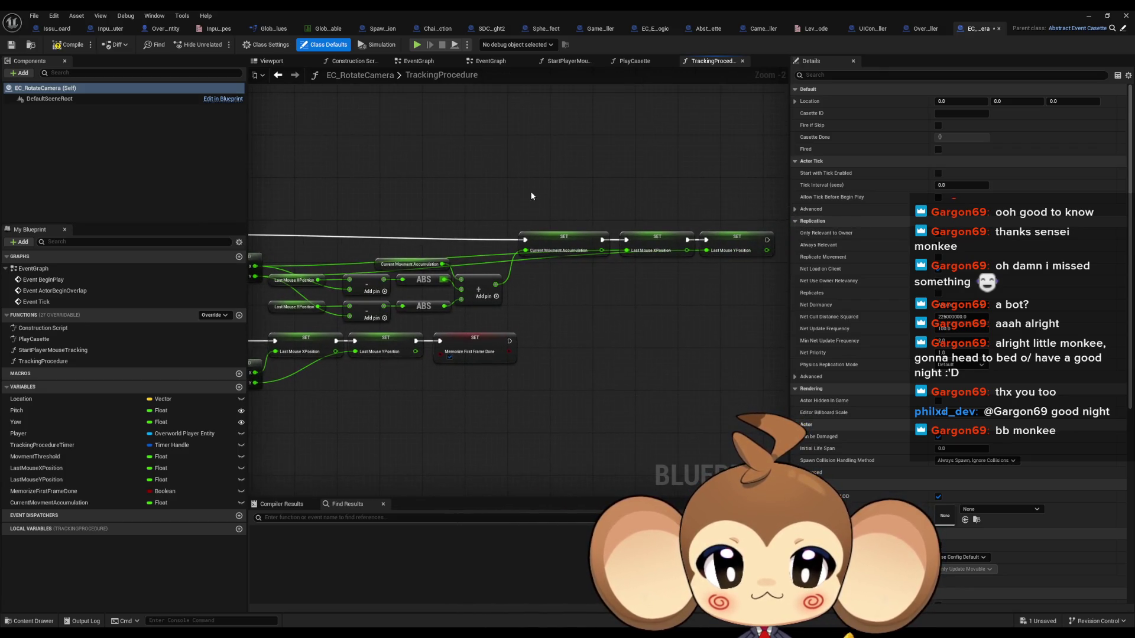
- Look over the setter row, then open PlayCasette and the framed StartPlayerMouseTracking graph
{"action": "left_click_drag", "start_coordinate": [518, 193], "coordinate": [776, 265]}
{"action": "left_click", "coordinate": [611, 228]}
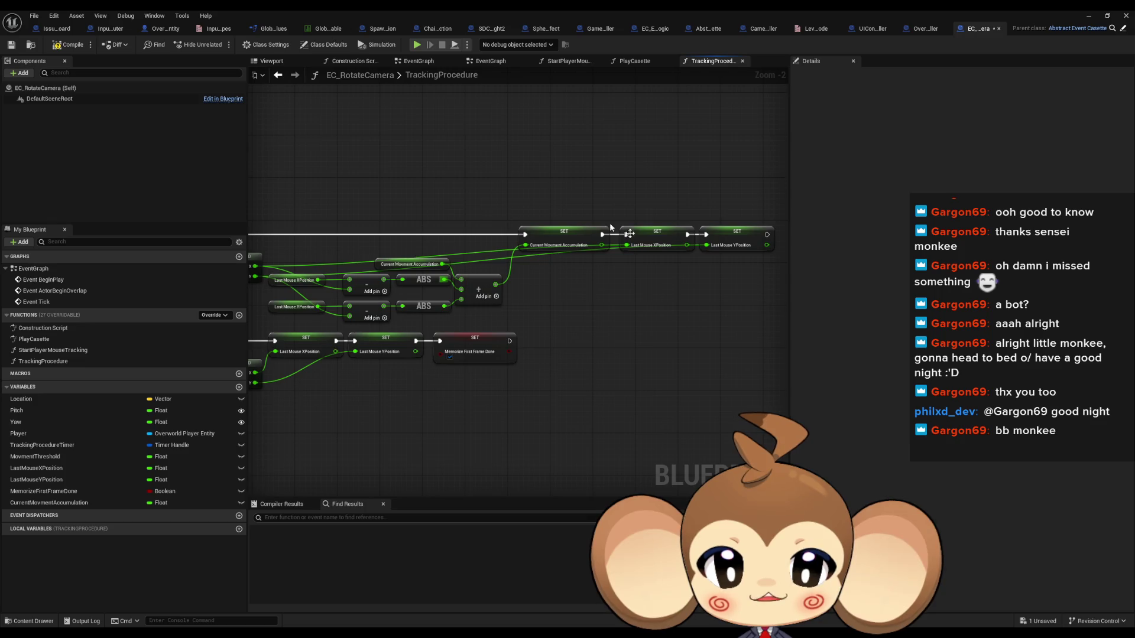
{"action": "left_click_drag", "start_coordinate": [417, 280], "coordinate": [548, 285]}
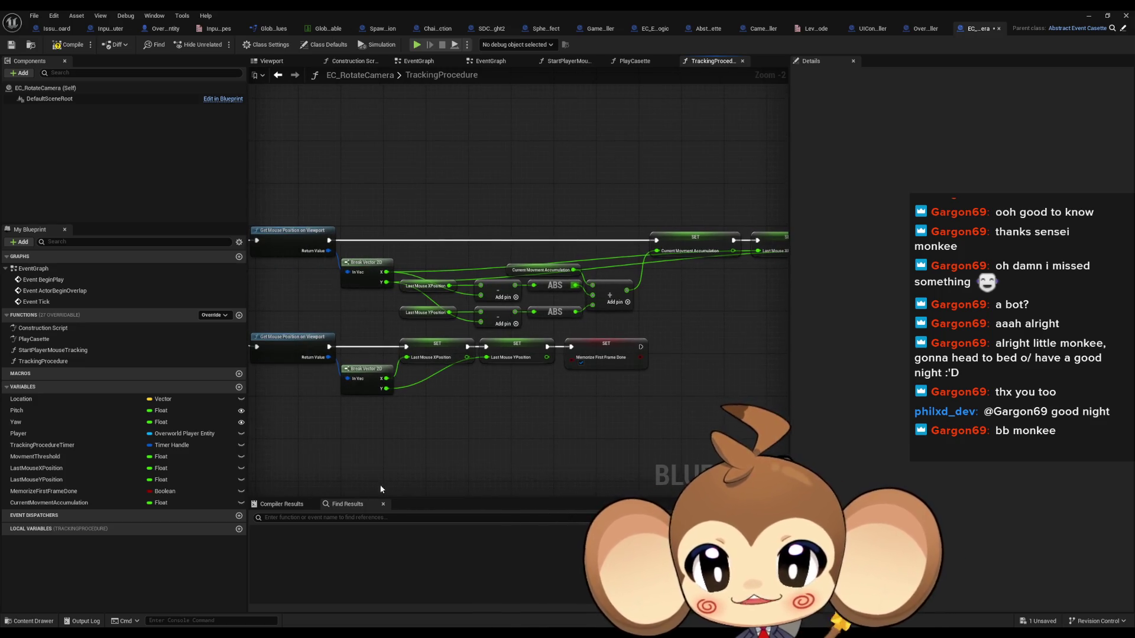
{"action": "left_click_drag", "start_coordinate": [381, 489], "coordinate": [451, 487]}
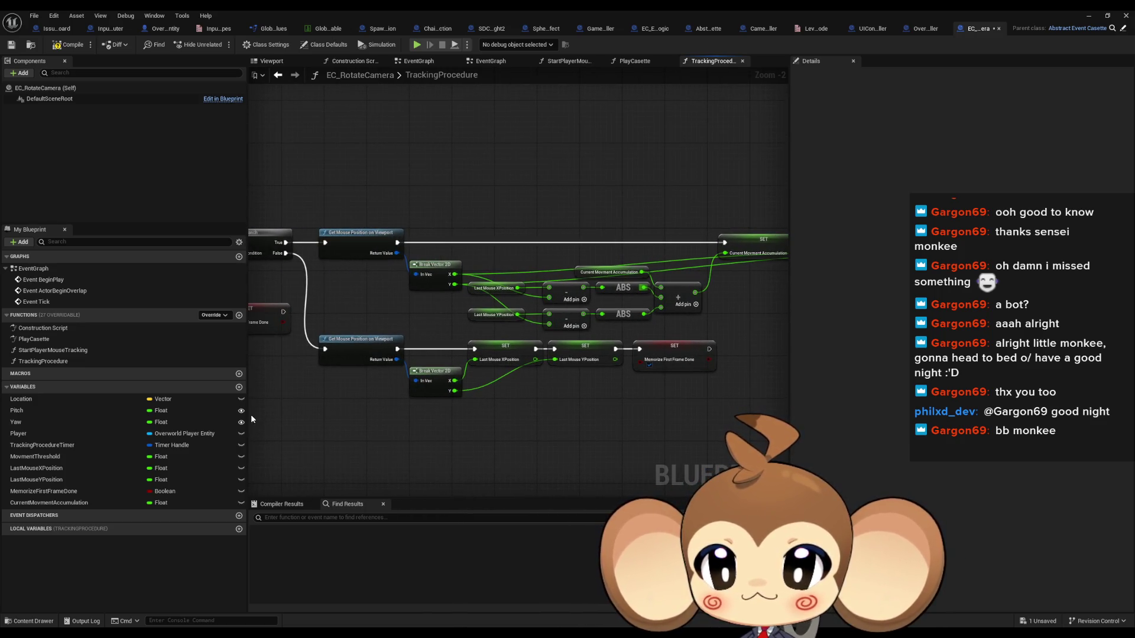
{"action": "double_click", "coordinate": [50, 340]}
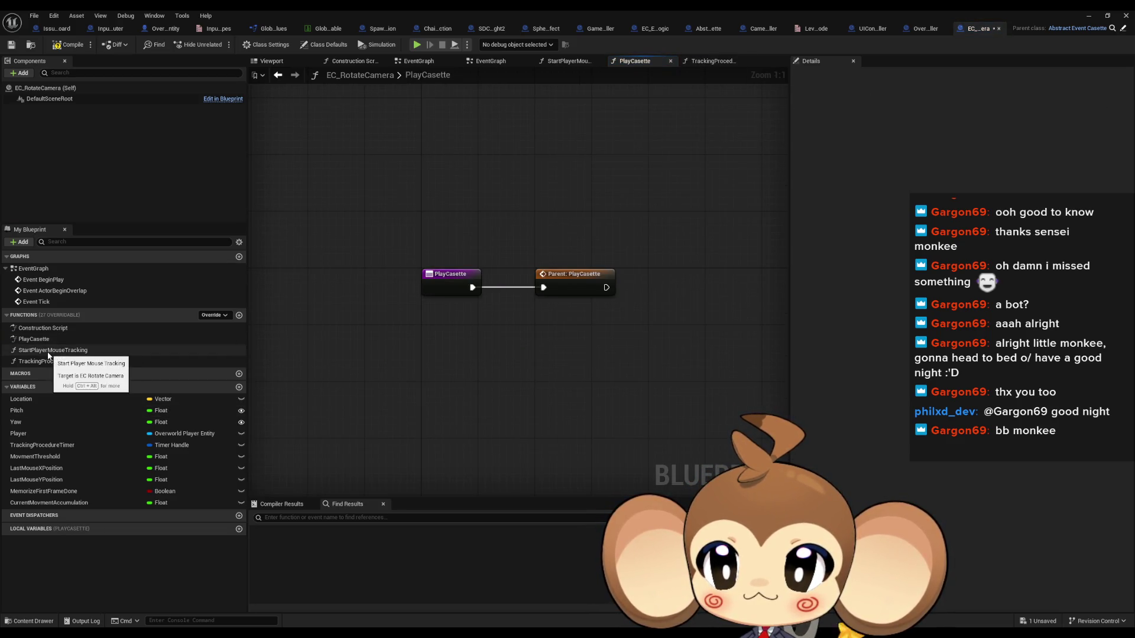
{"action": "double_click", "coordinate": [49, 352]}
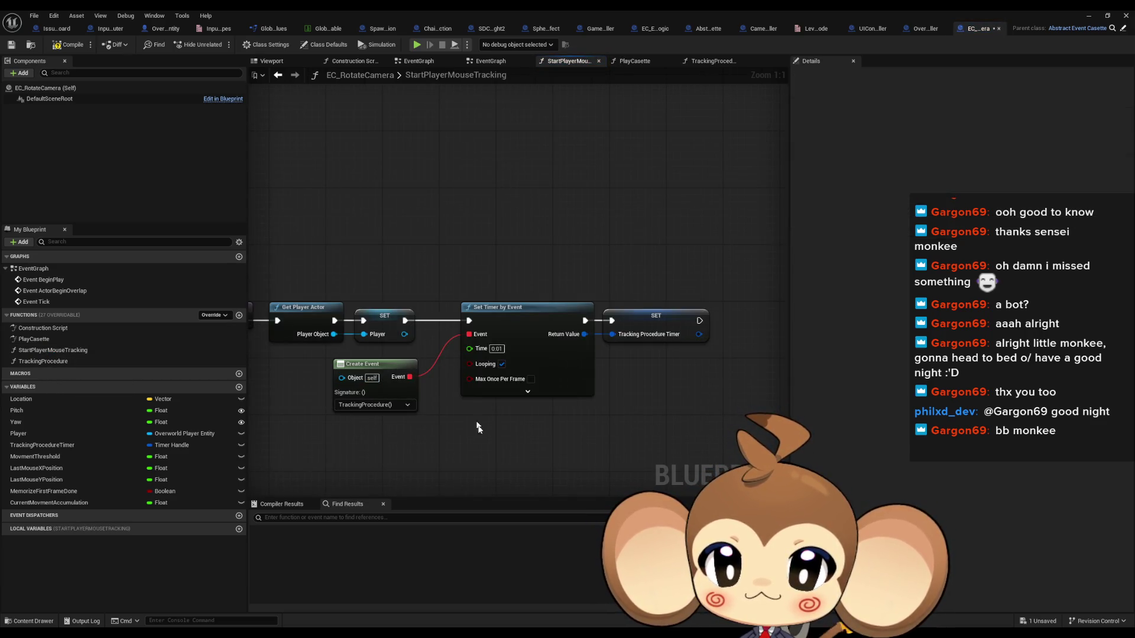
{"action": "key", "text": "Home"}
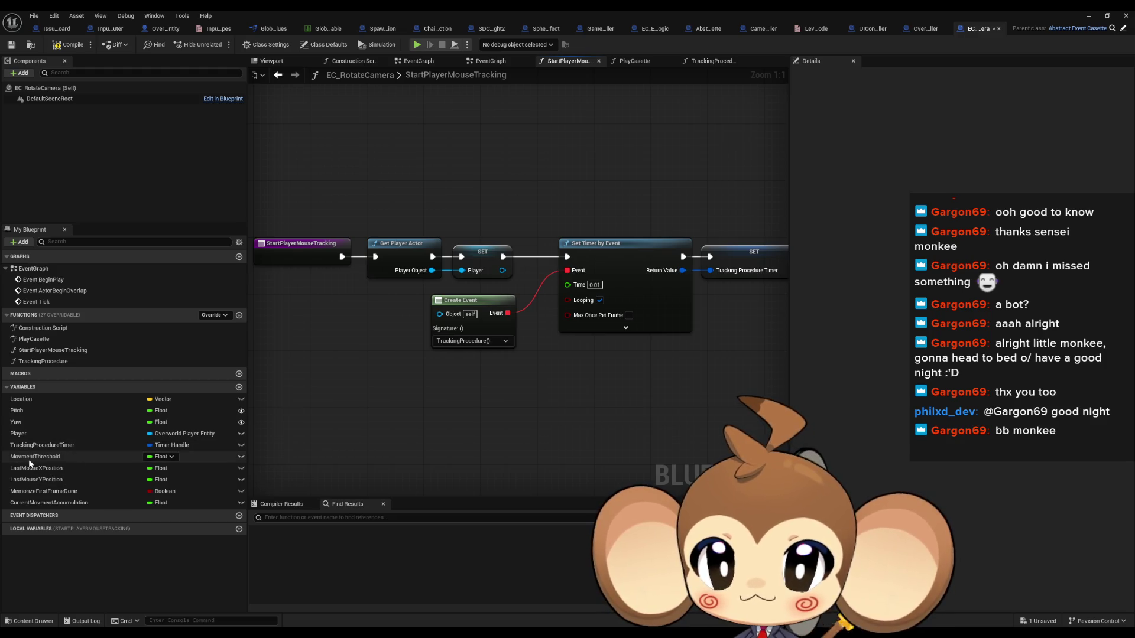
- Make MovmentThreshold instance-editable, move it above Player, and return to TrackingProcedure
{"action": "left_click", "coordinate": [240, 457]}
{"action": "left_click_drag", "start_coordinate": [240, 458], "coordinate": [37, 439]}
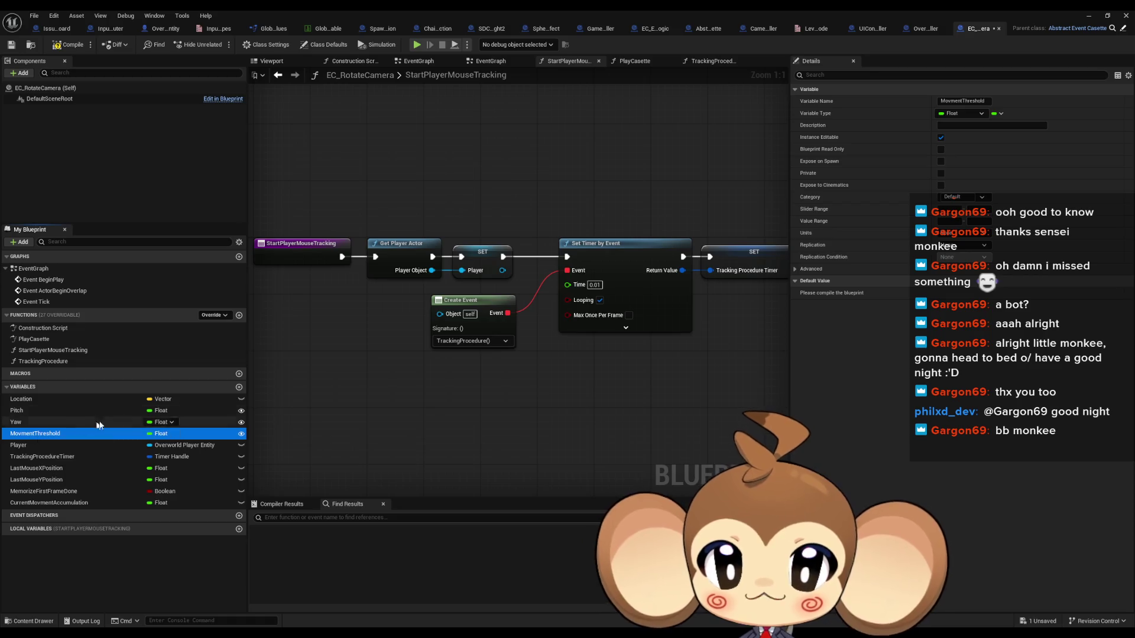
{"action": "left_click", "coordinate": [574, 451]}
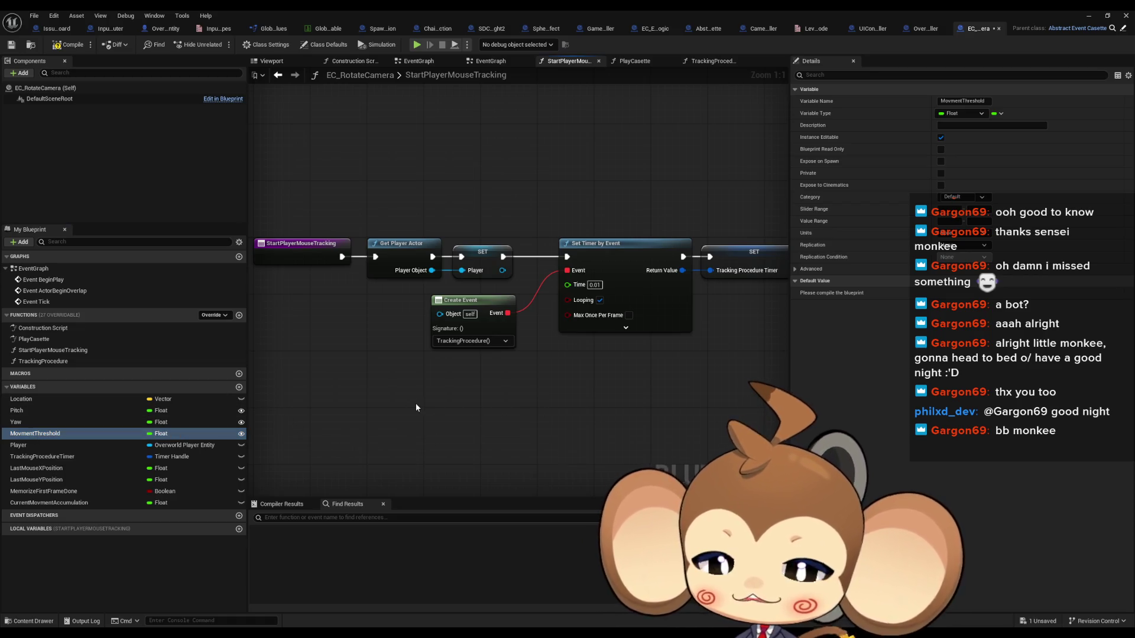
{"action": "left_click_drag", "start_coordinate": [408, 402], "coordinate": [337, 384]}
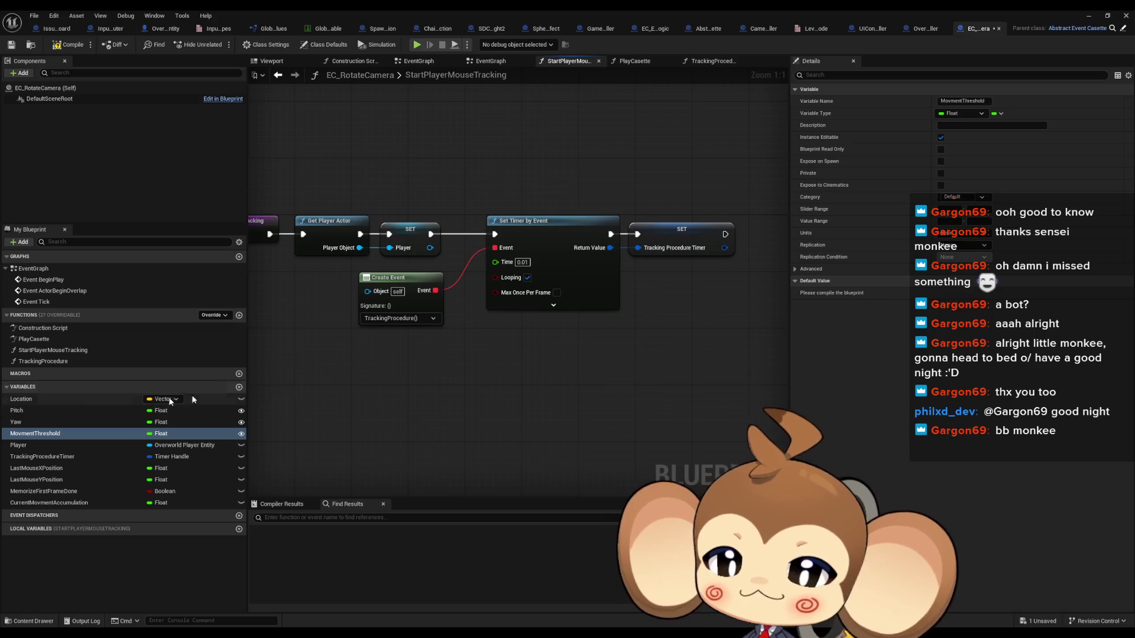
{"action": "double_click", "coordinate": [43, 361]}
- Place a Print String node off the Branch's True output in TrackingProcedure
{"action": "scroll", "coordinate": [374, 374], "scroll_direction": "down", "scroll_amount": 2}
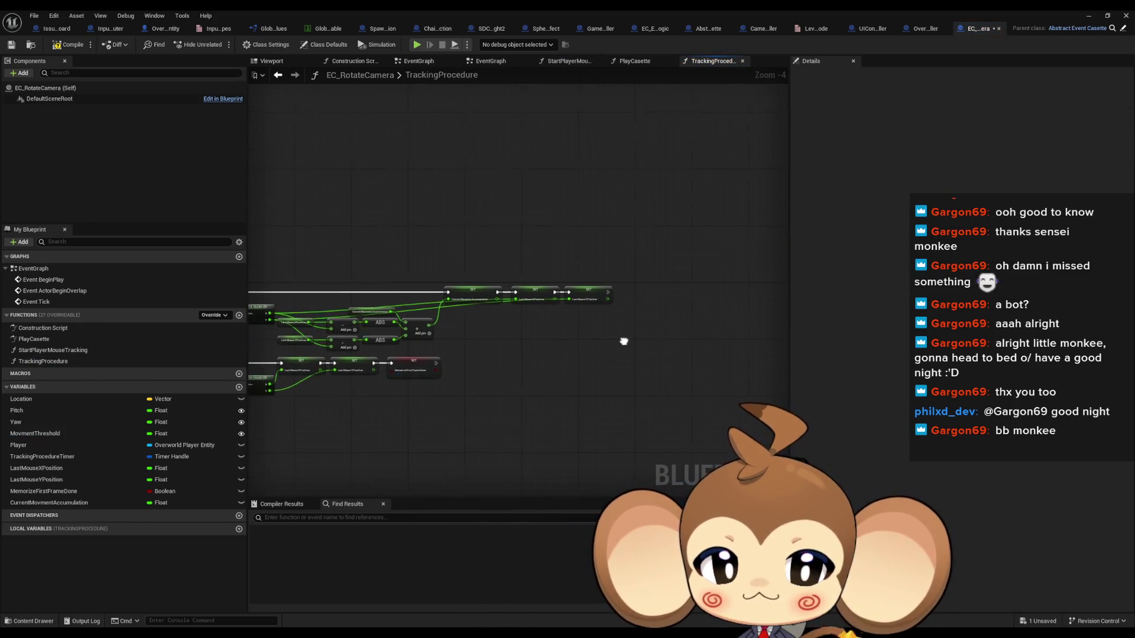
{"action": "scroll", "coordinate": [581, 343], "scroll_direction": "up", "scroll_amount": 5}
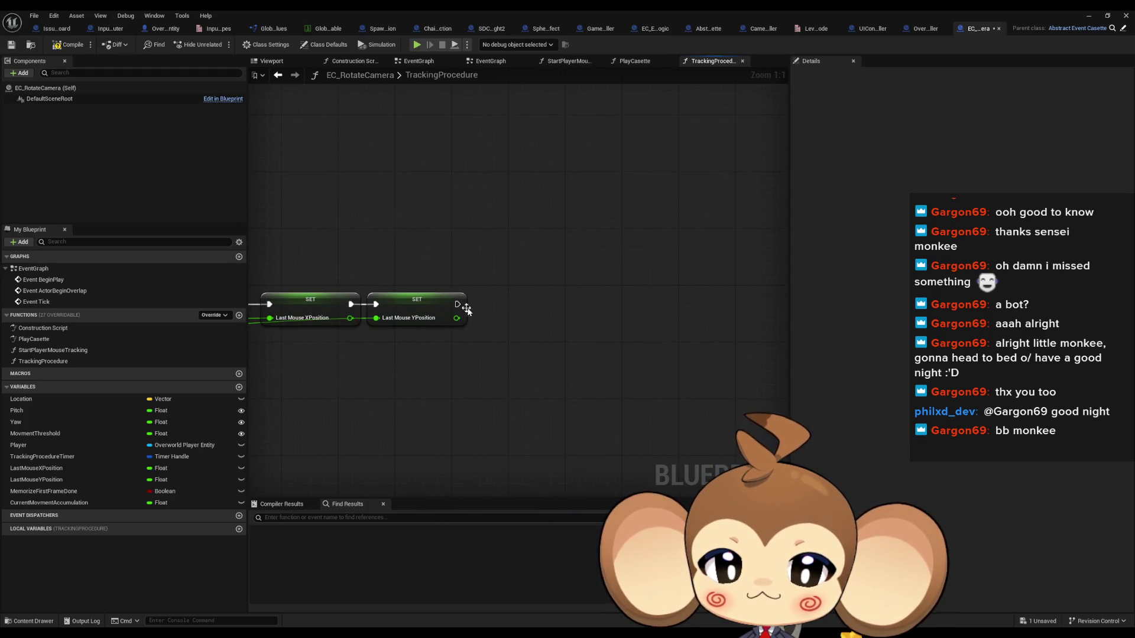
{"action": "left_click_drag", "start_coordinate": [457, 305], "coordinate": [534, 310]}
{"action": "type", "text": "pr"}
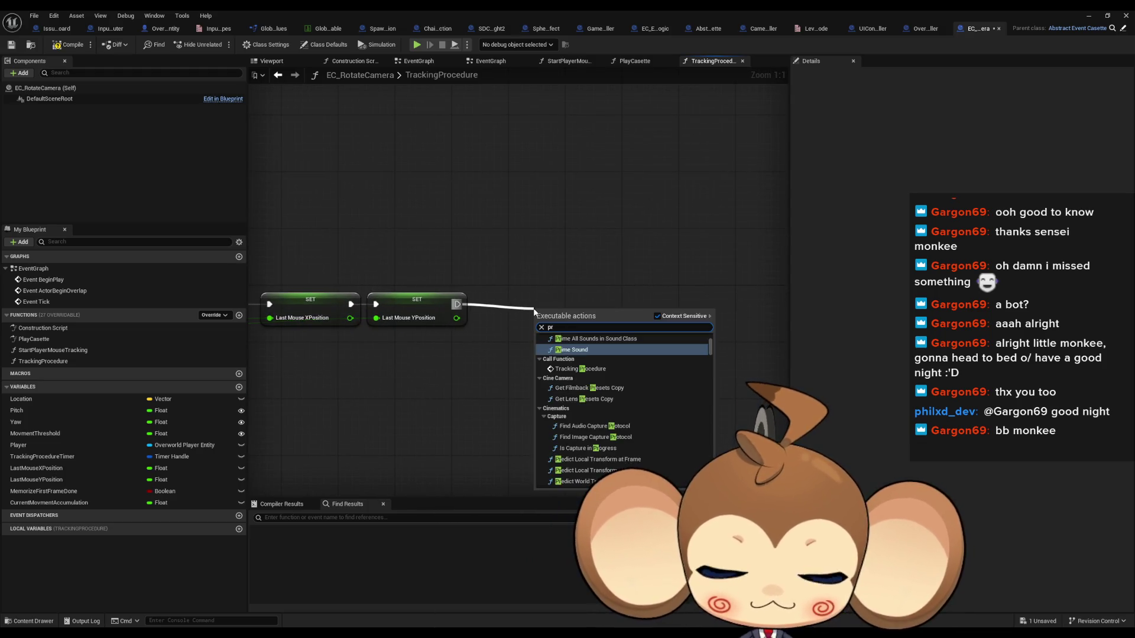
{"action": "key", "text": "Escape"}
{"action": "left_click_drag", "start_coordinate": [398, 253], "coordinate": [399, 280]}
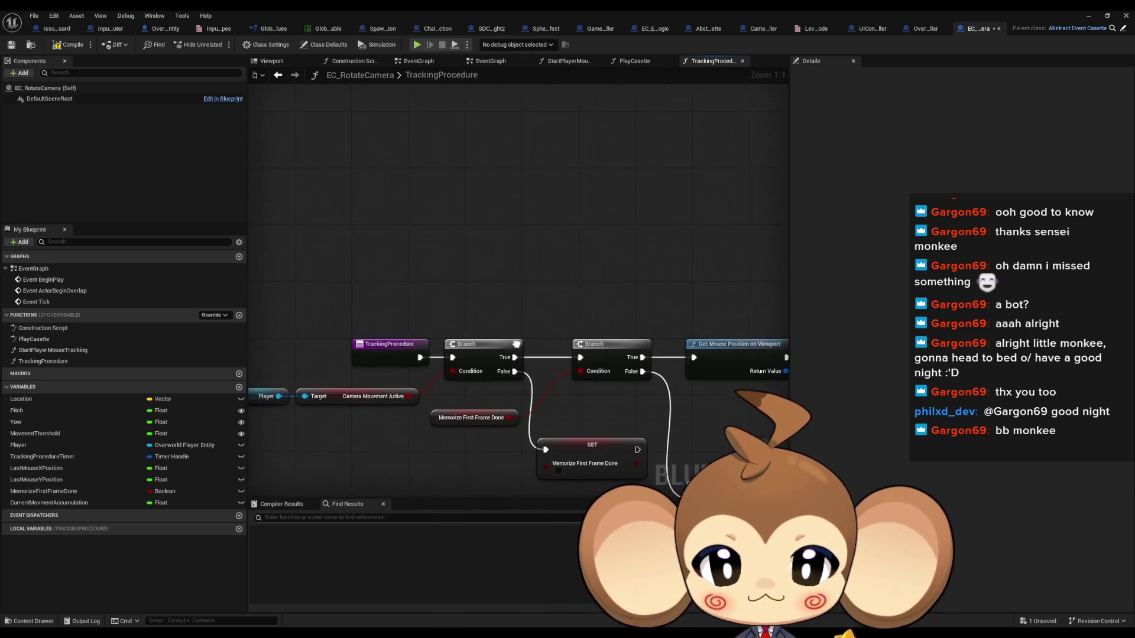
{"action": "mouse_move", "coordinate": [491, 360]}
{"action": "left_mouse_down"}
{"action": "mouse_move", "coordinate": [490, 369]}
{"action": "mouse_move", "coordinate": [498, 253]}
{"action": "left_mouse_up"}
{"action": "type", "text": "print"}
{"action": "key", "text": "Return"}
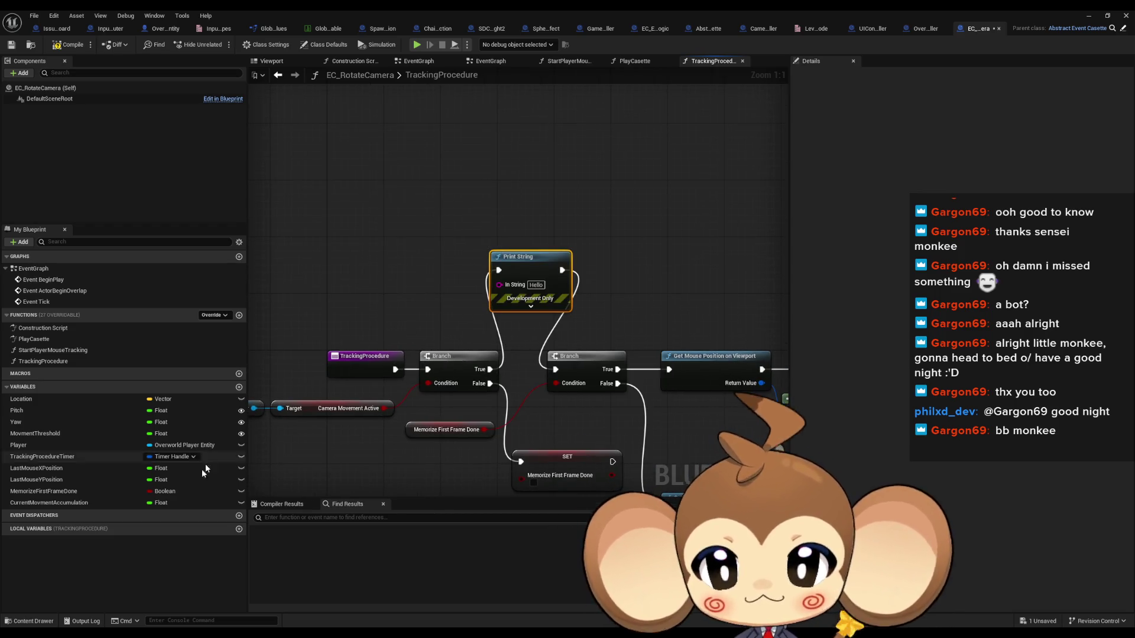
- Feed a CurrentMovmentAccumulation getter into Print String, tidy it, and minimize the editor
{"action": "mouse_move", "coordinate": [71, 502]}
{"action": "left_mouse_down"}
{"action": "mouse_move", "coordinate": [126, 479]}
{"action": "mouse_move", "coordinate": [351, 281]}
{"action": "left_mouse_up"}
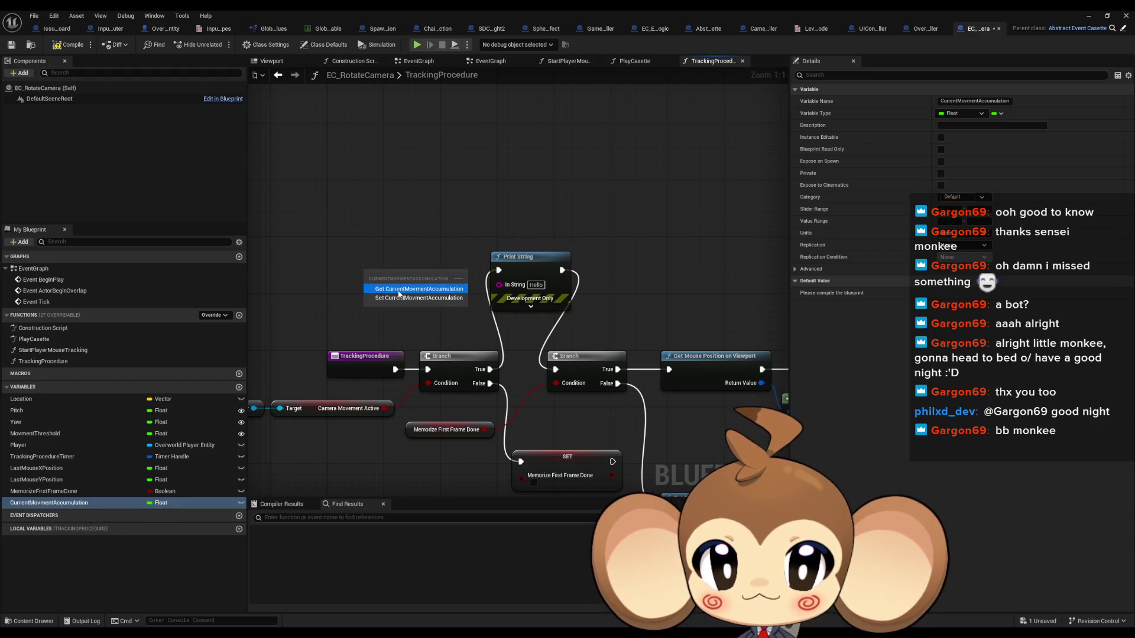
{"action": "left_click", "coordinate": [384, 289]}
{"action": "left_click_drag", "start_coordinate": [499, 284], "coordinate": [393, 266]}
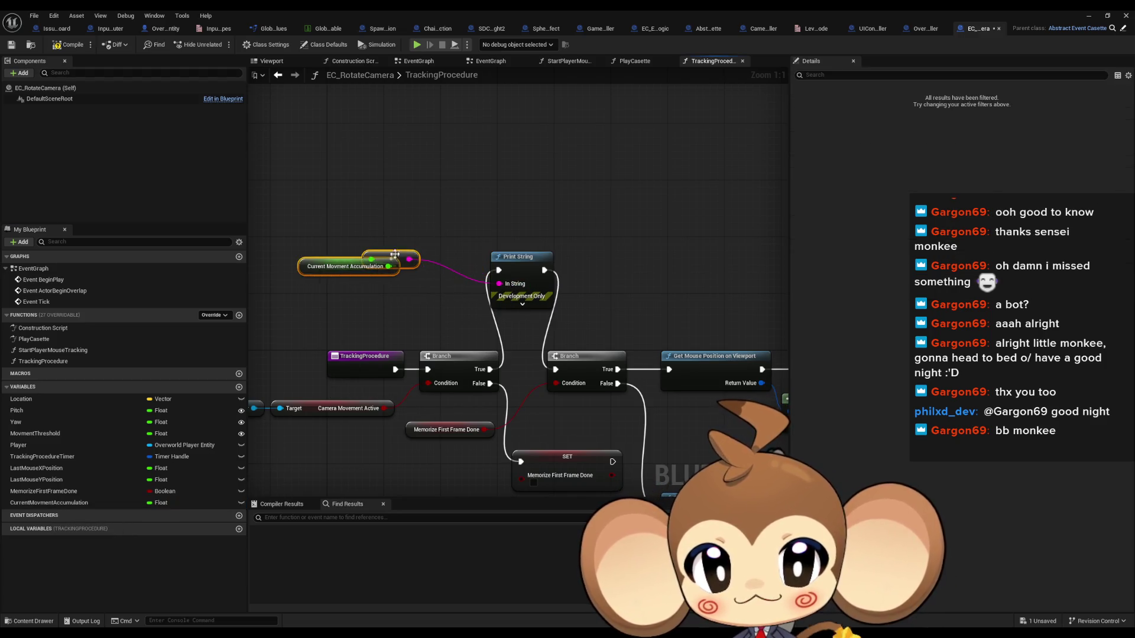
{"action": "left_click", "coordinate": [441, 269]}
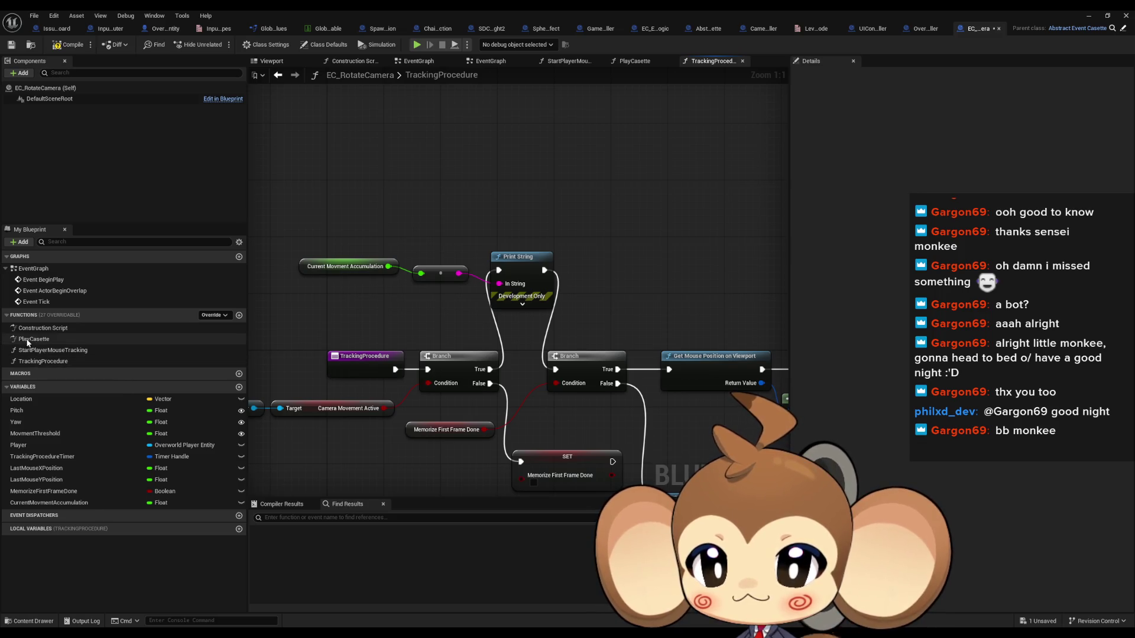
{"action": "left_click", "coordinate": [1090, 16]}
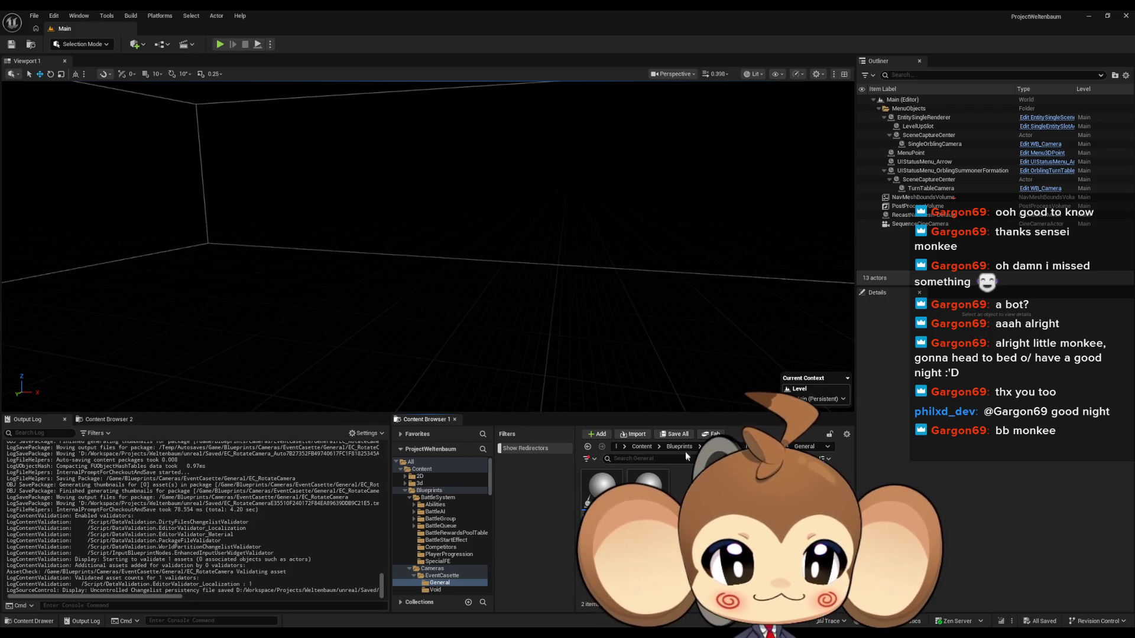
- Load the VoidLevel map from Content > Maps > Intro
{"action": "left_click", "coordinate": [680, 447]}
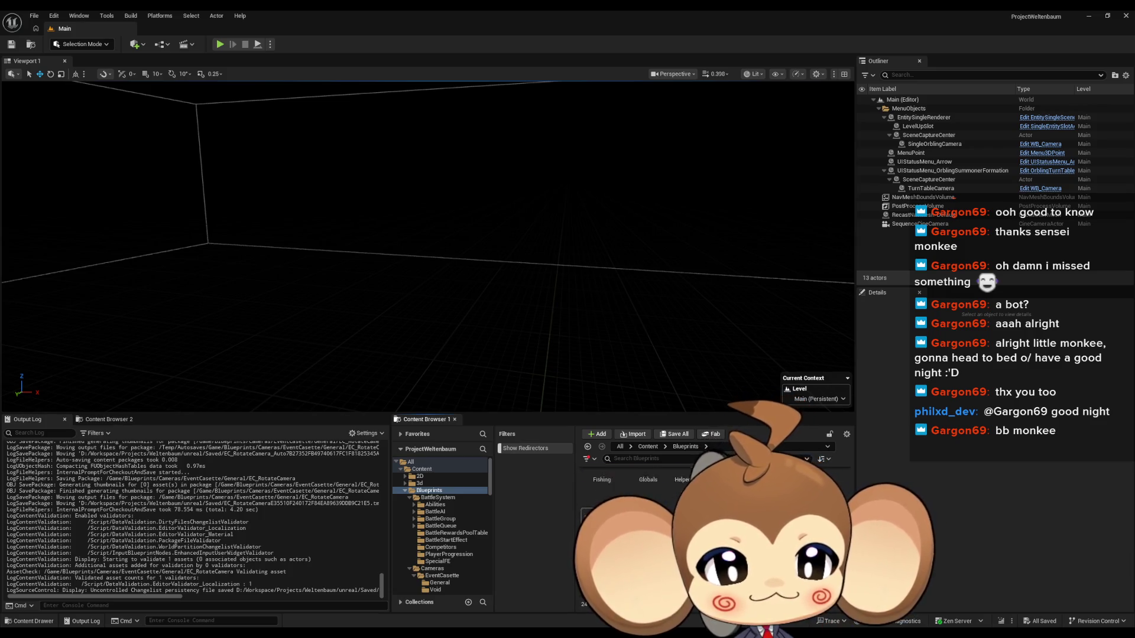
{"action": "left_click", "coordinate": [648, 447]}
{"action": "double_click", "coordinate": [644, 532]}
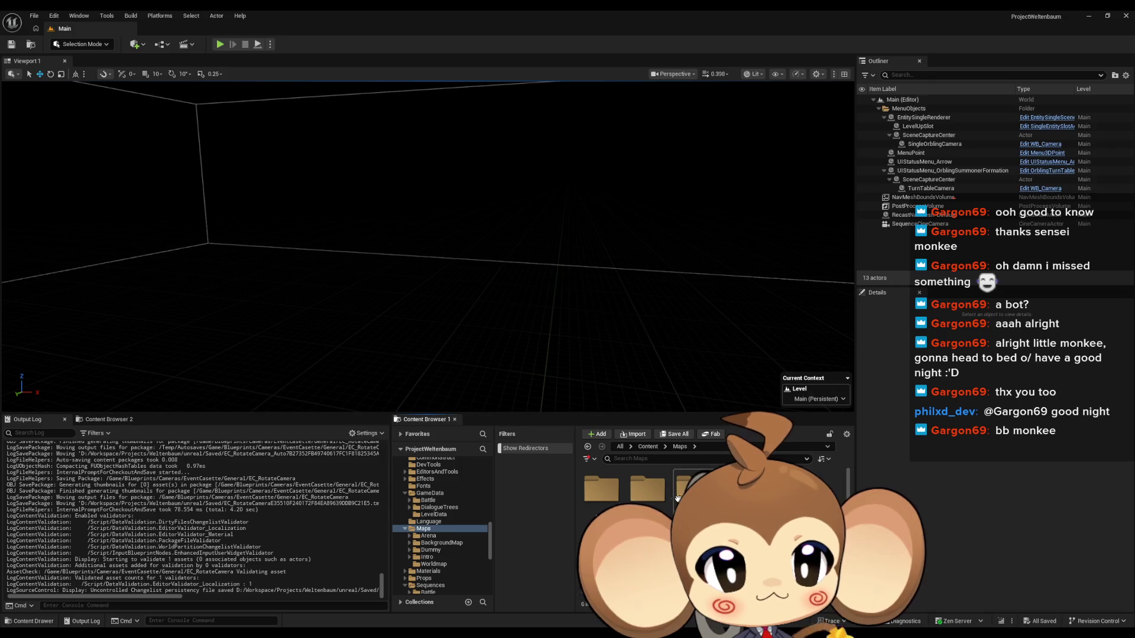
{"action": "double_click", "coordinate": [740, 491]}
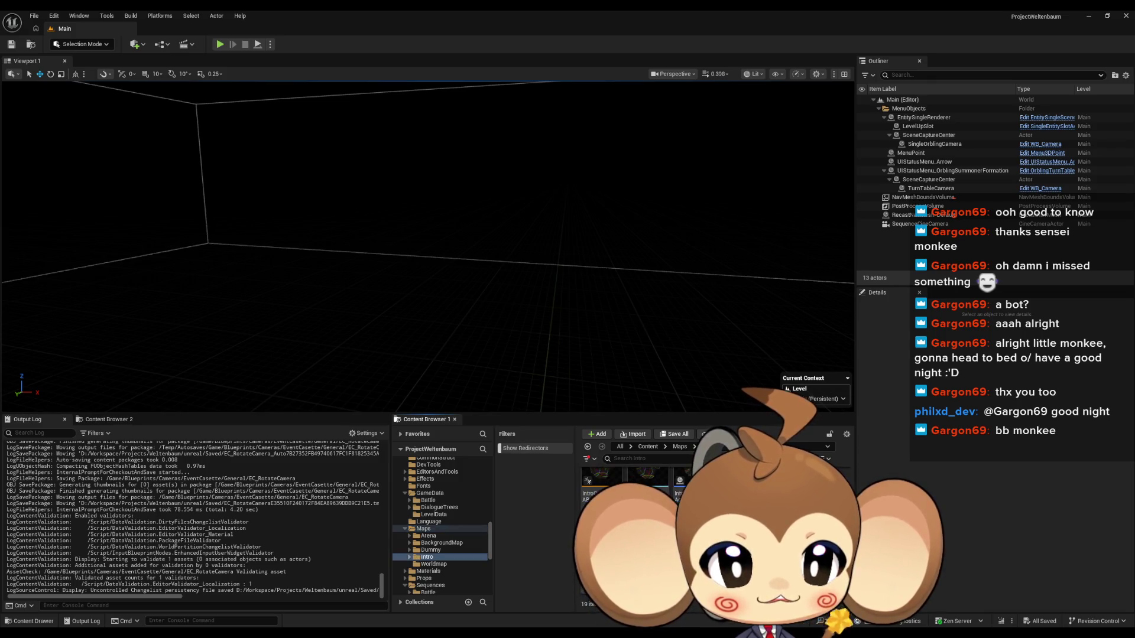
{"action": "double_click", "coordinate": [739, 491]}
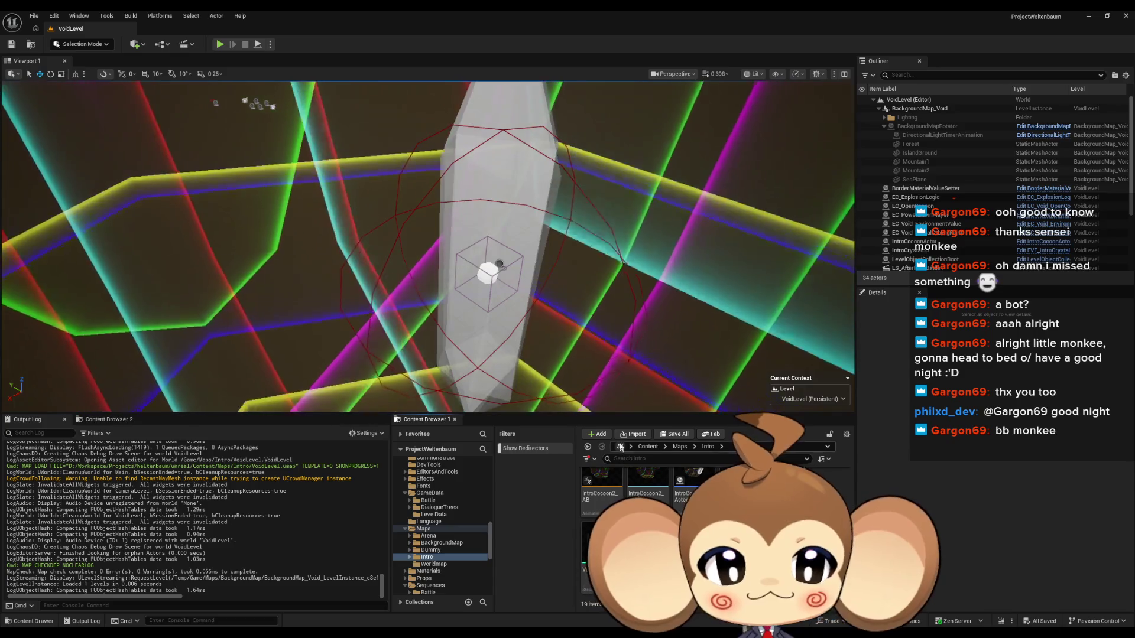
- Browse to Blueprints > Cameras > EventCasette > General and drag EC_RotateCamera into VoidLevel
{"action": "left_click", "coordinate": [646, 448]}
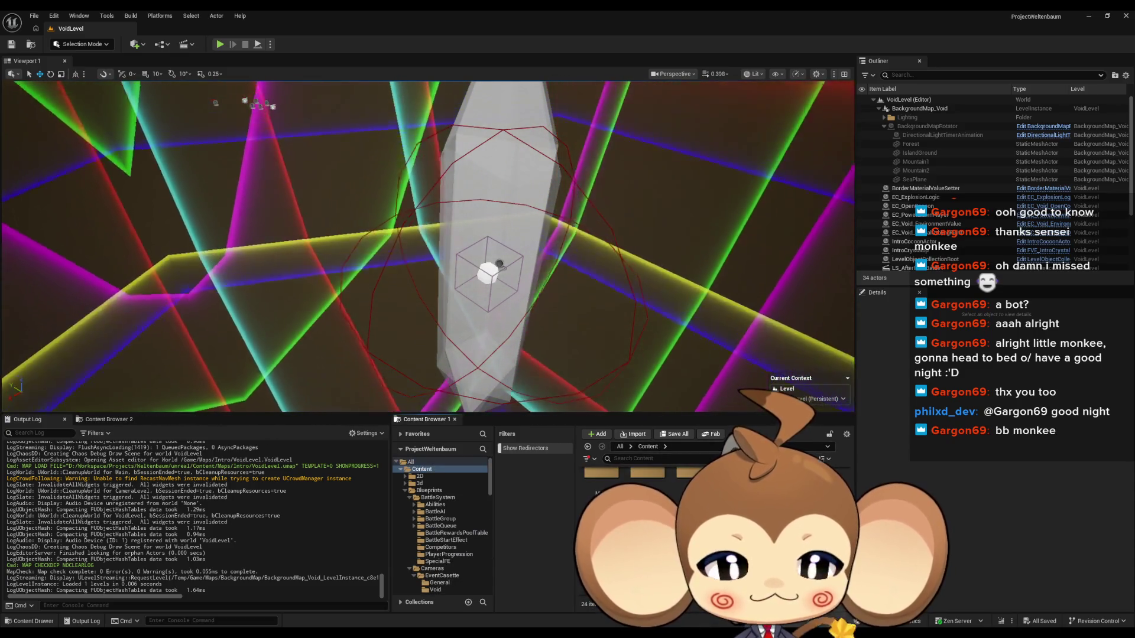
{"action": "double_click", "coordinate": [692, 488]}
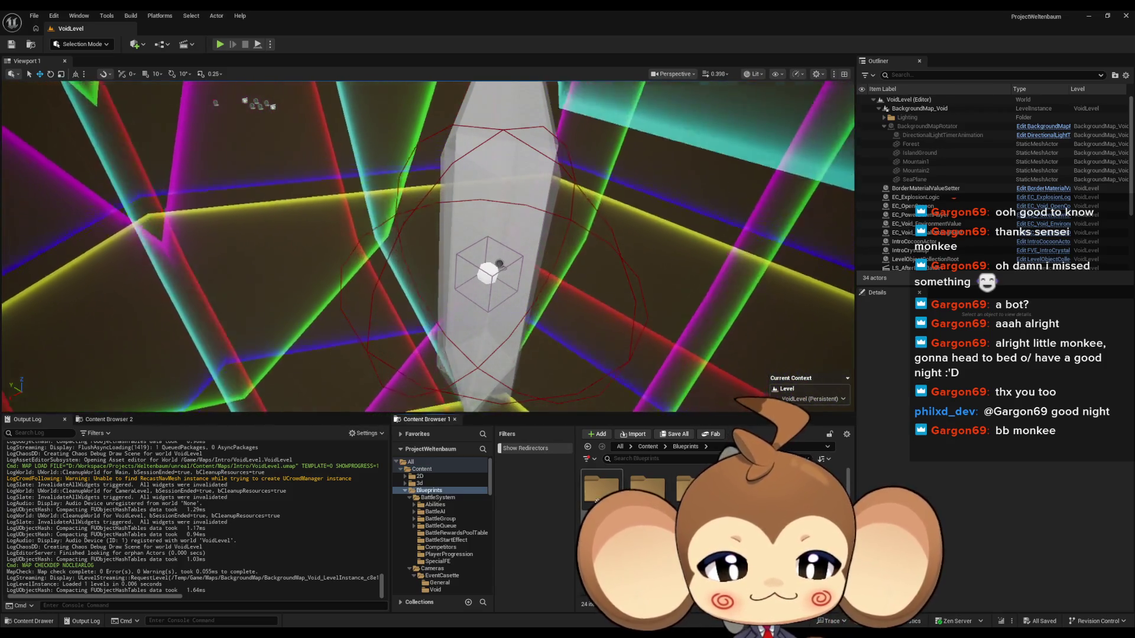
{"action": "double_click", "coordinate": [648, 487]}
{"action": "double_click", "coordinate": [602, 487]}
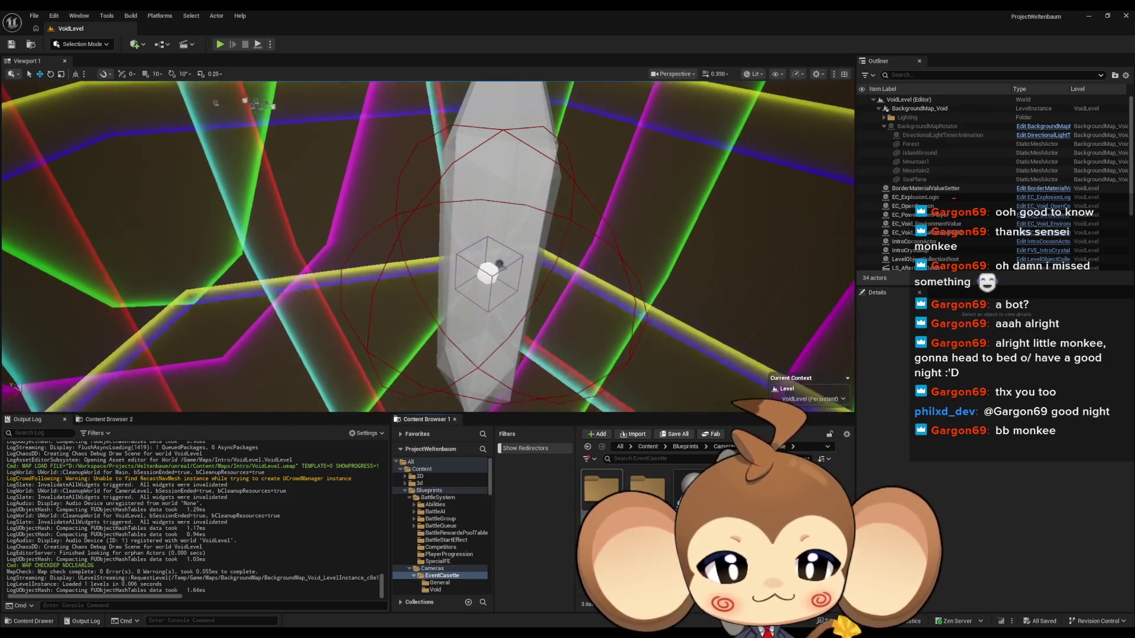
{"action": "double_click", "coordinate": [602, 488]}
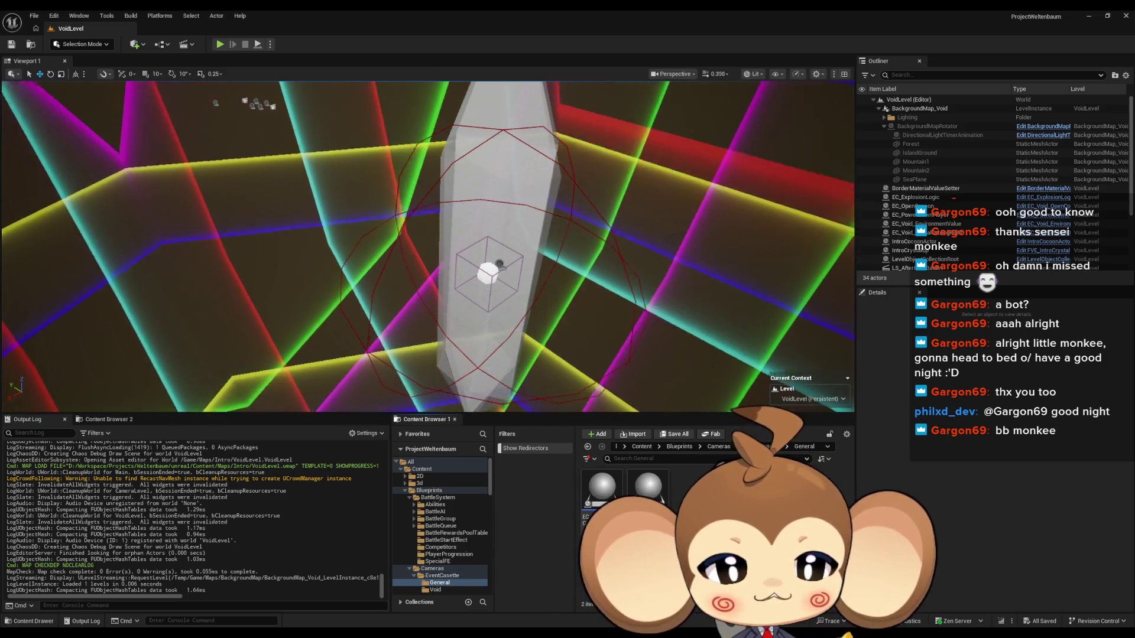
{"action": "mouse_move", "coordinate": [601, 488]}
{"action": "left_mouse_down"}
{"action": "mouse_move", "coordinate": [786, 367]}
{"action": "mouse_move", "coordinate": [769, 337]}
{"action": "mouse_move", "coordinate": [722, 350]}
{"action": "mouse_move", "coordinate": [691, 315]}
{"action": "left_mouse_up"}
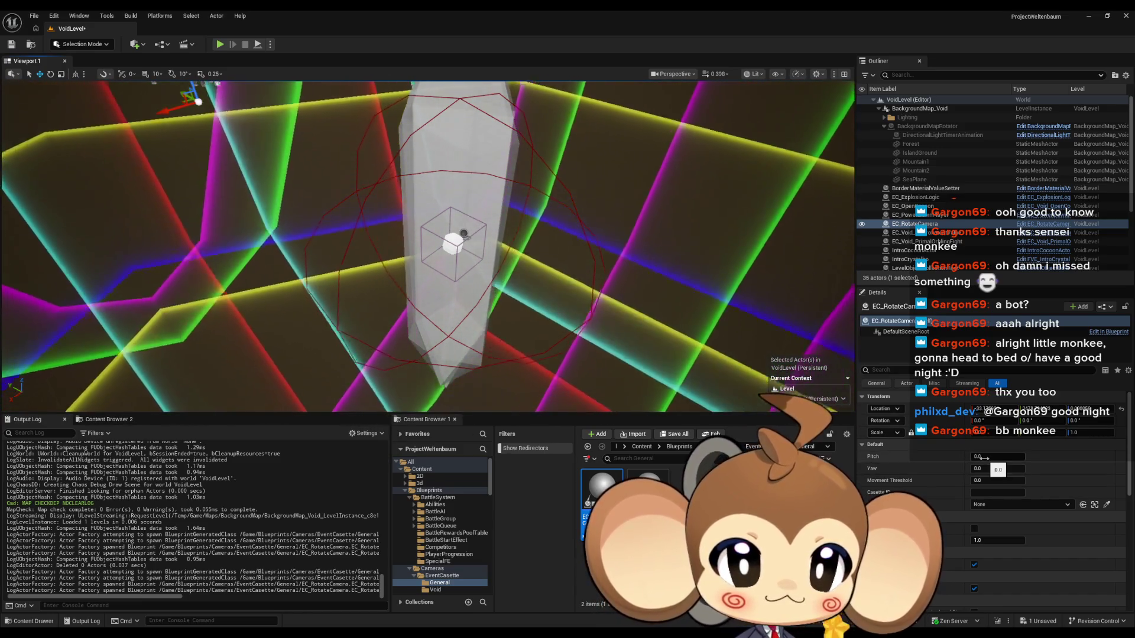
- Set Casette ID to RotateToTheFight, reference LS_AfterIntroBattle2, and save VoidLevel
{"action": "left_click", "coordinate": [982, 492]}
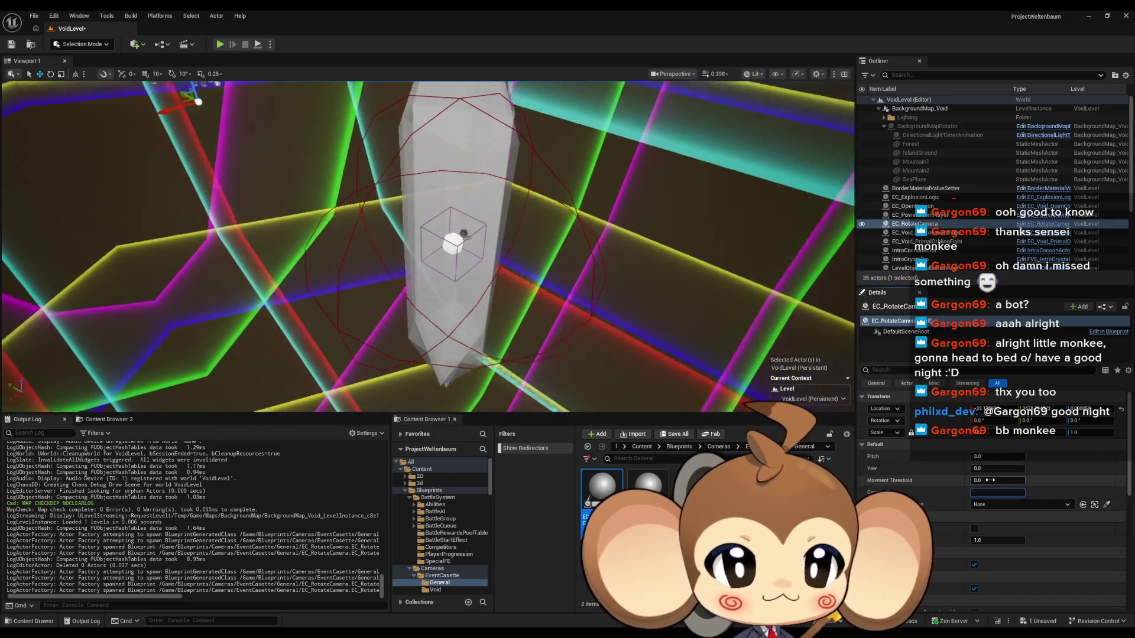
{"action": "type", "text": "RotateTo"}
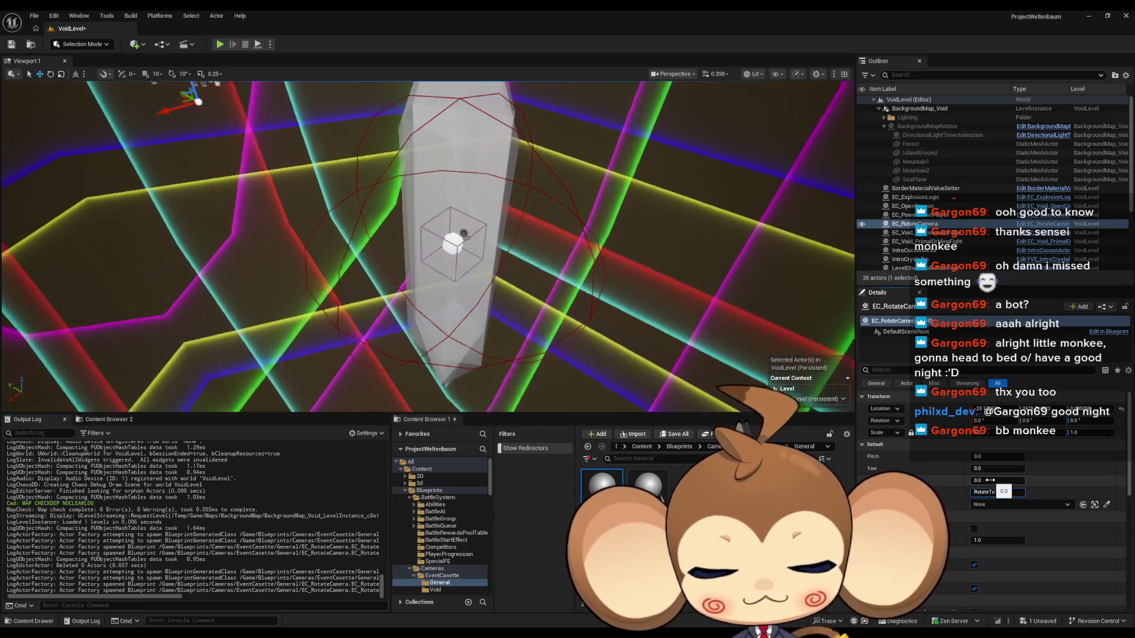
{"action": "key", "text": "ctrl+a"}
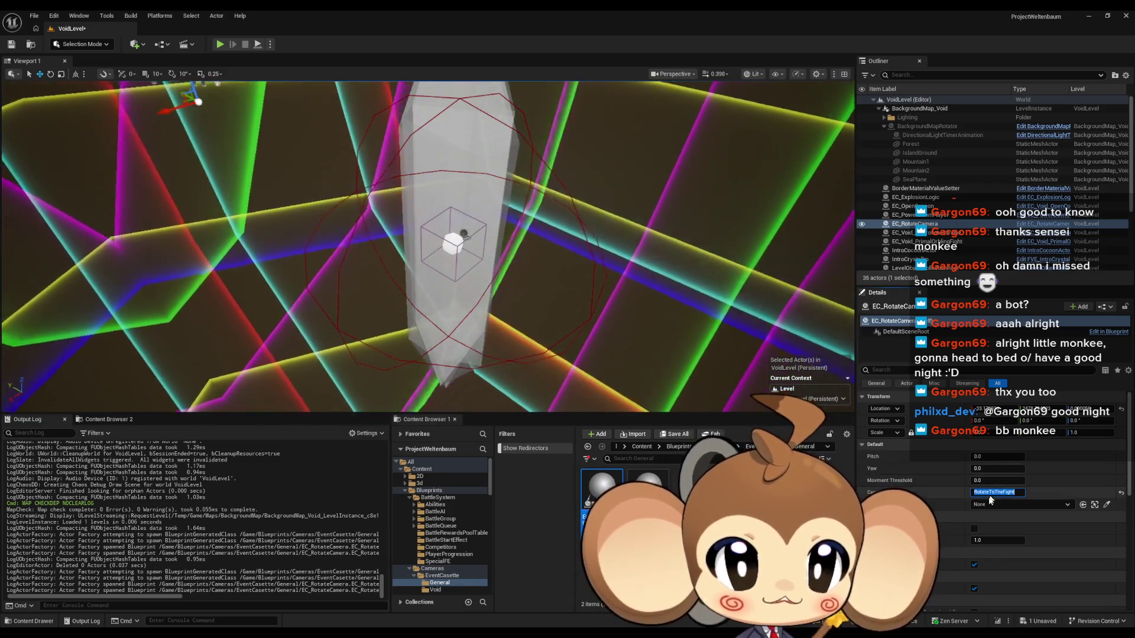
{"action": "left_click", "coordinate": [998, 505]}
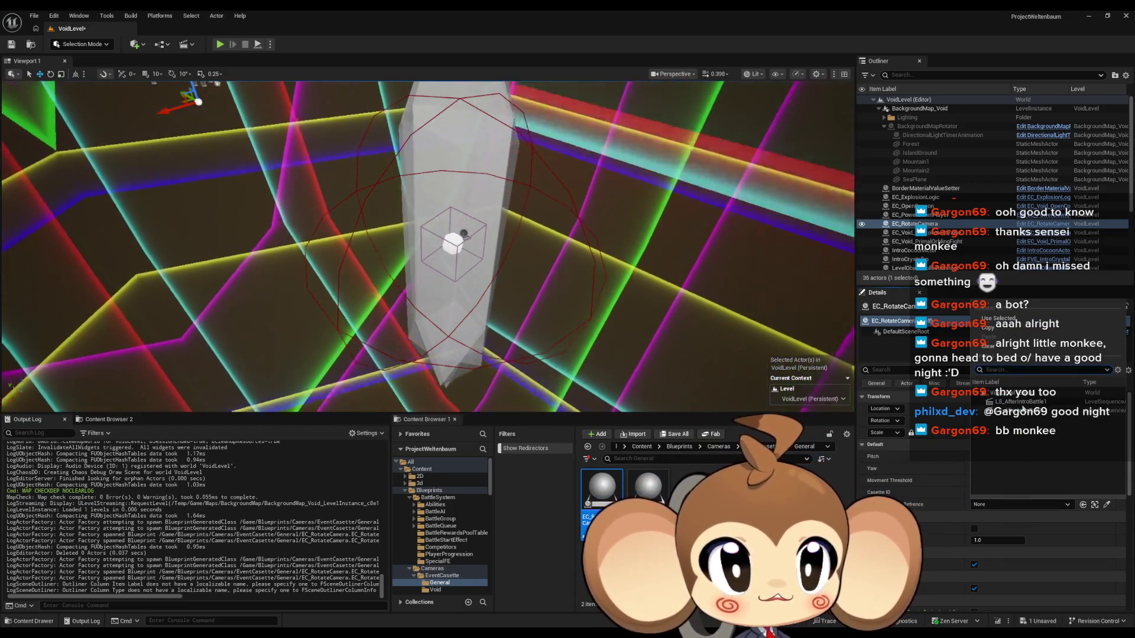
{"action": "left_click", "coordinate": [1019, 411]}
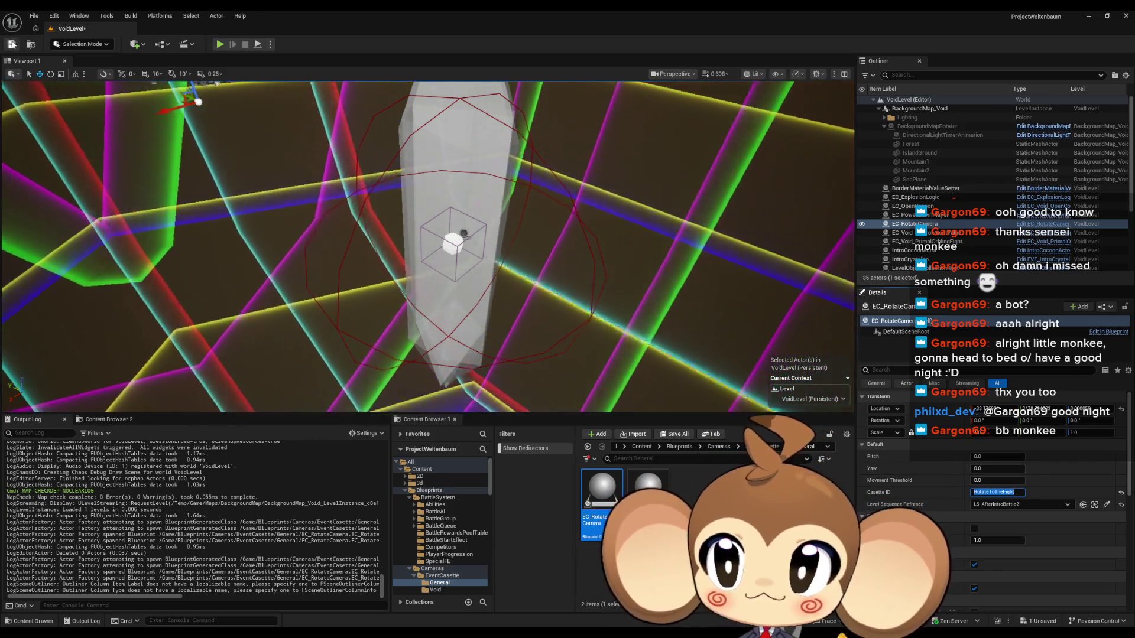
{"action": "left_click", "coordinate": [10, 45]}
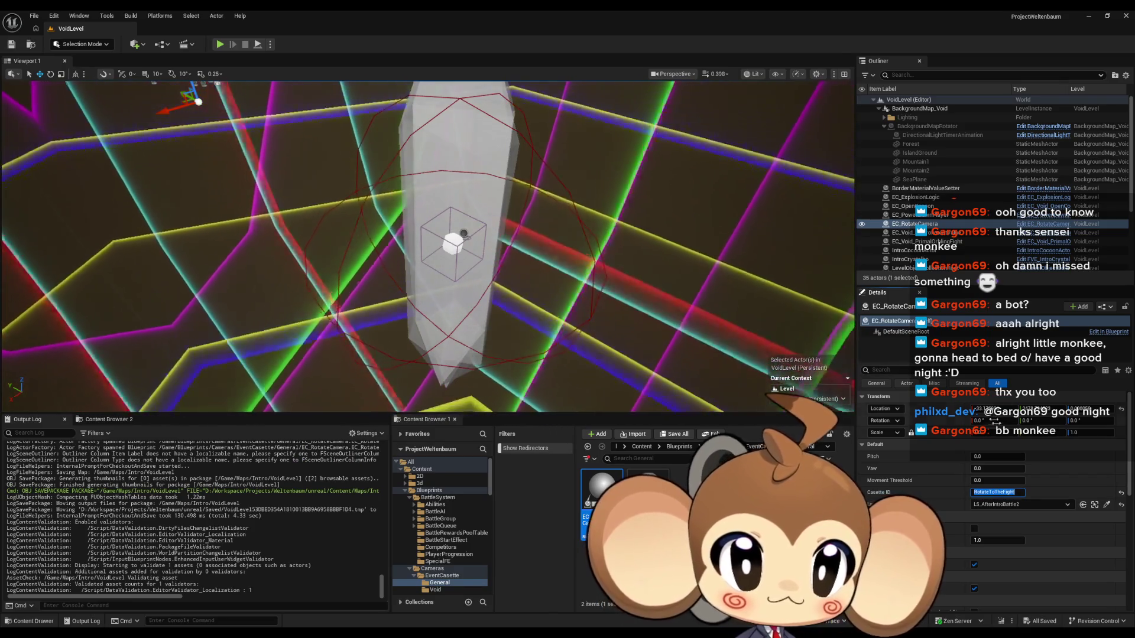
- Select the LS_AfterIntroBattle2 sequence actor in the Outliner
{"action": "scroll", "coordinate": [947, 250], "scroll_direction": "down", "scroll_amount": 2}
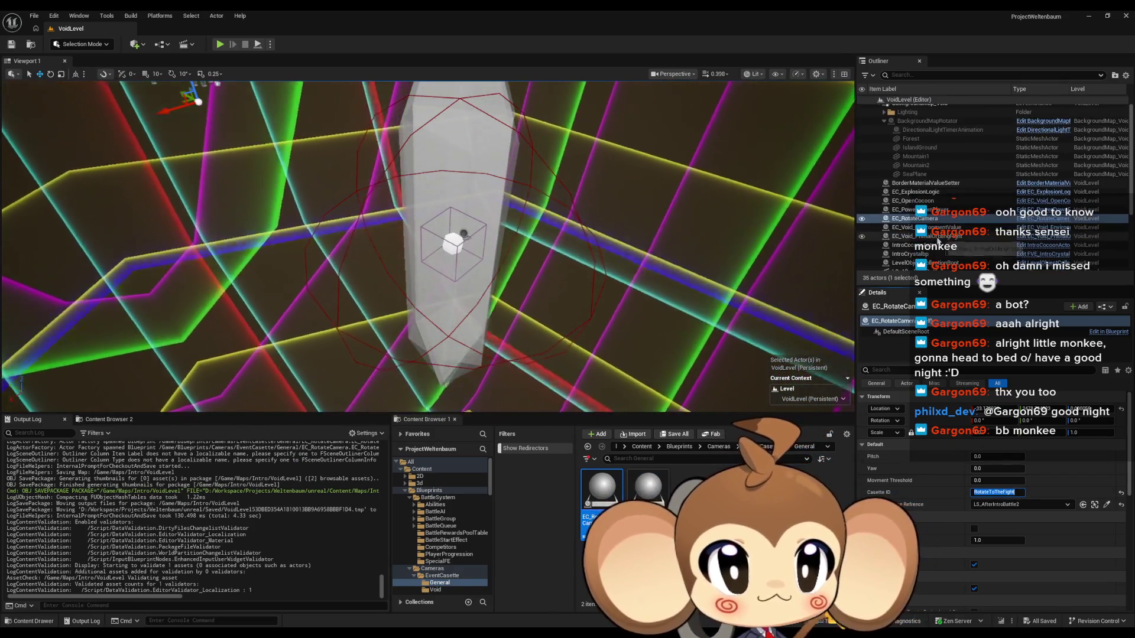
{"action": "scroll", "coordinate": [947, 249], "scroll_direction": "down", "scroll_amount": 3}
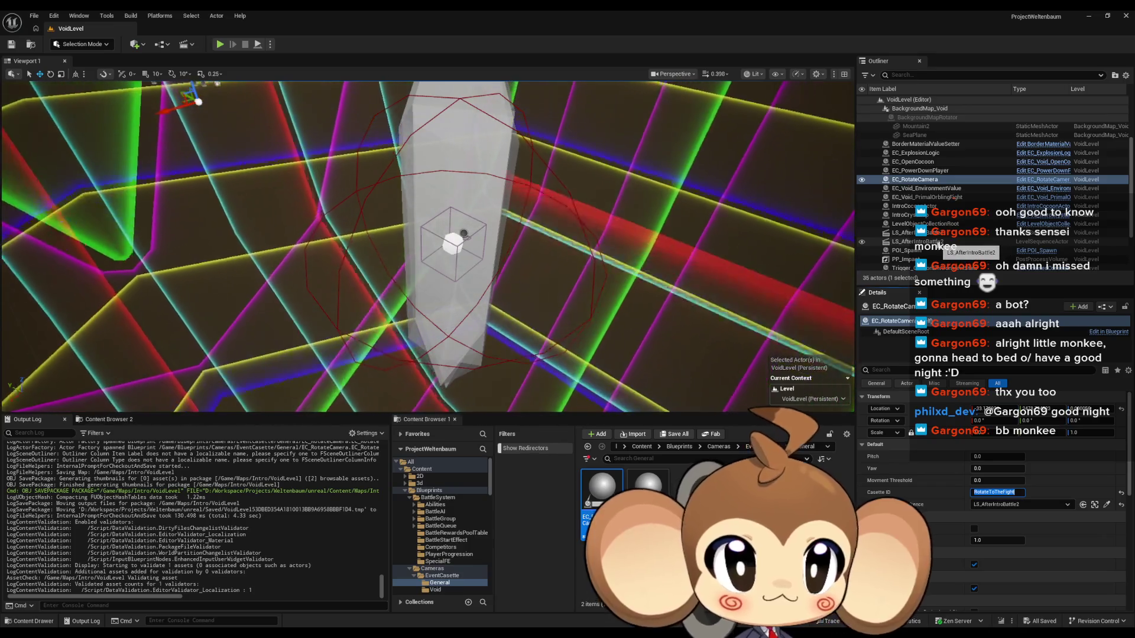
{"action": "left_click", "coordinate": [946, 242]}
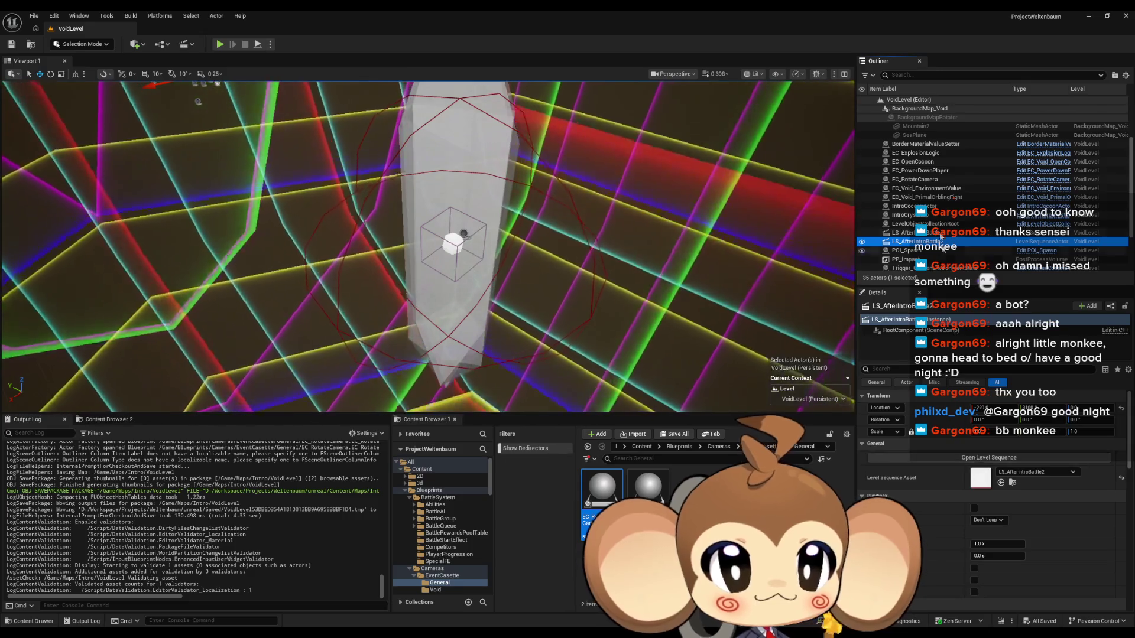
- Check LevelObjectCollectionRoot's Level Sequence References, then select the EC_RotateCamera actor
{"action": "key", "text": "Up"}
{"action": "key", "text": "Up"}
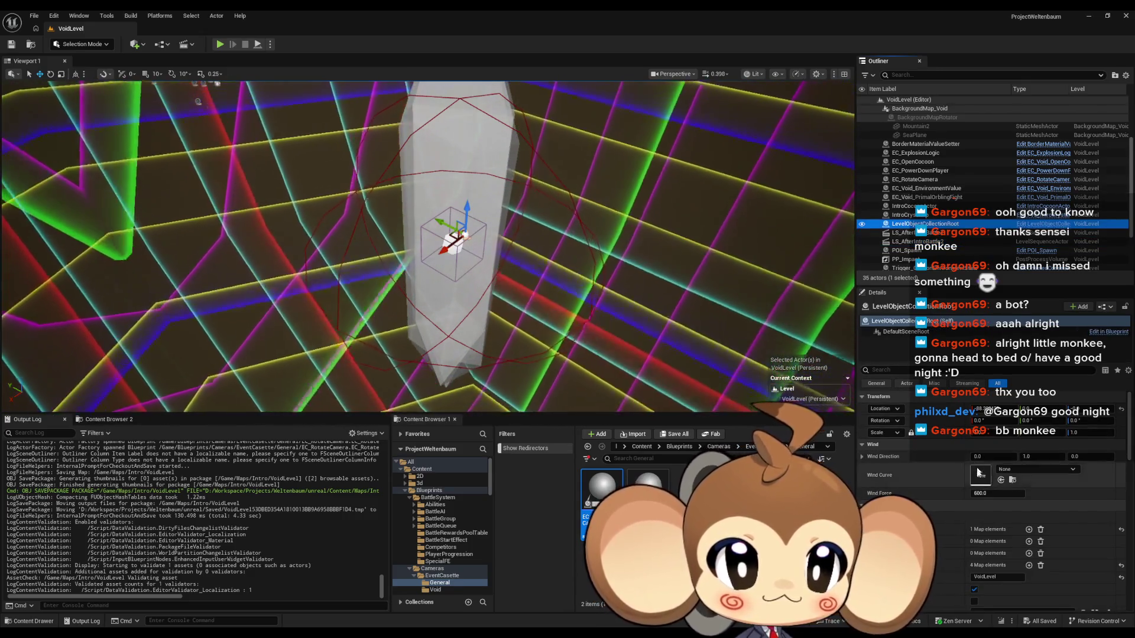
{"action": "scroll", "coordinate": [993, 524], "scroll_direction": "down", "scroll_amount": 3}
{"action": "scroll", "coordinate": [994, 524], "scroll_direction": "down", "scroll_amount": 3}
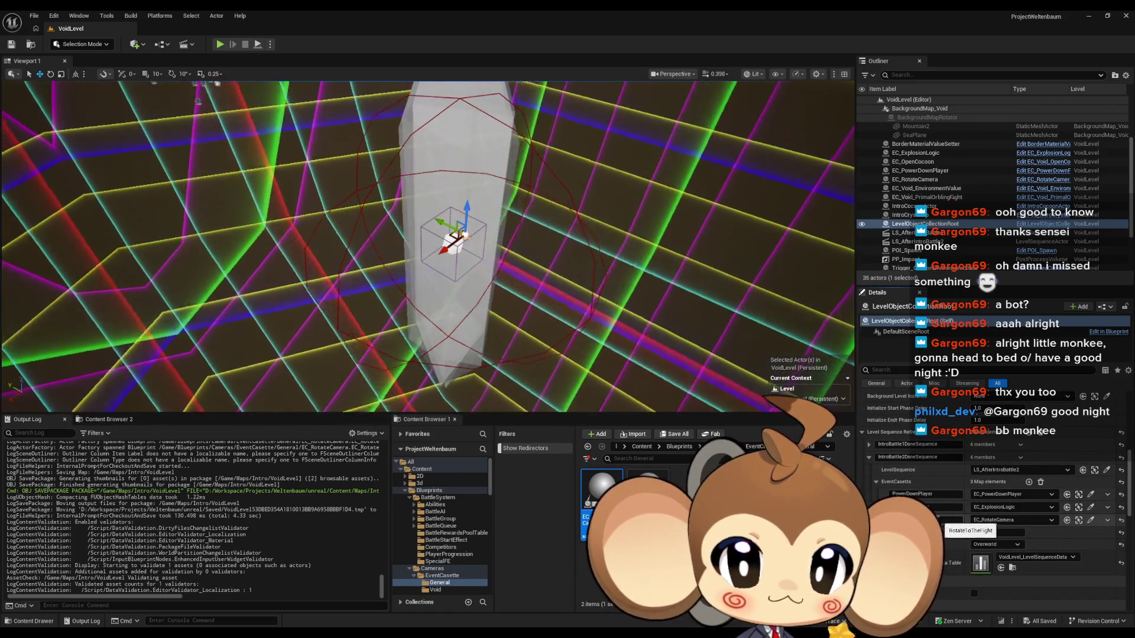
{"action": "left_click", "coordinate": [196, 103]}
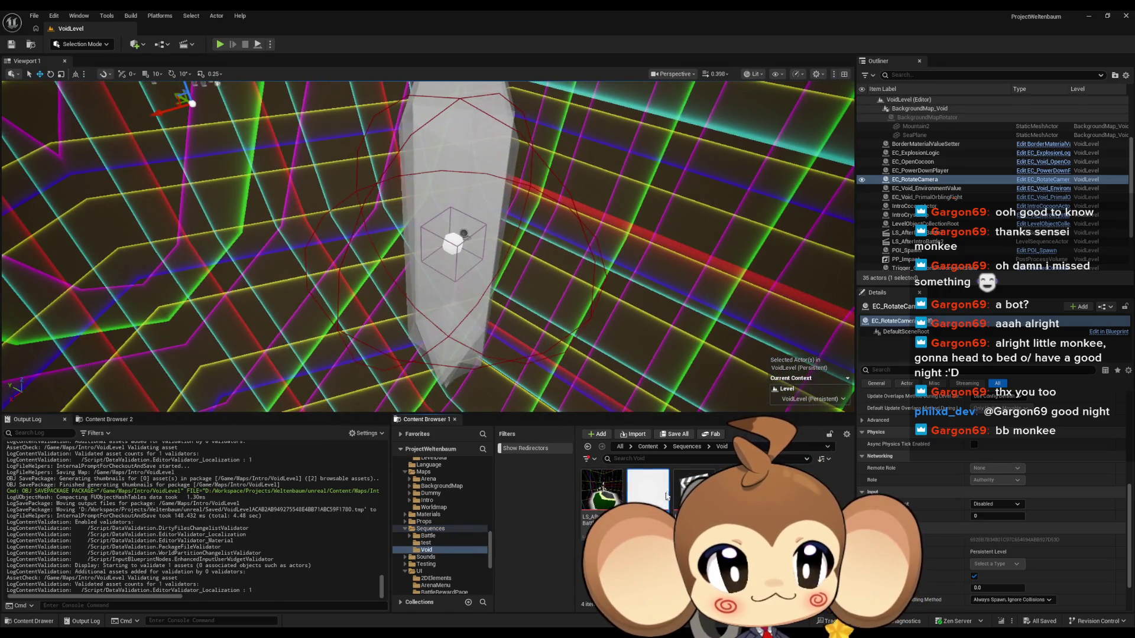
- Open LS_AfterIntroBattle2 in Sequencer and add an EC_RotateCamera actor track
{"action": "double_click", "coordinate": [666, 497]}
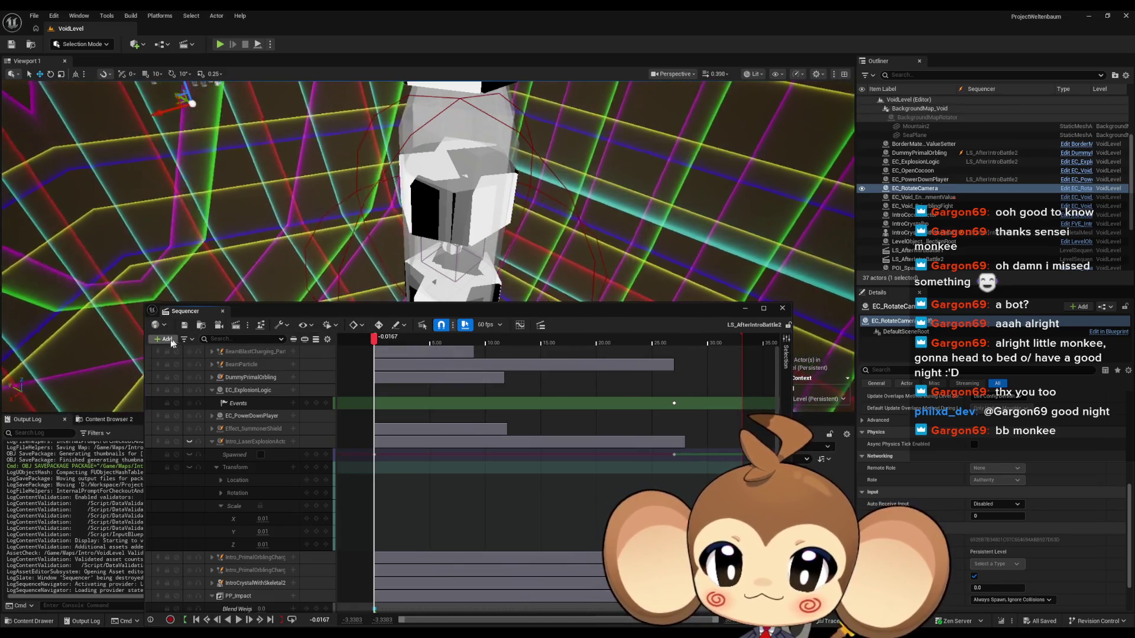
{"action": "left_click", "coordinate": [166, 340]}
{"action": "mouse_move", "coordinate": [204, 376]}
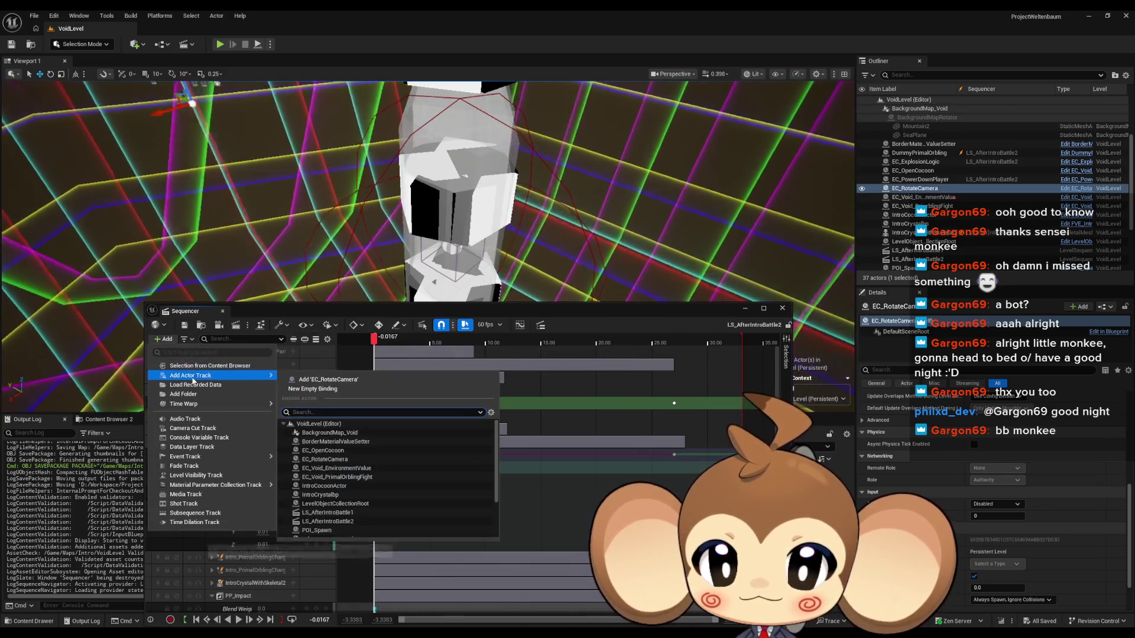
{"action": "left_click", "coordinate": [325, 459]}
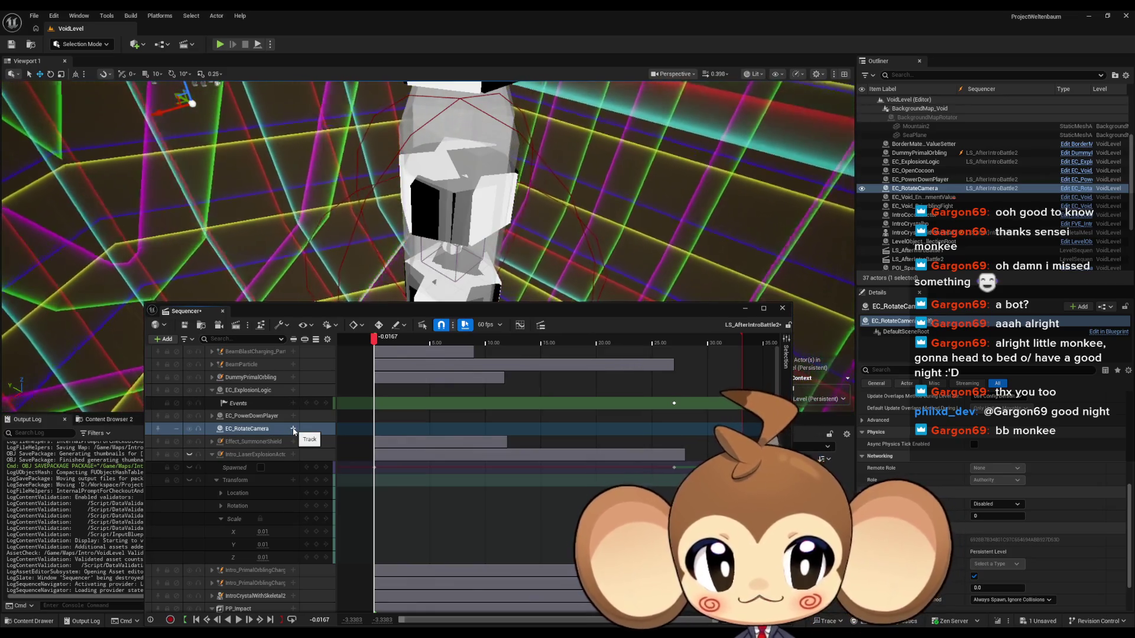
- Give EC_RotateCamera a trigger Event track and open its director event graph
{"action": "left_click", "coordinate": [293, 430]}
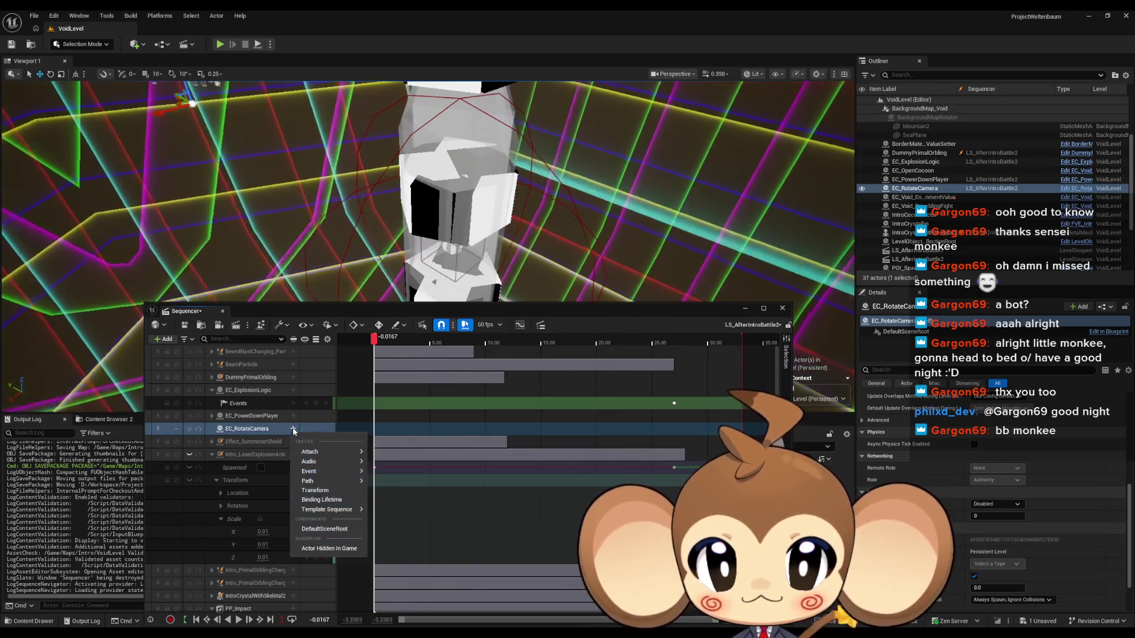
{"action": "mouse_move", "coordinate": [325, 471]}
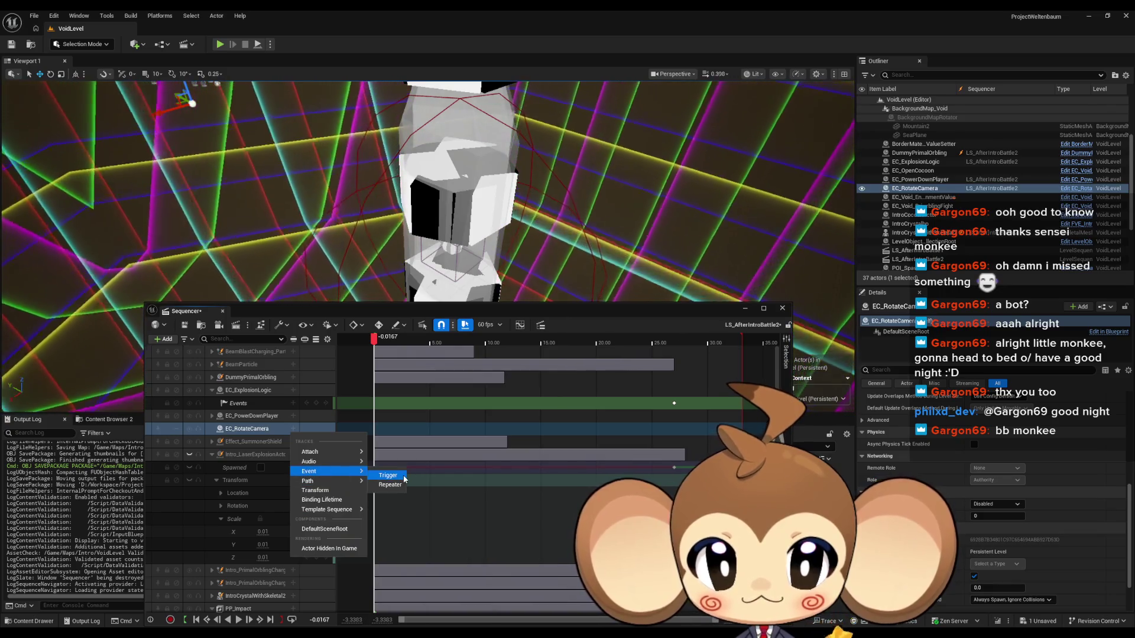
{"action": "left_click", "coordinate": [395, 473]}
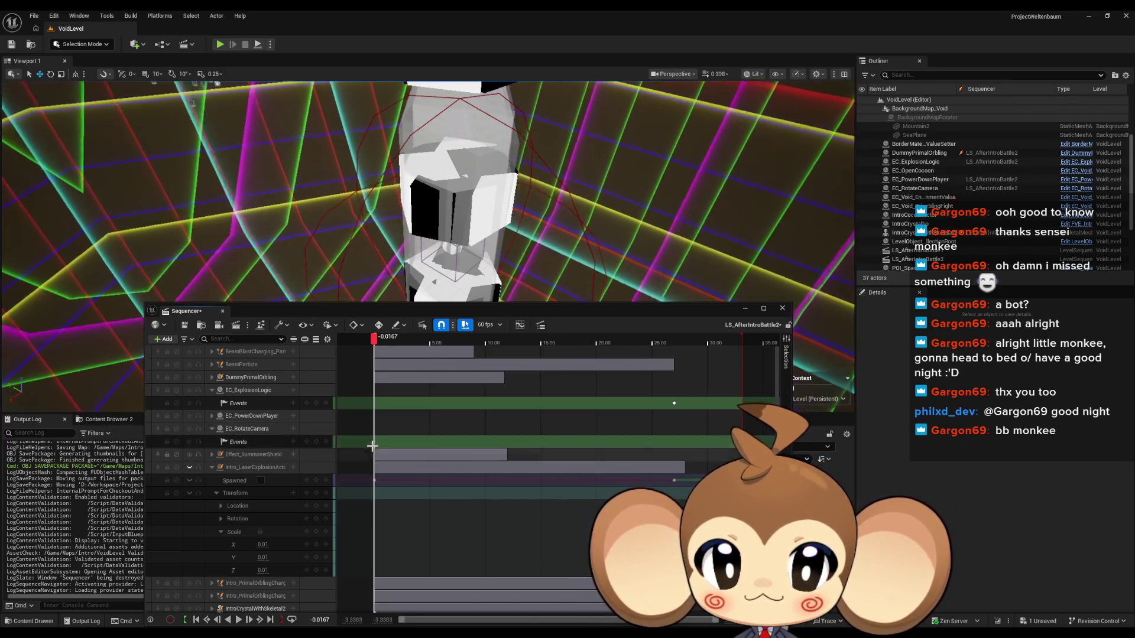
{"action": "double_click", "coordinate": [375, 441]}
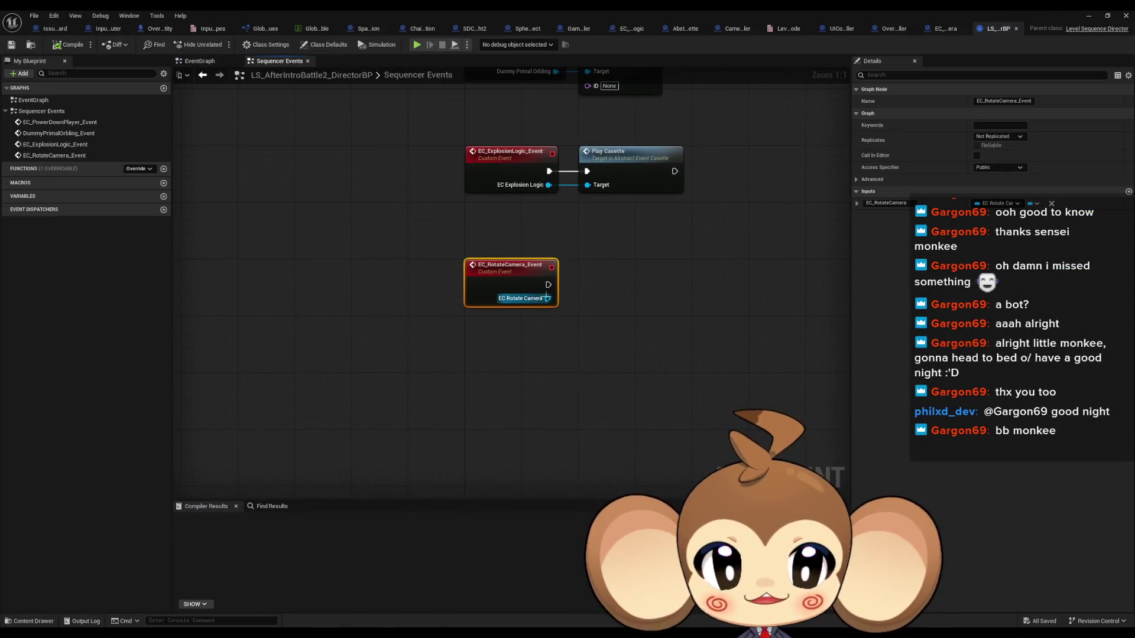
- Make EC_RotateCamera_Event call Start Player Mouse Tracking, then compile, save, and minimize
{"action": "left_click_drag", "start_coordinate": [548, 298], "coordinate": [584, 298]}
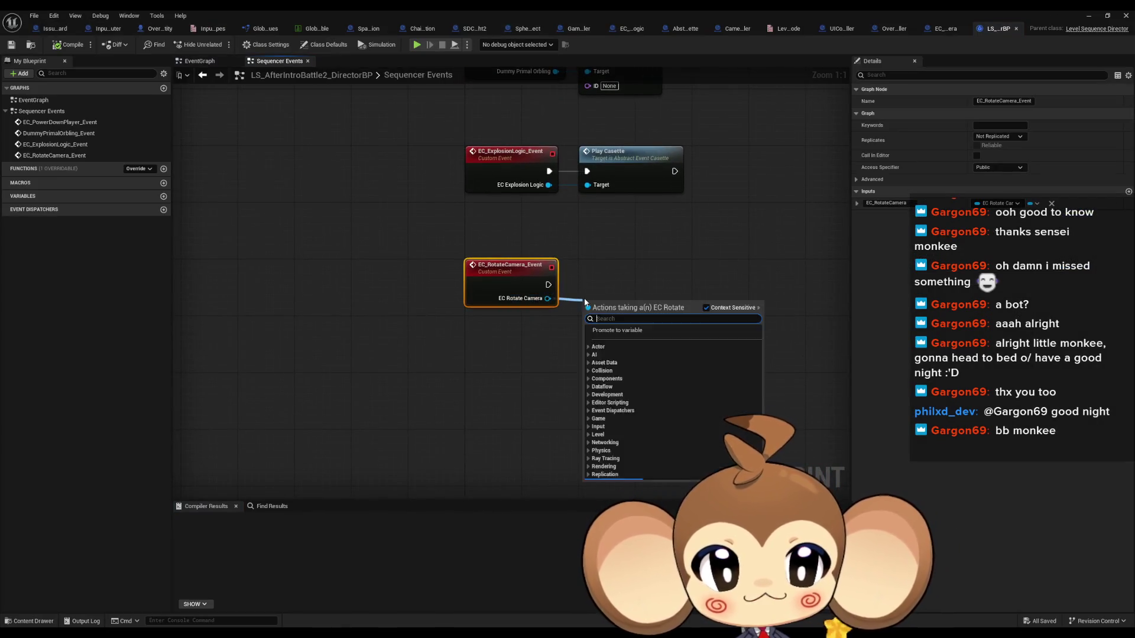
{"action": "type", "text": "track"}
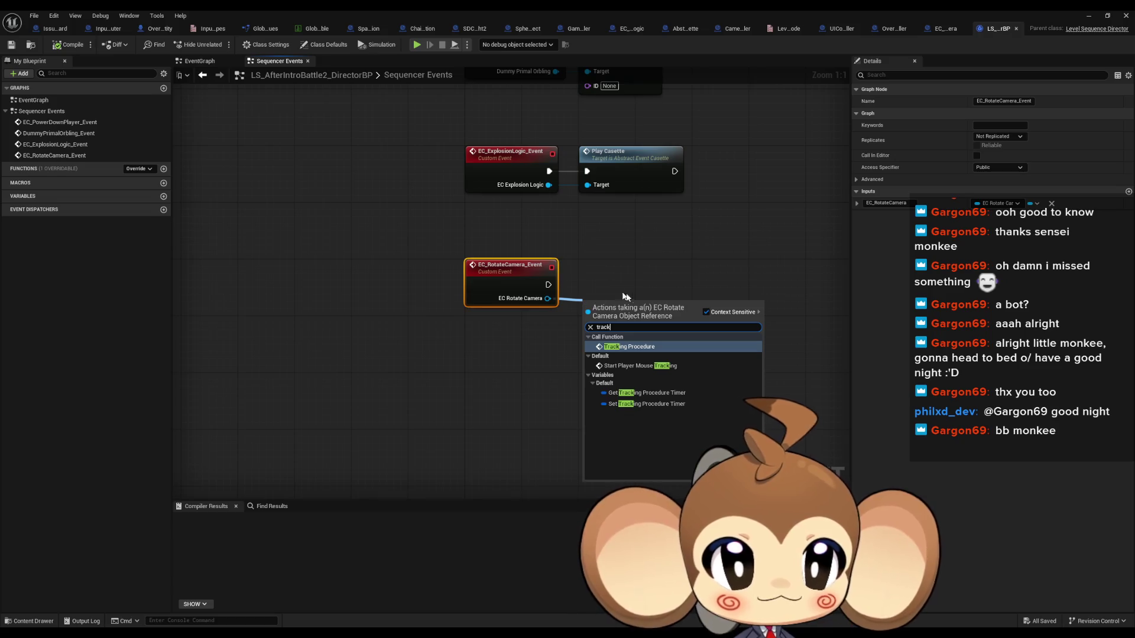
{"action": "left_click", "coordinate": [656, 366]}
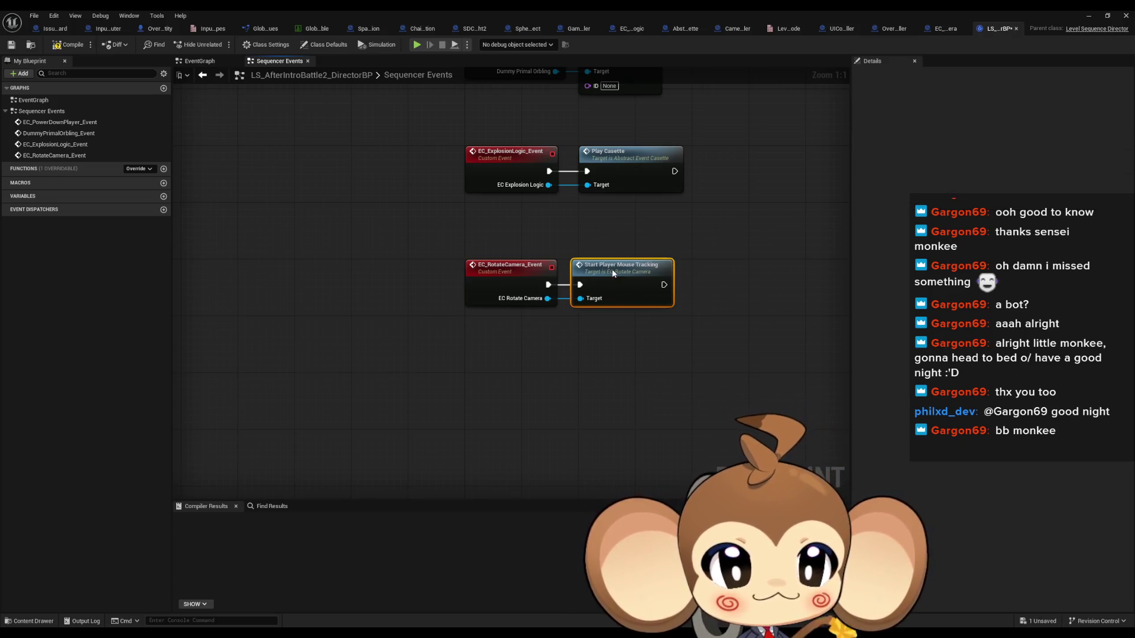
{"action": "key", "text": "ctrl+s"}
{"action": "left_click", "coordinate": [1090, 17]}
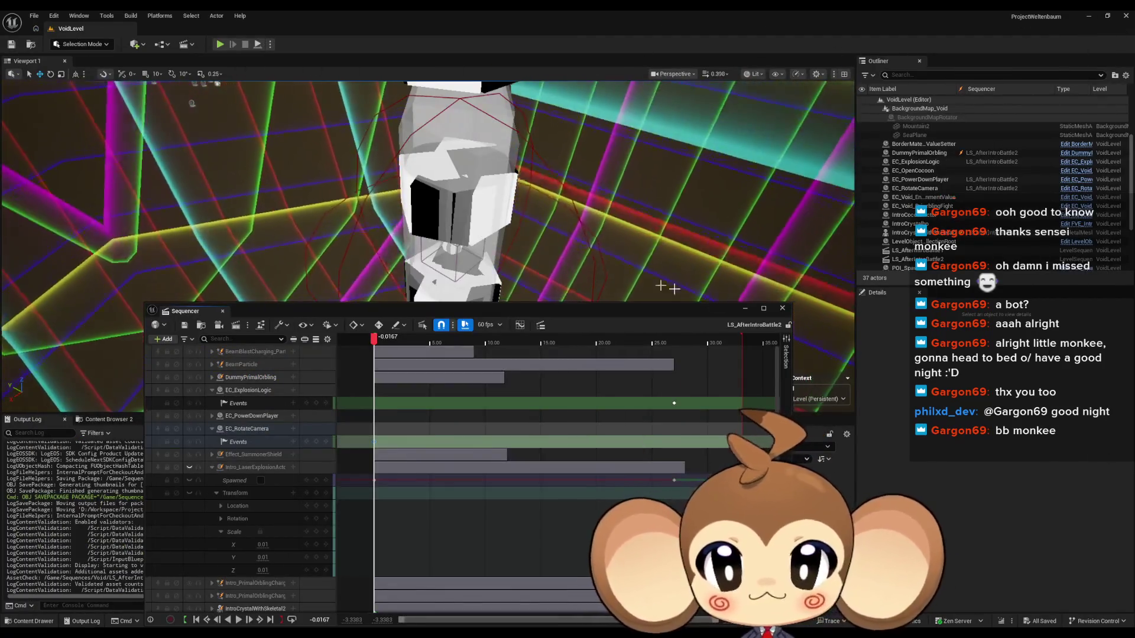
- Minimize Sequencer and load the Main level from the Content root
{"action": "left_click", "coordinate": [745, 309]}
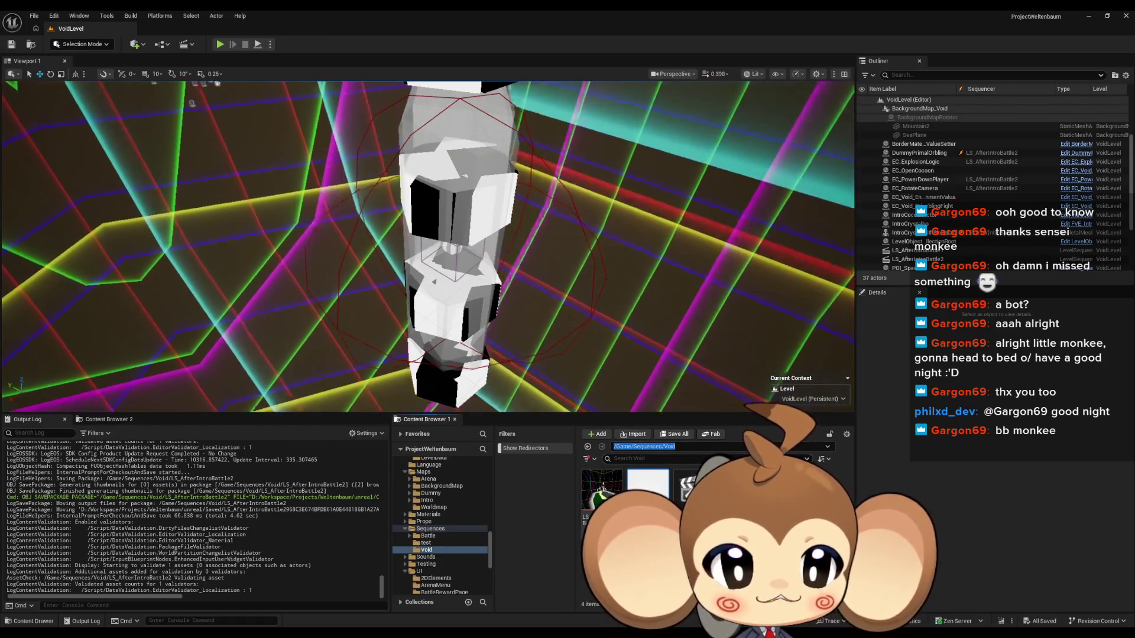
{"action": "left_click", "coordinate": [646, 447]}
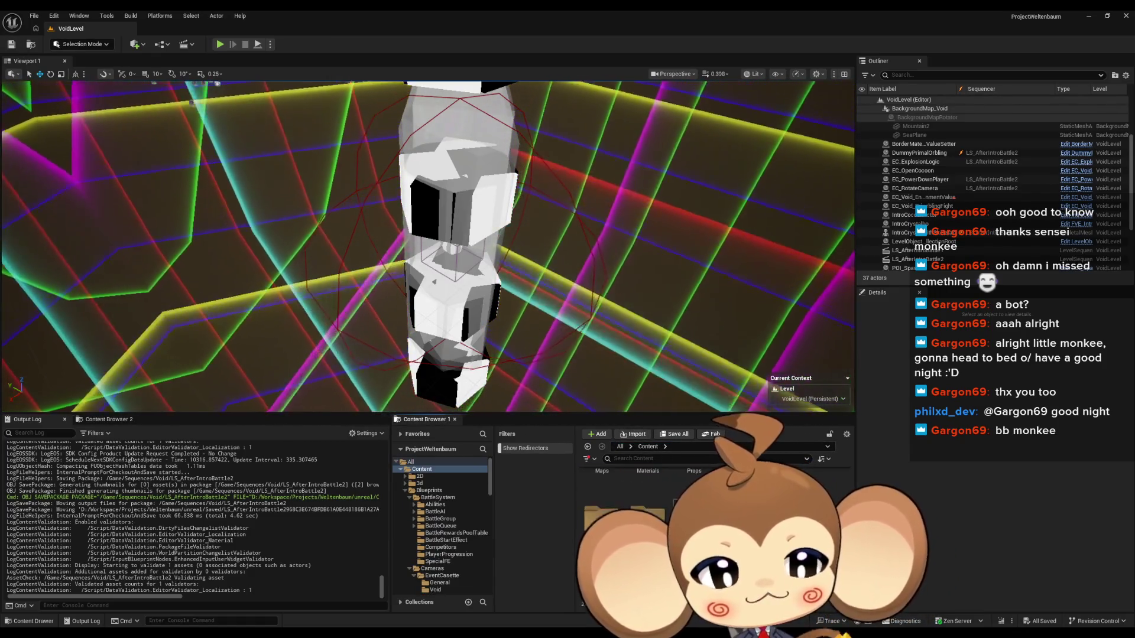
{"action": "double_click", "coordinate": [694, 478]}
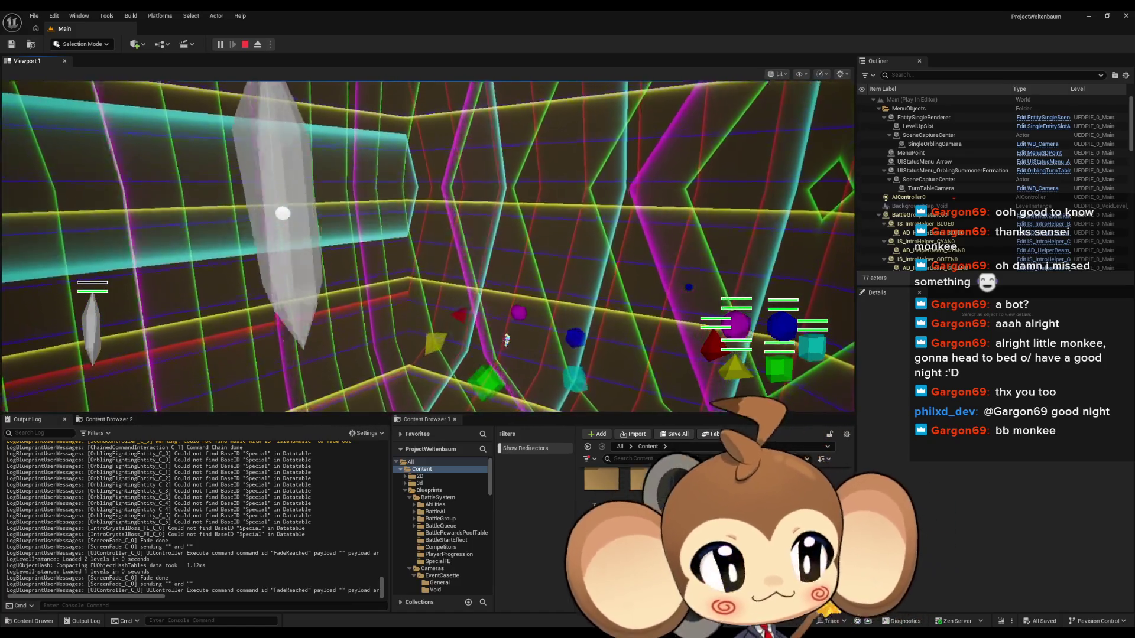
- Play into the striped-beam battle scene, pause the session, and view the Window menu
{"action": "left_click", "coordinate": [555, 259]}
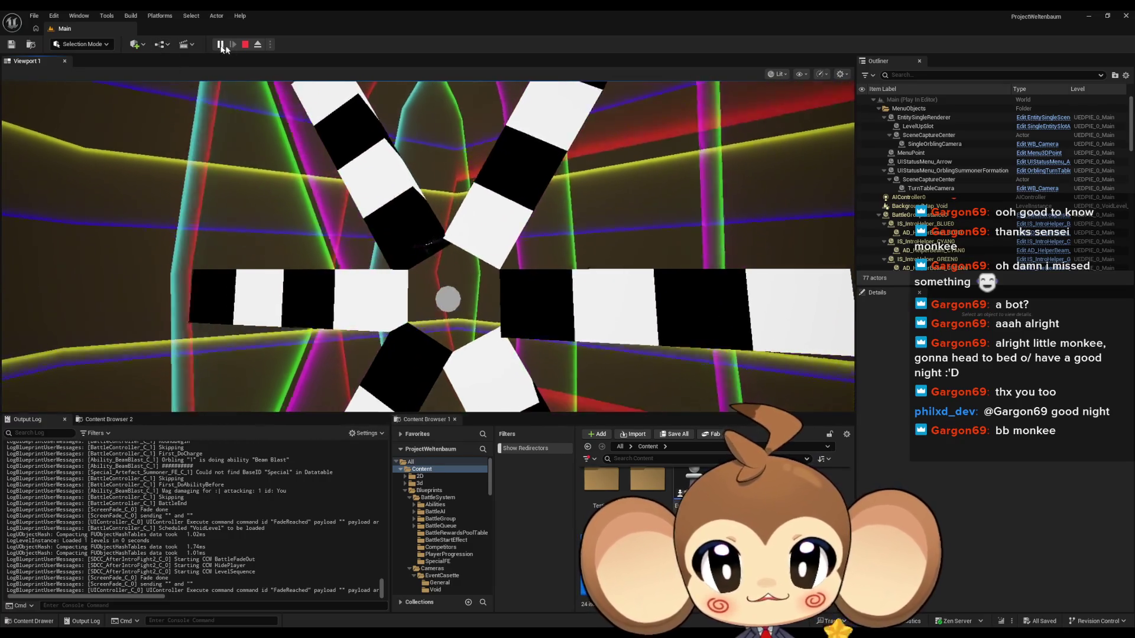
{"action": "left_click", "coordinate": [220, 45]}
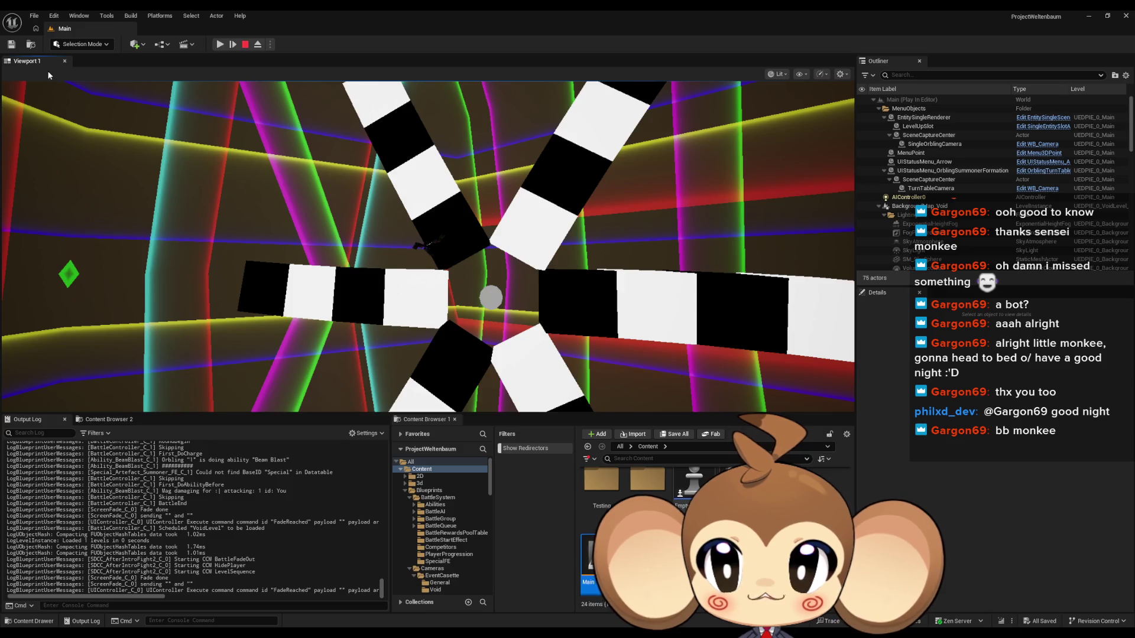
{"action": "left_click", "coordinate": [78, 15]}
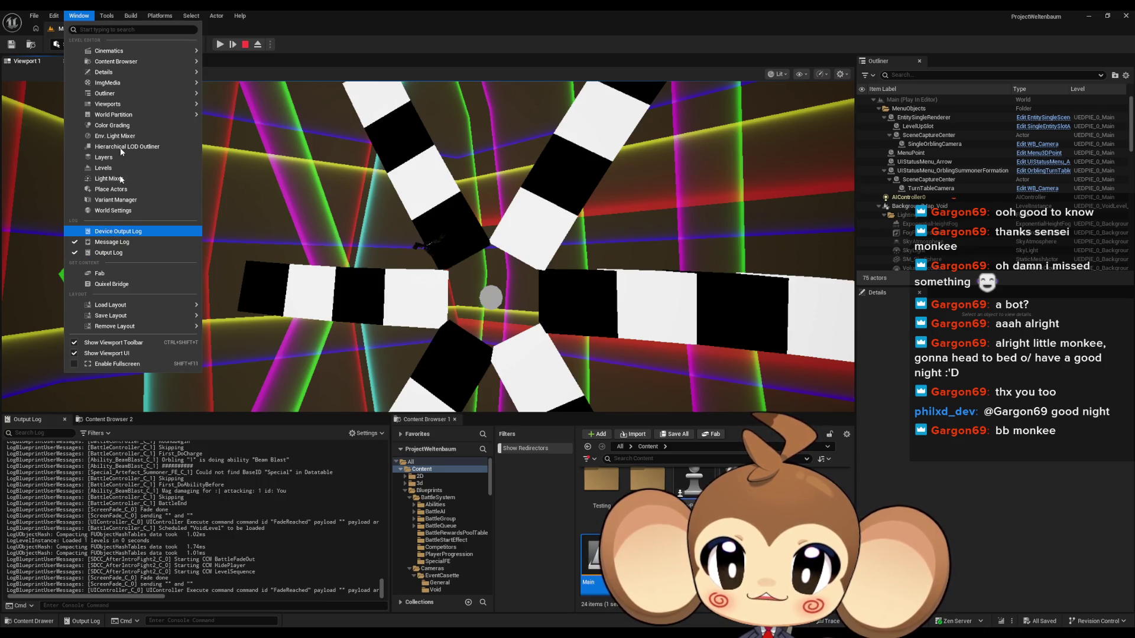
- Open the Blueprint Debugger on EC_RotateCamera and expand its live variable values
{"action": "left_click", "coordinate": [106, 15]}
{"action": "mouse_move", "coordinate": [131, 246]}
{"action": "mouse_move", "coordinate": [177, 239]}
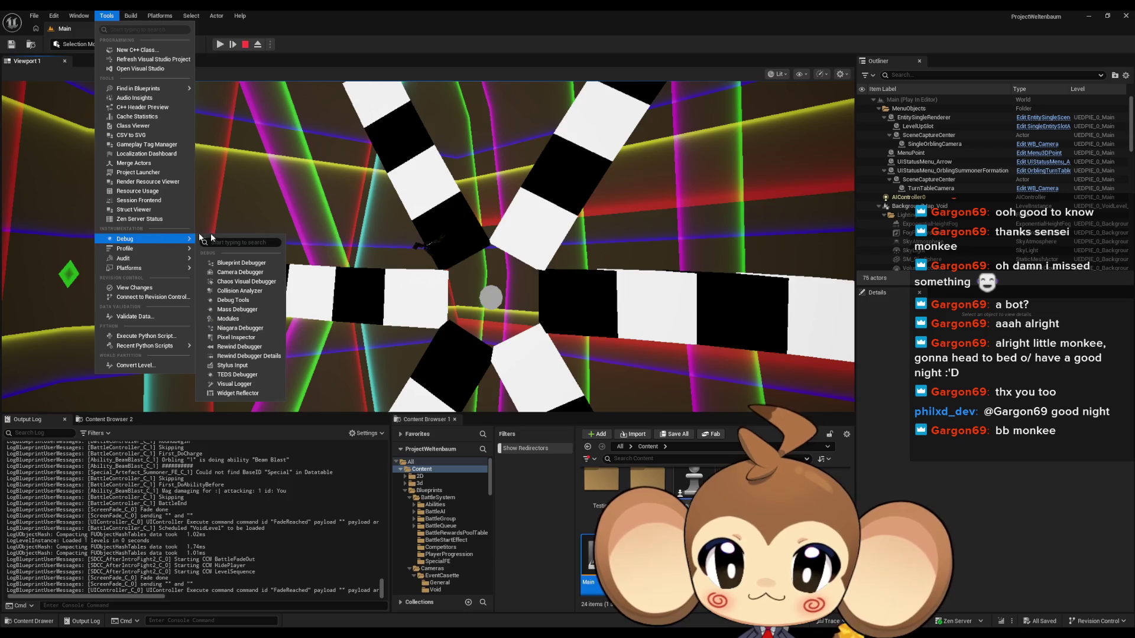
{"action": "left_click", "coordinate": [254, 263]}
{"action": "left_click", "coordinate": [618, 310]}
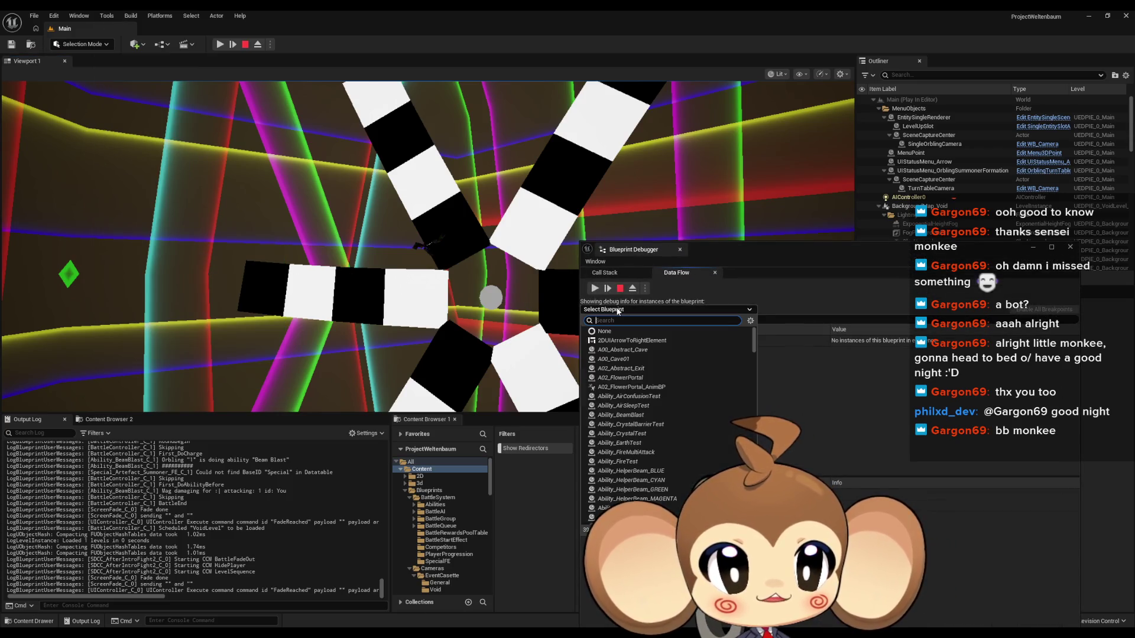
{"action": "type", "text": "ec_ro"}
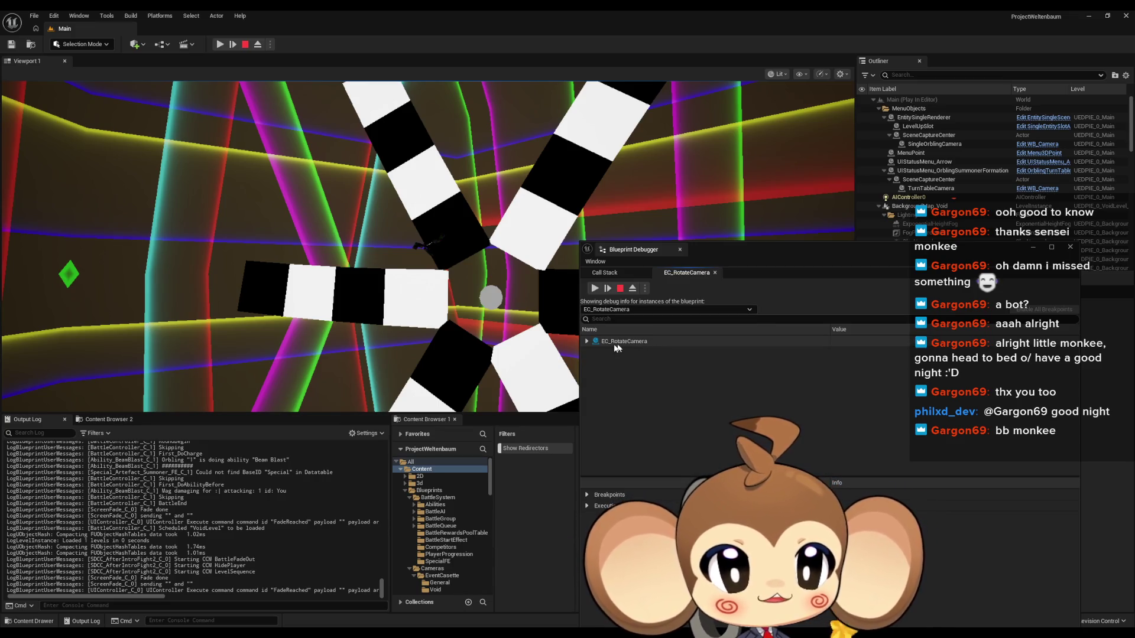
{"action": "left_click", "coordinate": [586, 341]}
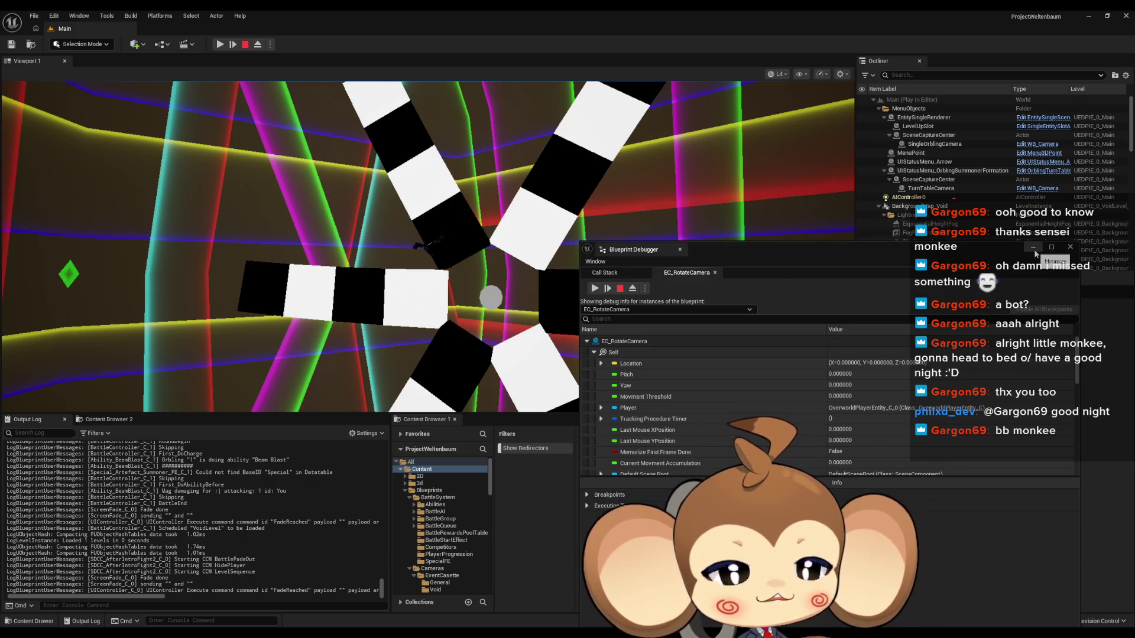
- Resume play, test mouse-driven camera rotation left and right, then stop the session
{"action": "left_click", "coordinate": [595, 288]}
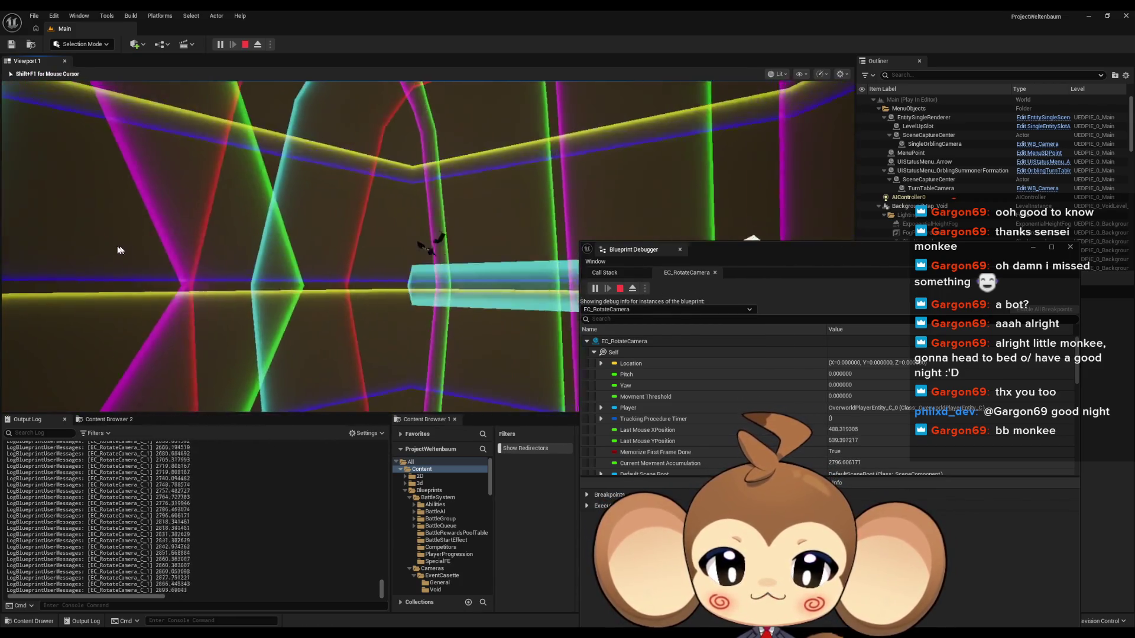
{"action": "left_click", "coordinate": [229, 272]}
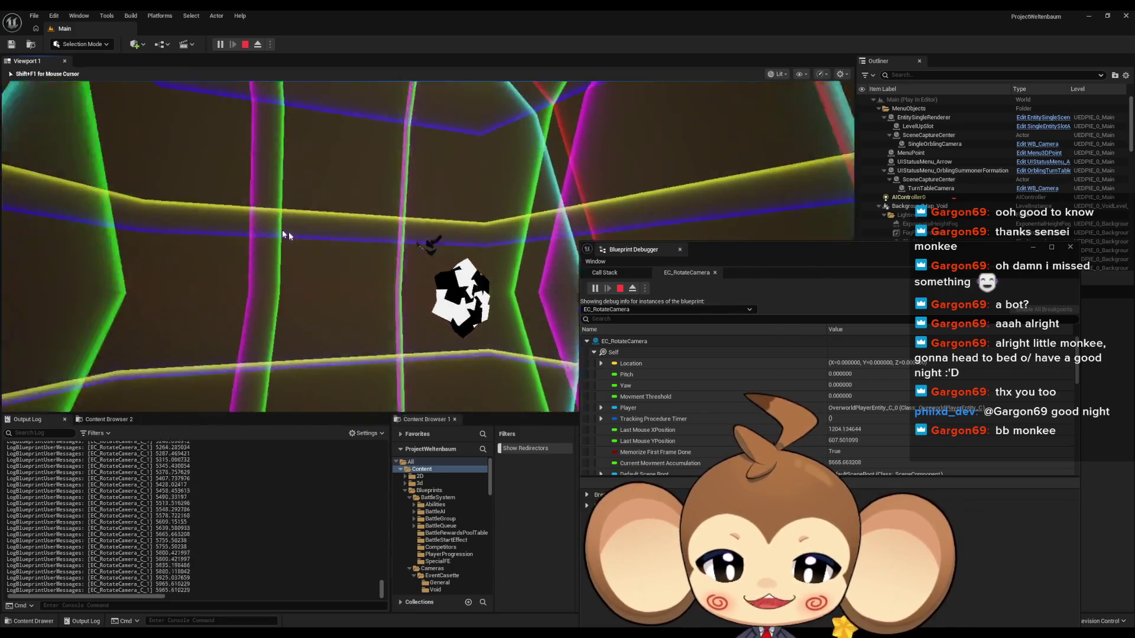
{"action": "left_click", "coordinate": [267, 273]}
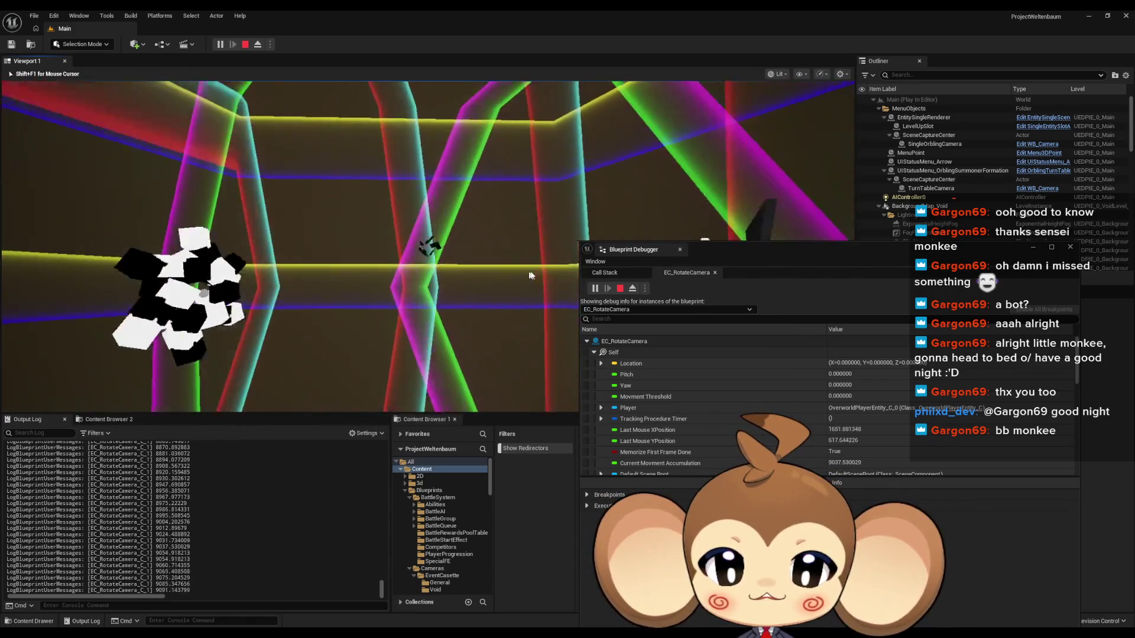
{"action": "mouse_move", "coordinate": [266, 272]}
{"action": "left_mouse_down"}
{"action": "mouse_move", "coordinate": [119, 282]}
{"action": "mouse_move", "coordinate": [109, 223]}
{"action": "mouse_move", "coordinate": [91, 246]}
{"action": "mouse_move", "coordinate": [636, 275]}
{"action": "left_mouse_up"}
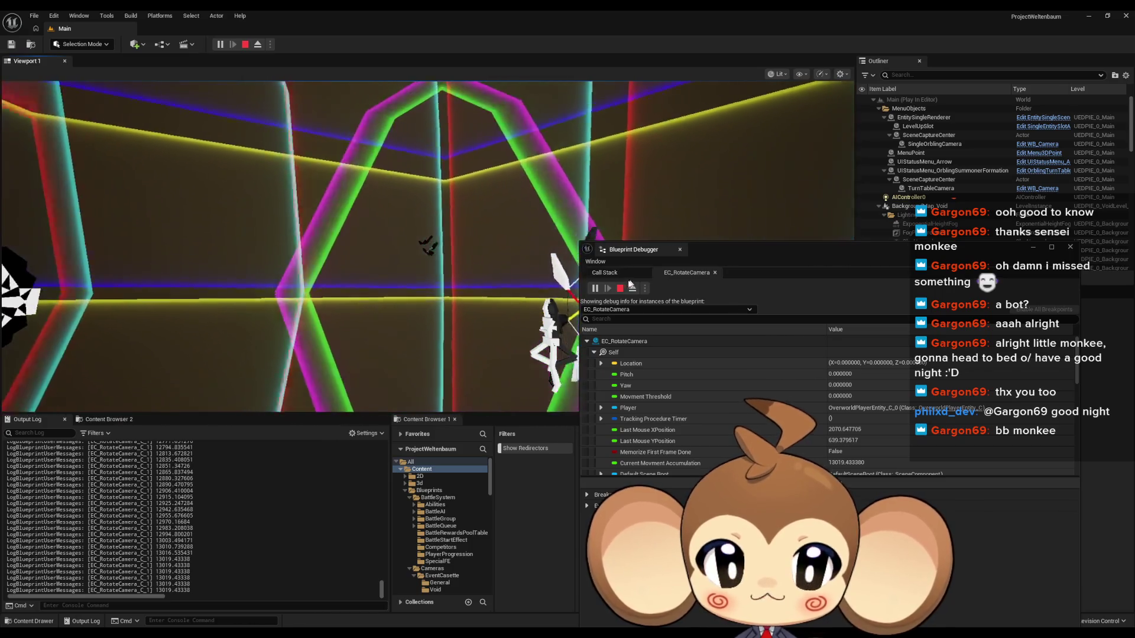
{"action": "left_click", "coordinate": [136, 217]}
{"action": "mouse_move", "coordinate": [136, 217]}
{"action": "left_mouse_down"}
{"action": "mouse_move", "coordinate": [36, 233]}
{"action": "mouse_move", "coordinate": [178, 251]}
{"action": "mouse_move", "coordinate": [486, 254]}
{"action": "mouse_move", "coordinate": [207, 307]}
{"action": "left_mouse_up"}
{"action": "left_click", "coordinate": [245, 44]}
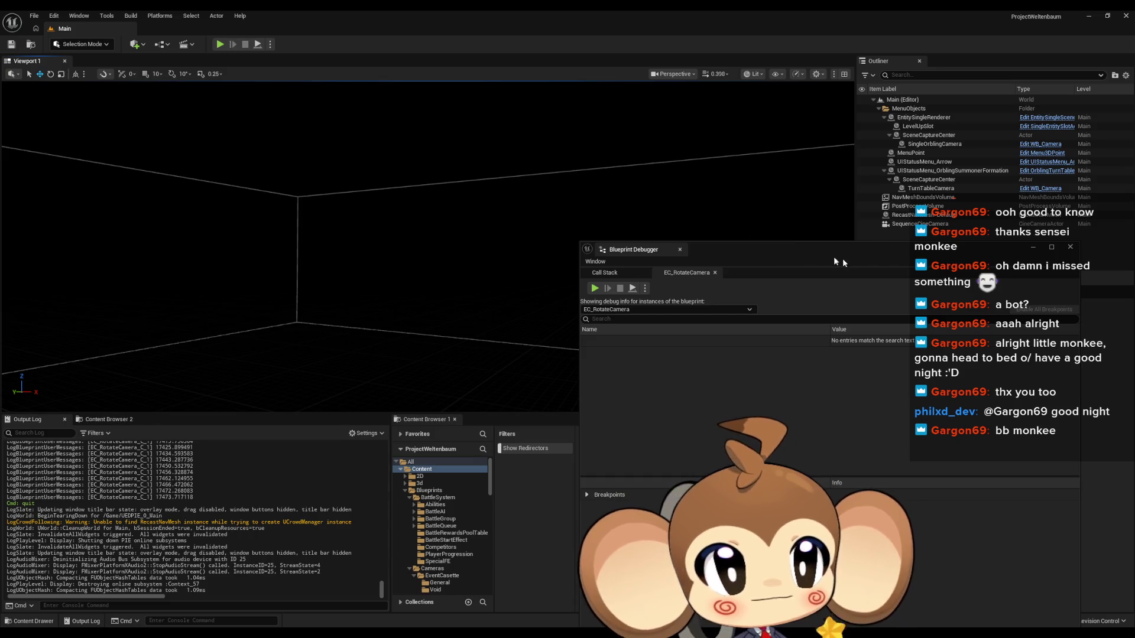
- Close the Blueprint Debugger and return to the maximized editor's EC_RotateCamera tab
{"action": "left_click", "coordinate": [1070, 246]}
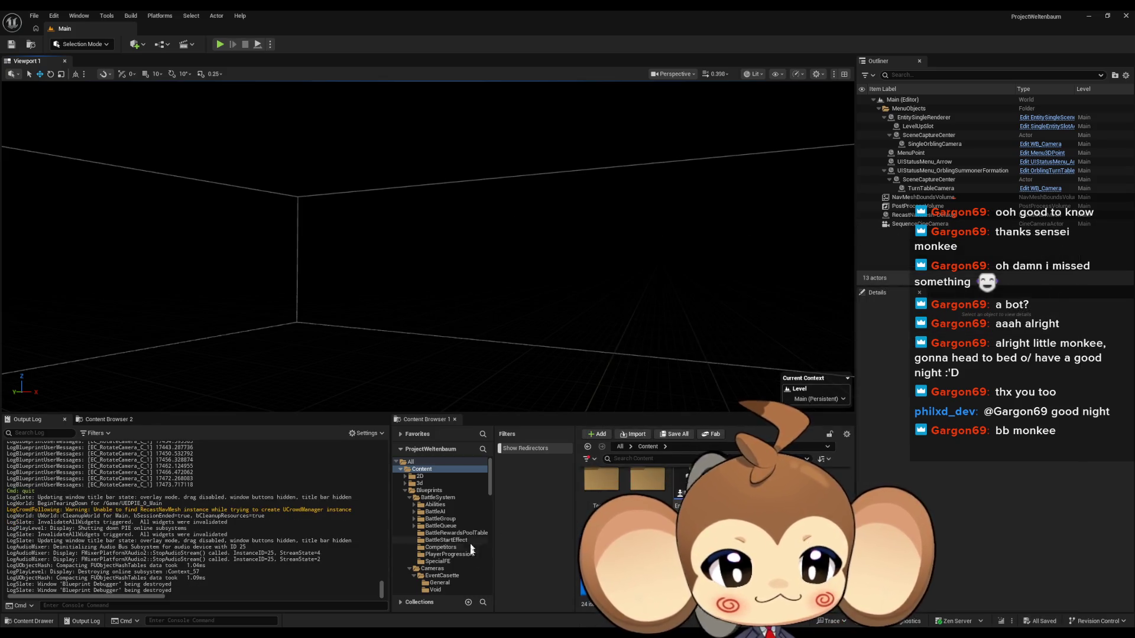
{"action": "mouse_move", "coordinate": [498, 626]}
{"action": "left_click", "coordinate": [430, 597]}
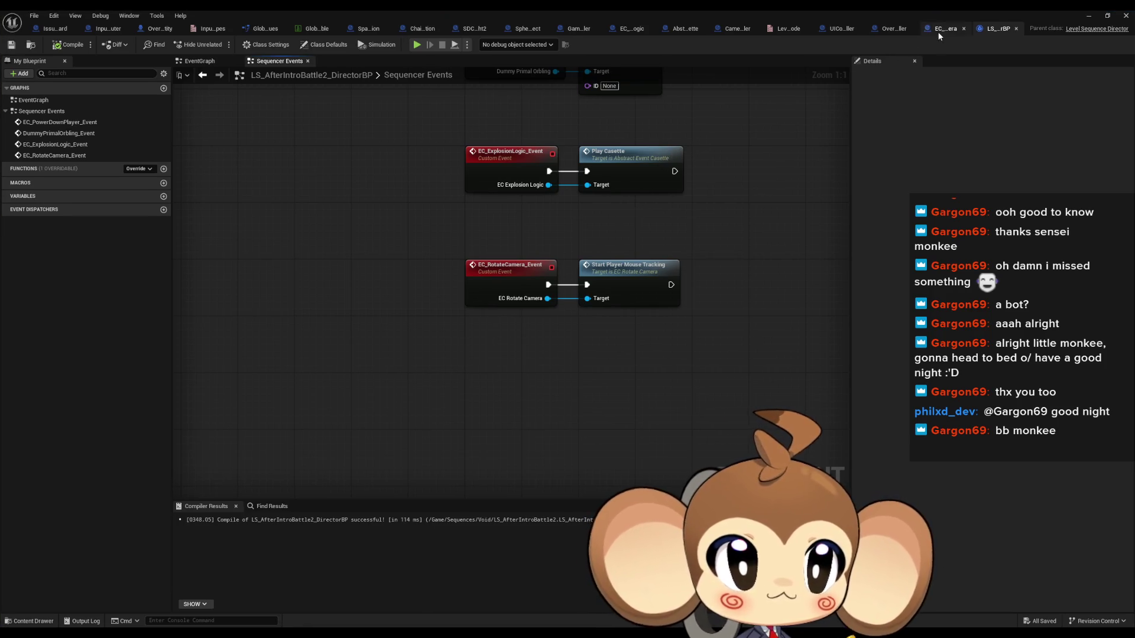
{"action": "double_click", "coordinate": [911, 18]}
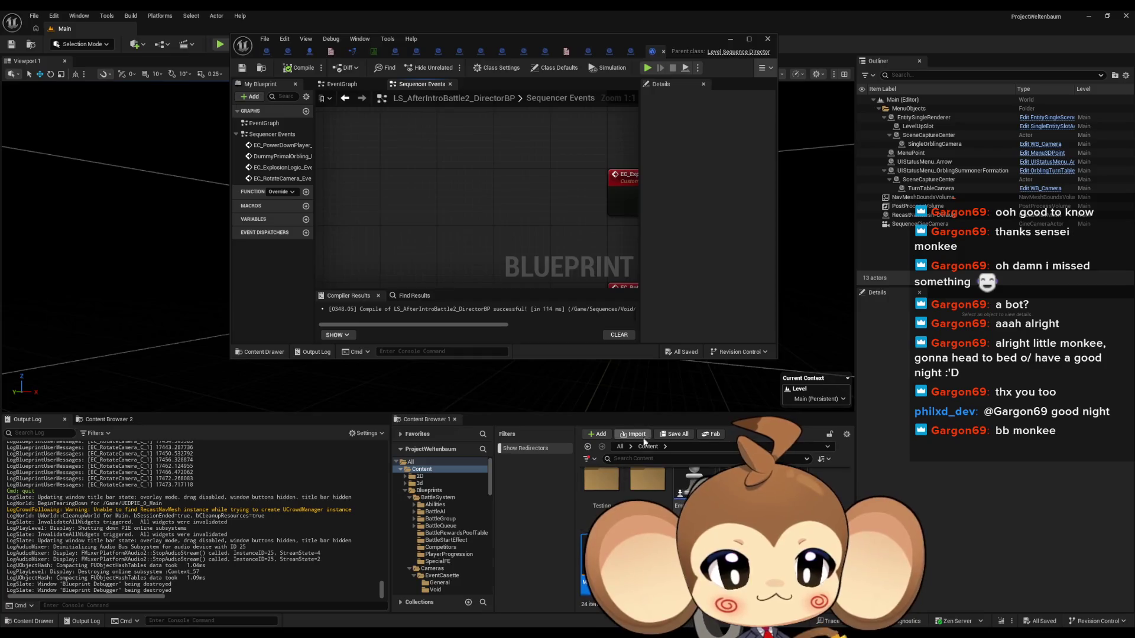
{"action": "left_click", "coordinate": [424, 529]}
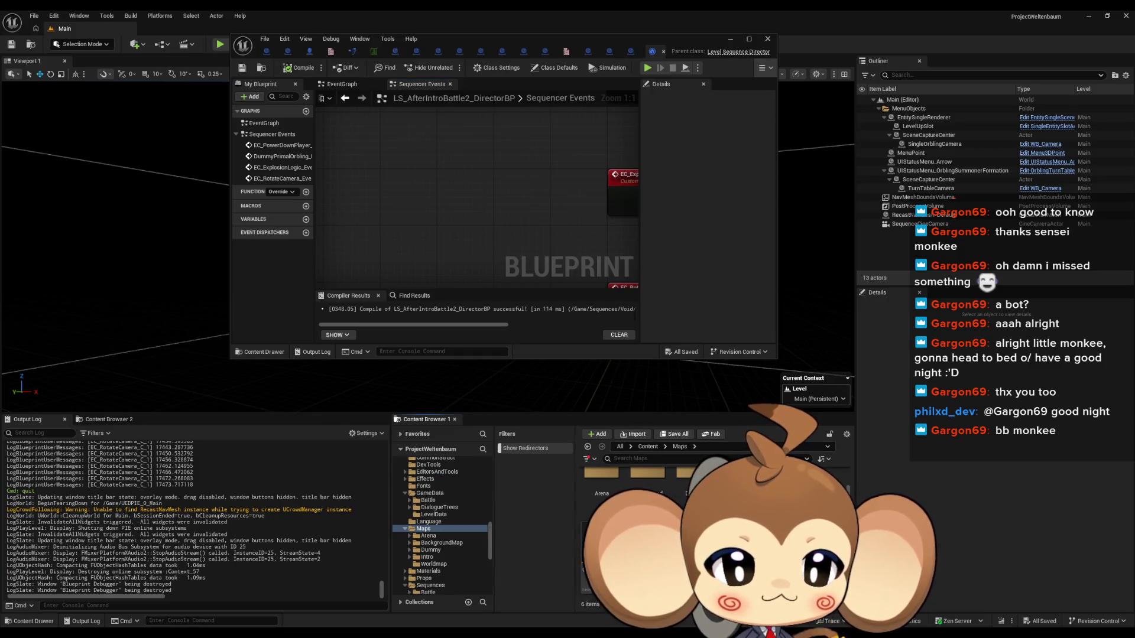
{"action": "double_click", "coordinate": [533, 39]}
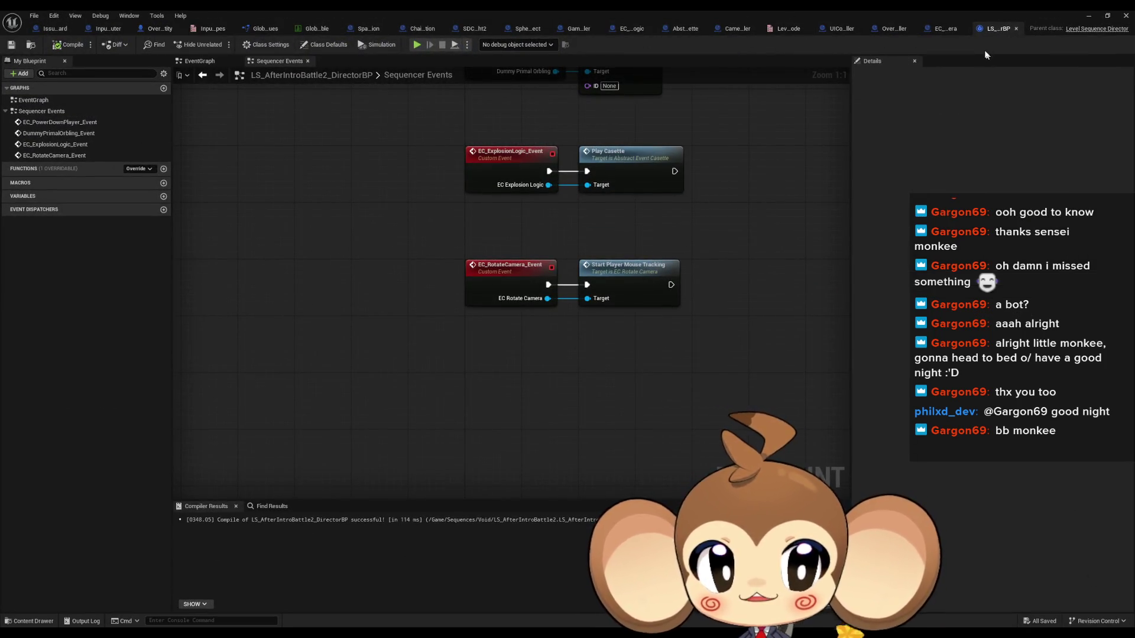
{"action": "left_click", "coordinate": [946, 28]}
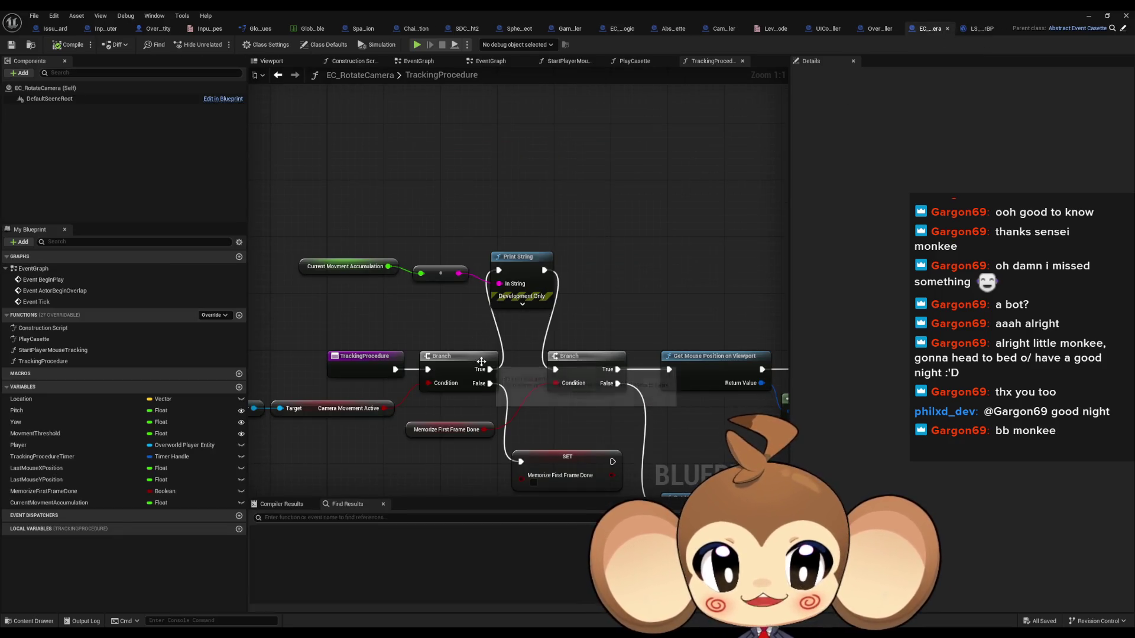
- Set MovmentThreshold's default value to 2000
{"action": "mouse_move", "coordinate": [414, 325]}
{"action": "left_mouse_down"}
{"action": "mouse_move", "coordinate": [429, 276]}
{"action": "mouse_move", "coordinate": [465, 269]}
{"action": "left_mouse_up"}
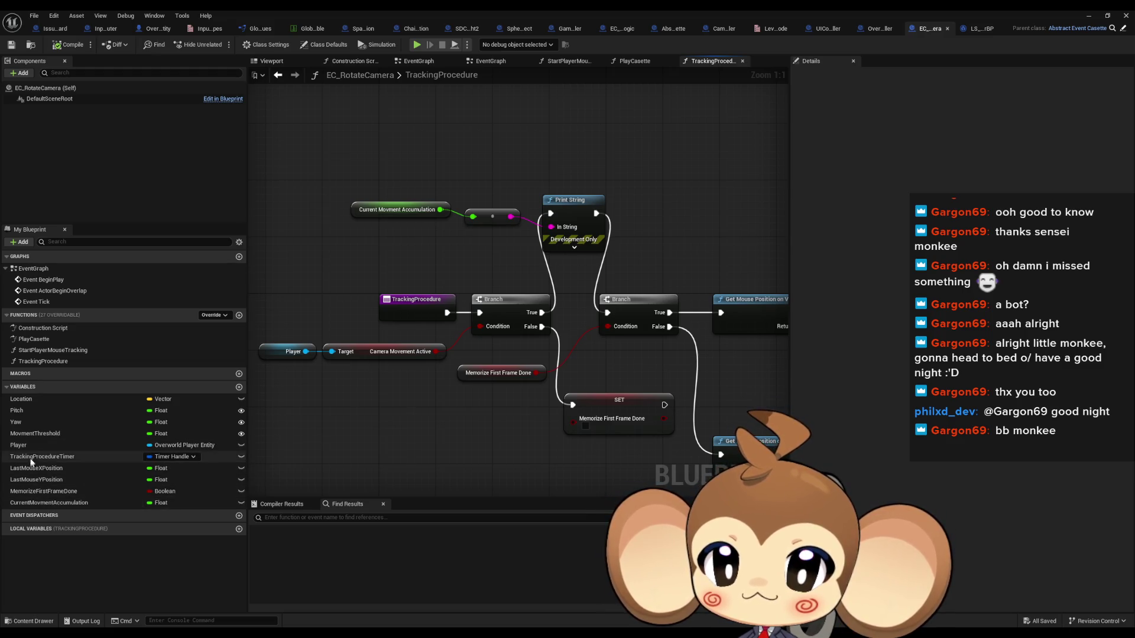
{"action": "left_click", "coordinate": [30, 434]}
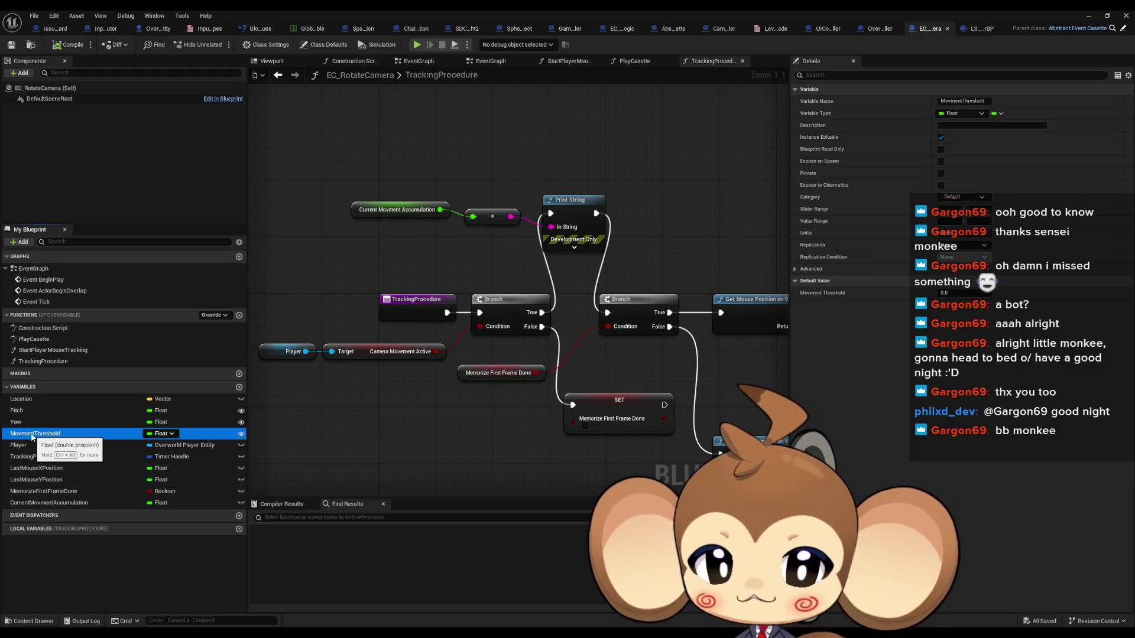
{"action": "left_click", "coordinate": [945, 293]}
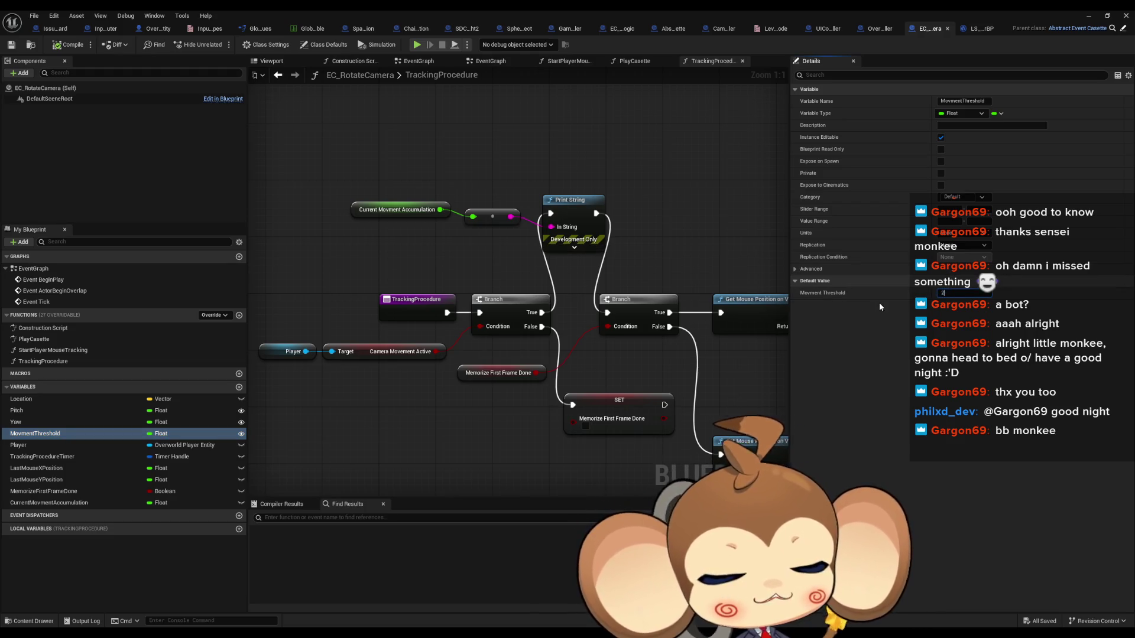
{"action": "key", "text": "Return"}
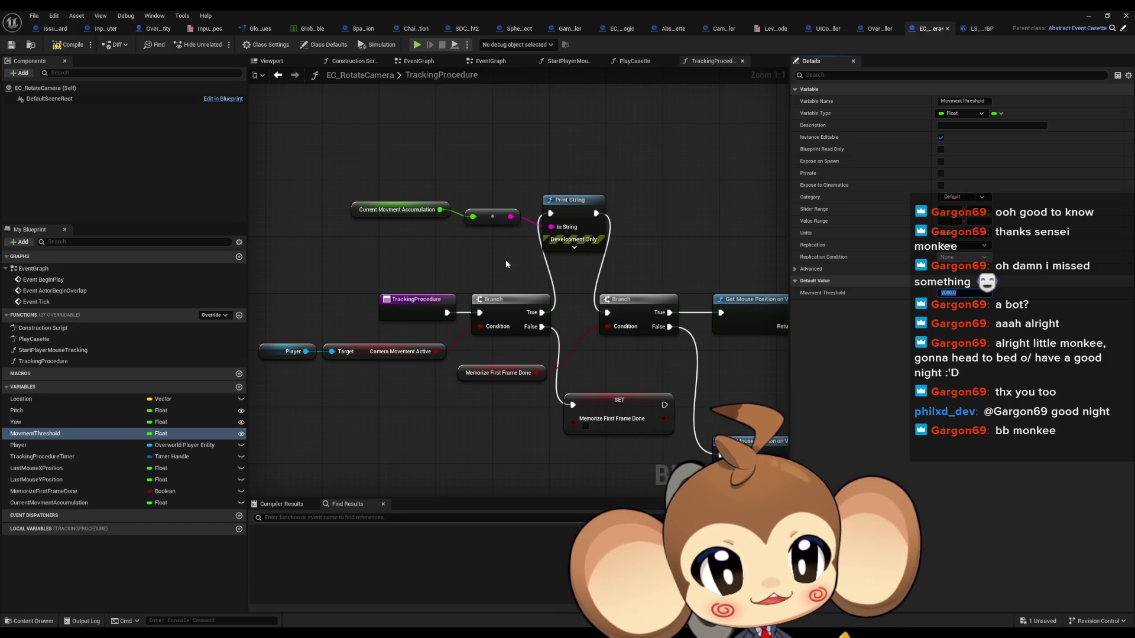
- Delete the Print String debug nodes, wire the first Branch straight to the second, and open PlayCasette
{"action": "left_click_drag", "start_coordinate": [609, 313], "coordinate": [542, 313]}
{"action": "mouse_move", "coordinate": [308, 177]}
{"action": "left_mouse_down"}
{"action": "mouse_move", "coordinate": [612, 220]}
{"action": "mouse_move", "coordinate": [583, 210]}
{"action": "left_mouse_up"}
{"action": "key", "text": "Delete"}
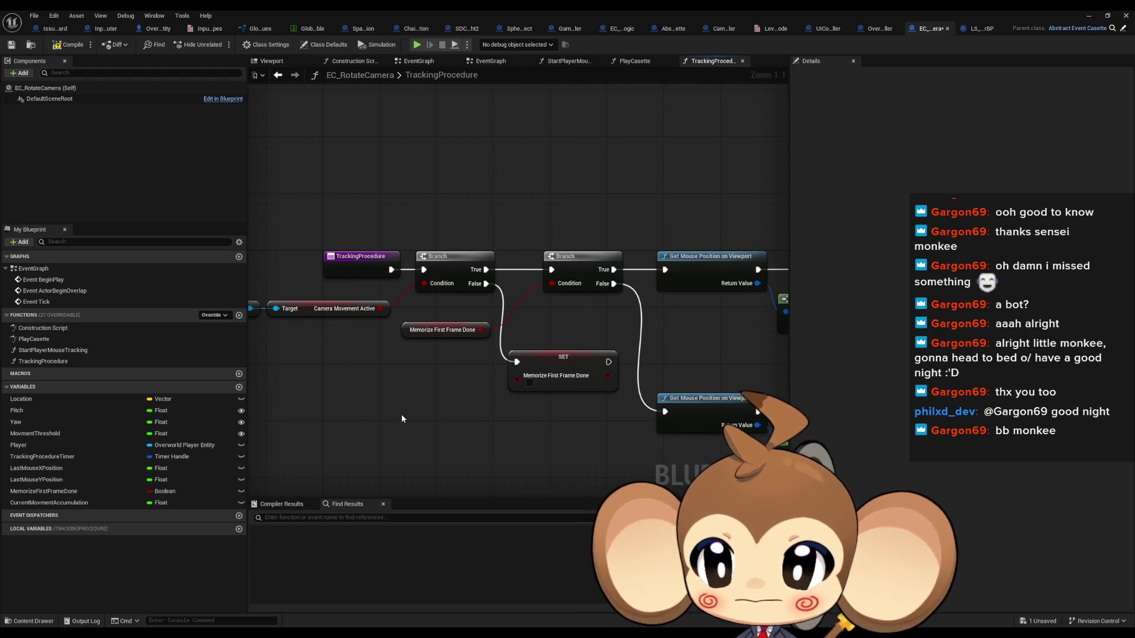
{"action": "double_click", "coordinate": [33, 339]}
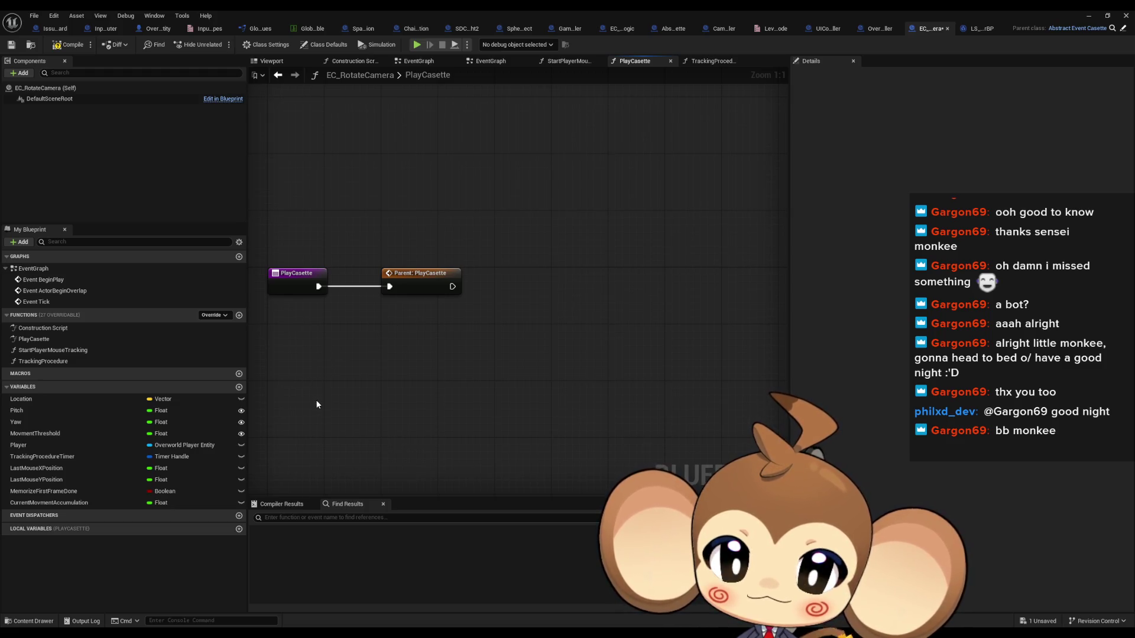
{"action": "mouse_move", "coordinate": [90, 456]}
{"action": "left_mouse_down"}
{"action": "mouse_move", "coordinate": [567, 327]}
{"action": "mouse_move", "coordinate": [664, 322]}
{"action": "left_mouse_up"}
{"action": "left_click", "coordinate": [567, 342]}
{"action": "type", "text": "inva"}
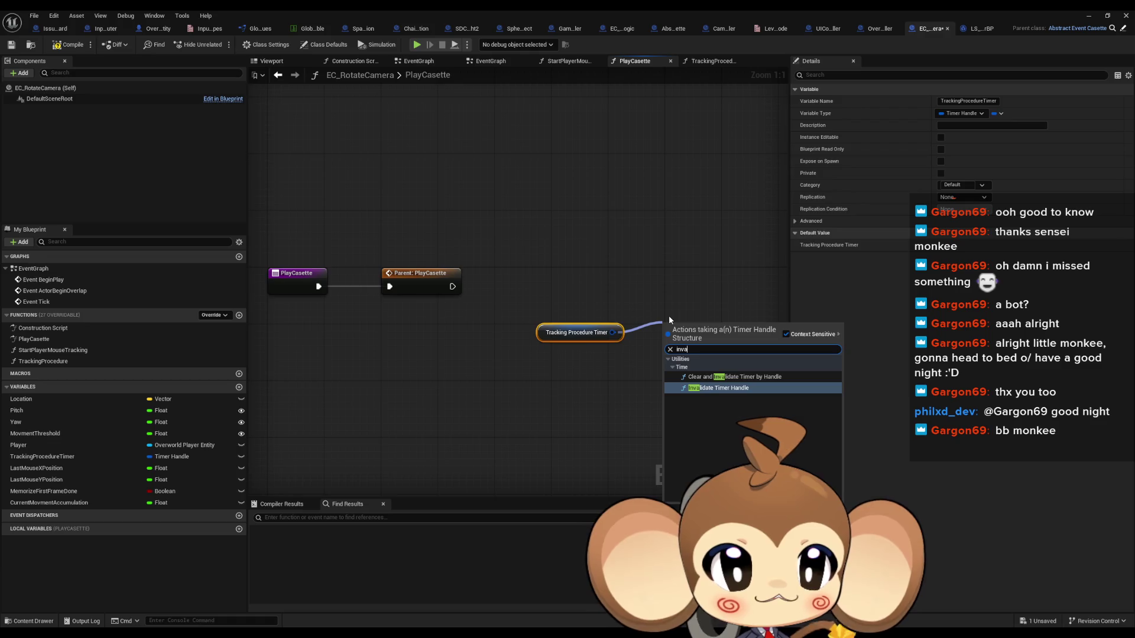
{"action": "key", "text": "Up"}
{"action": "key", "text": "Return"}
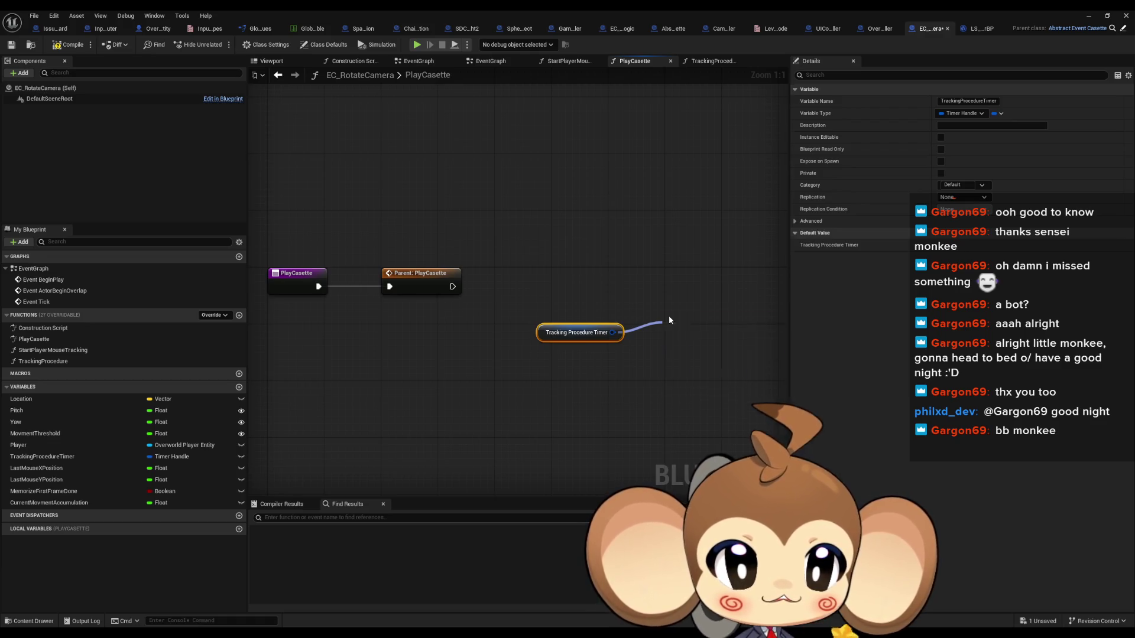
{"action": "mouse_move", "coordinate": [708, 328]}
{"action": "left_mouse_down"}
{"action": "mouse_move", "coordinate": [683, 304]}
{"action": "mouse_move", "coordinate": [564, 348]}
{"action": "left_mouse_up"}
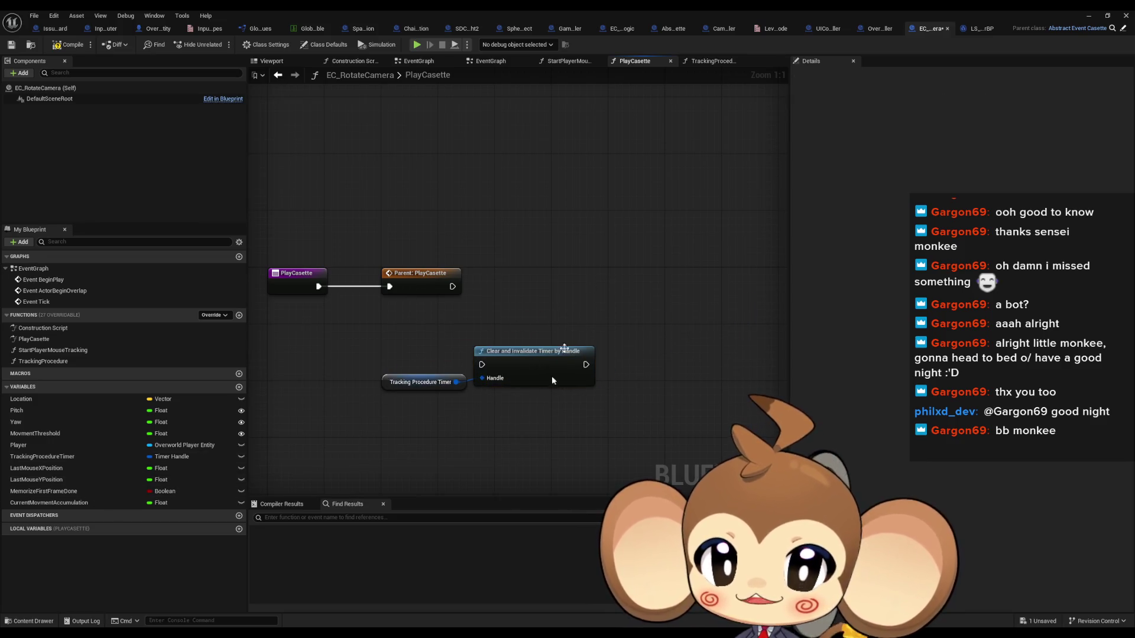
{"action": "left_click", "coordinate": [158, 29]}
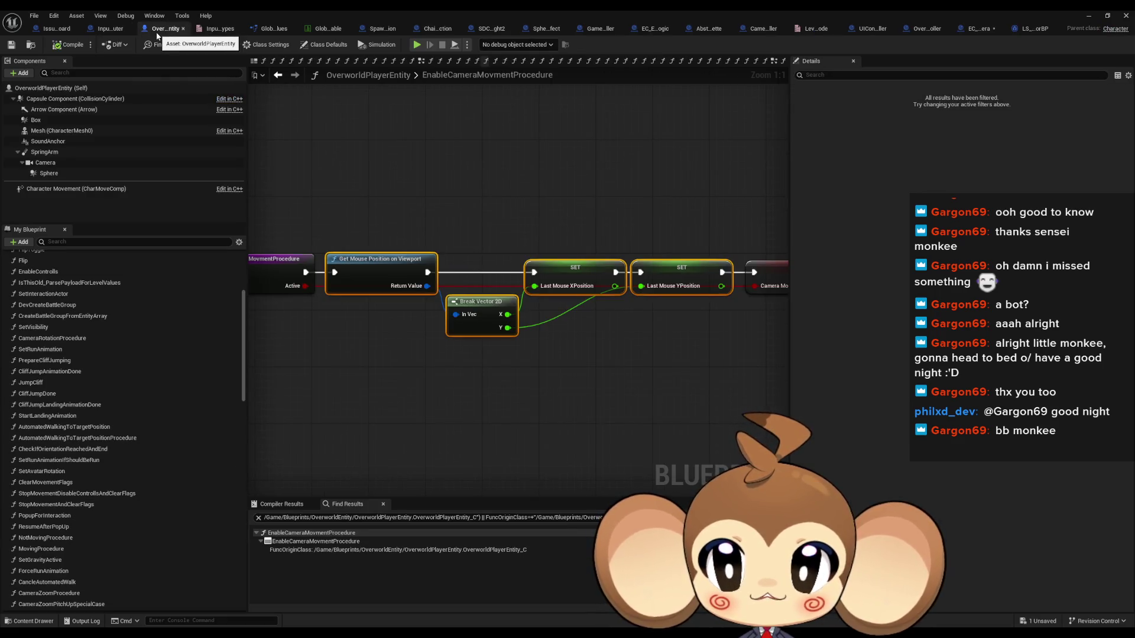
{"action": "left_click", "coordinate": [976, 30]}
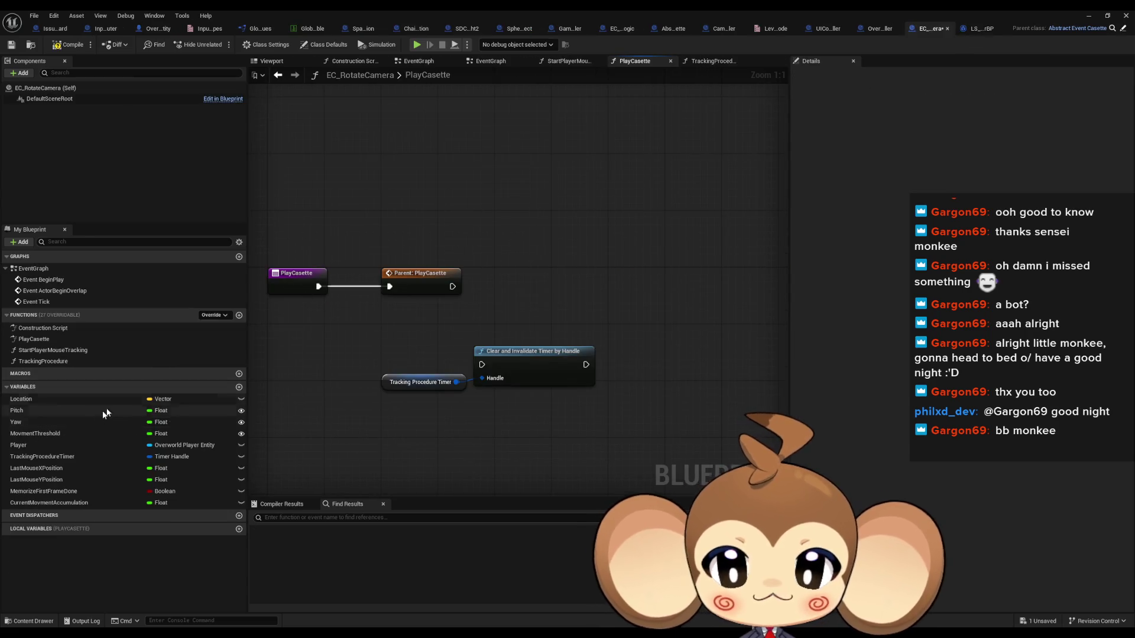
- Add a Player getter and a Set Target Camera Yaw Angle node from it
{"action": "left_click_drag", "start_coordinate": [52, 445], "coordinate": [463, 446]}
{"action": "left_click", "coordinate": [486, 463]}
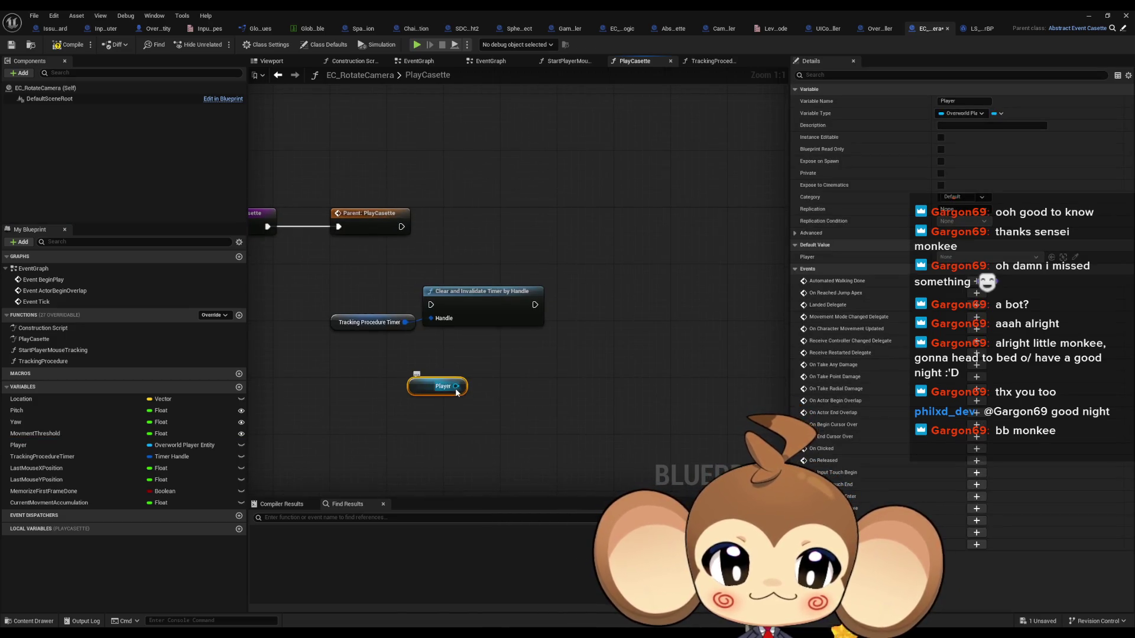
{"action": "left_click_drag", "start_coordinate": [456, 386], "coordinate": [495, 389]}
{"action": "type", "text": "target"}
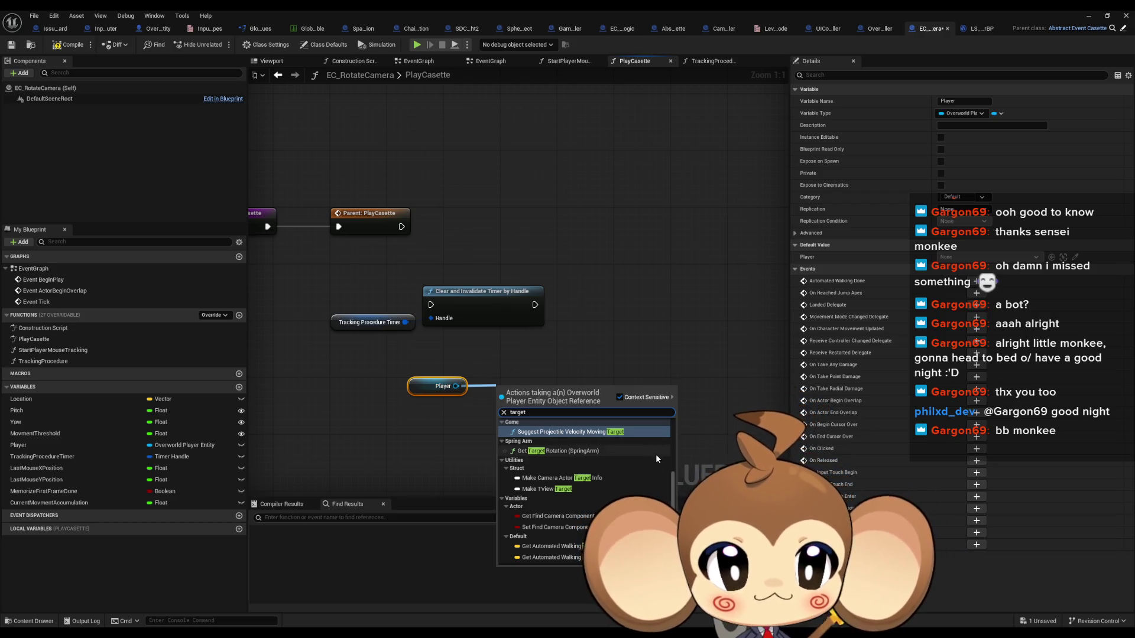
{"action": "scroll", "coordinate": [586, 485], "scroll_direction": "down", "scroll_amount": 3}
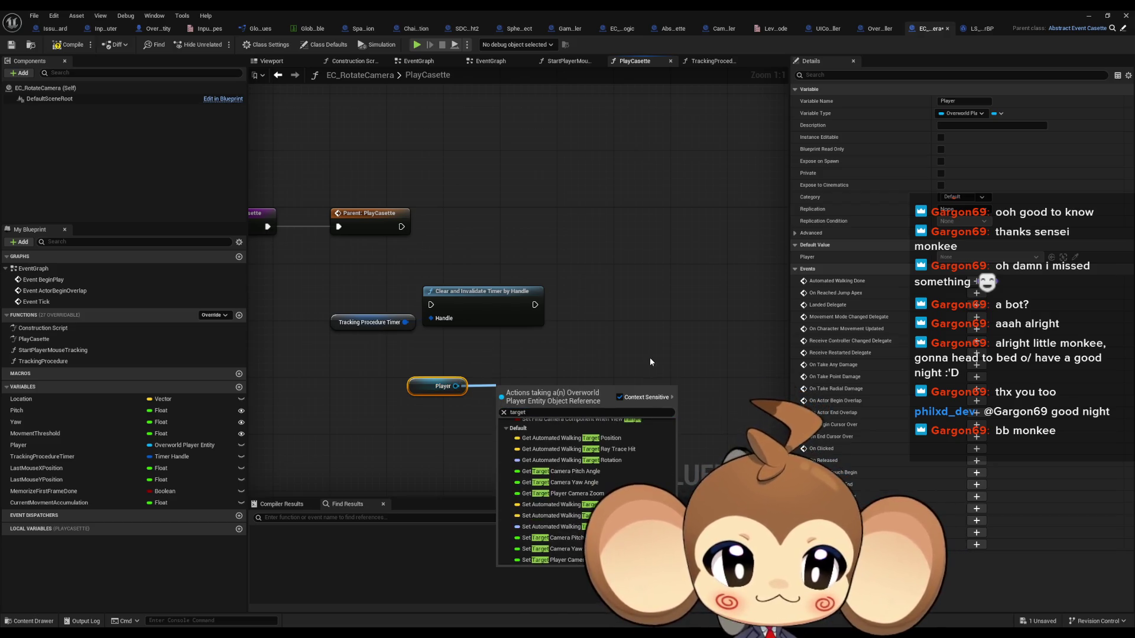
{"action": "type", "text": "set"}
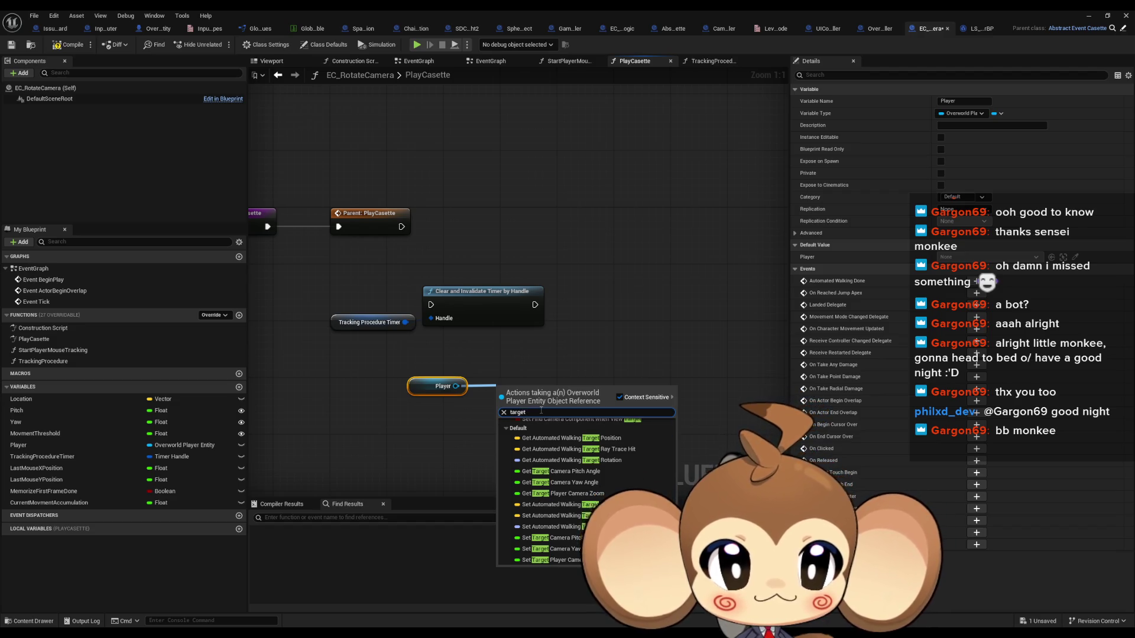
{"action": "type", "text": " yaw"}
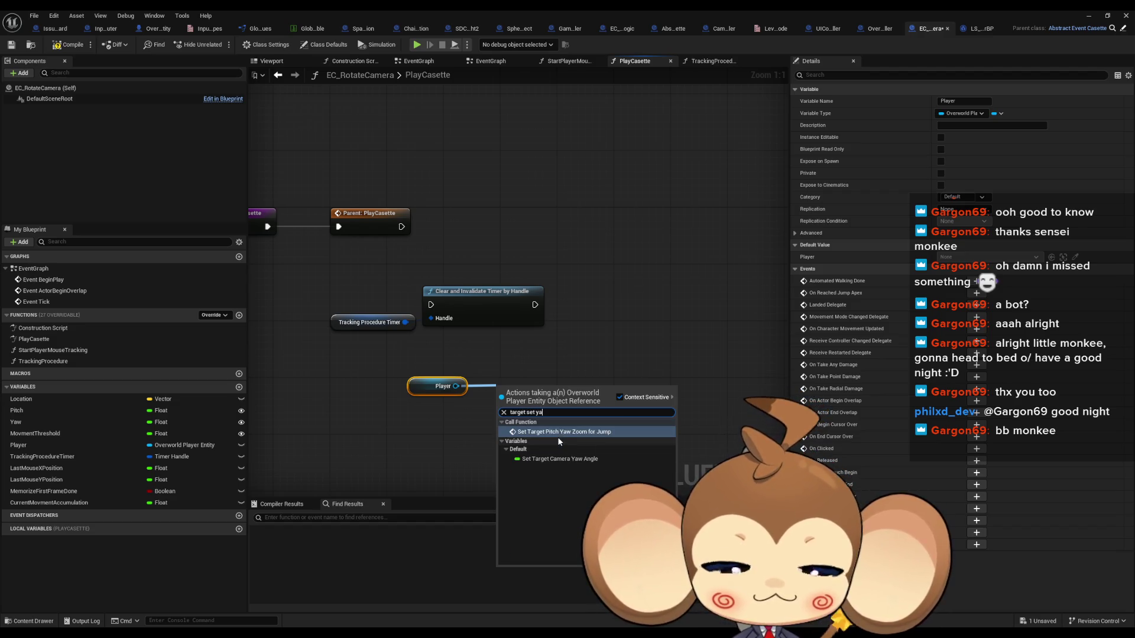
{"action": "left_click", "coordinate": [556, 460]}
- Add a Set Target Camera Pitch Angle node on Player beside the yaw setter
{"action": "left_click_drag", "start_coordinate": [456, 386], "coordinate": [467, 452]}
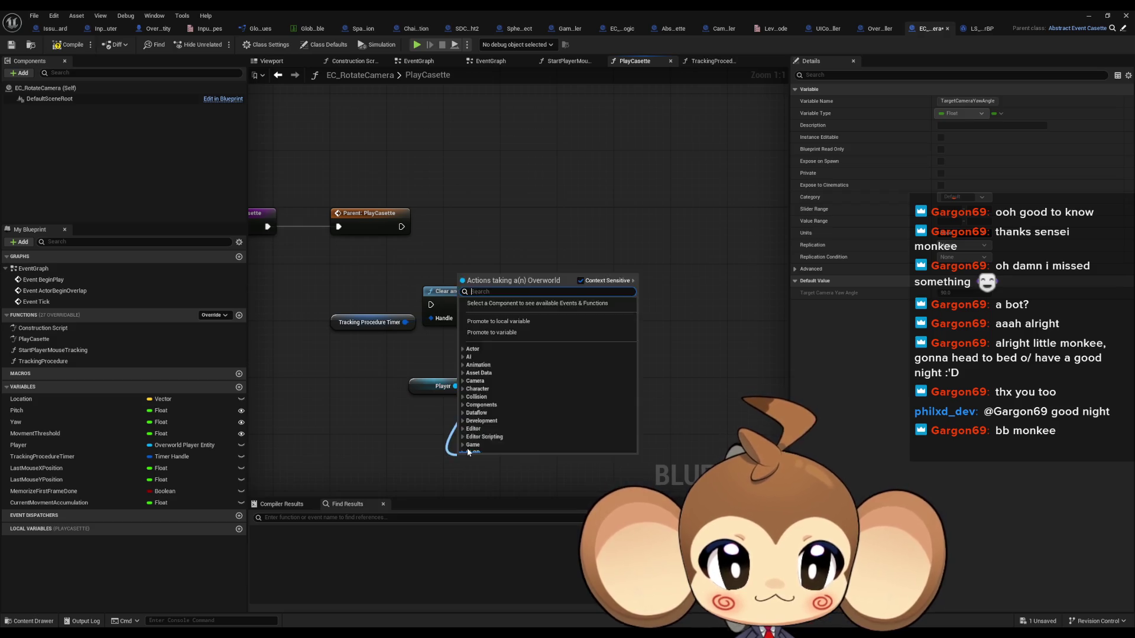
{"action": "type", "text": "set pi tar"}
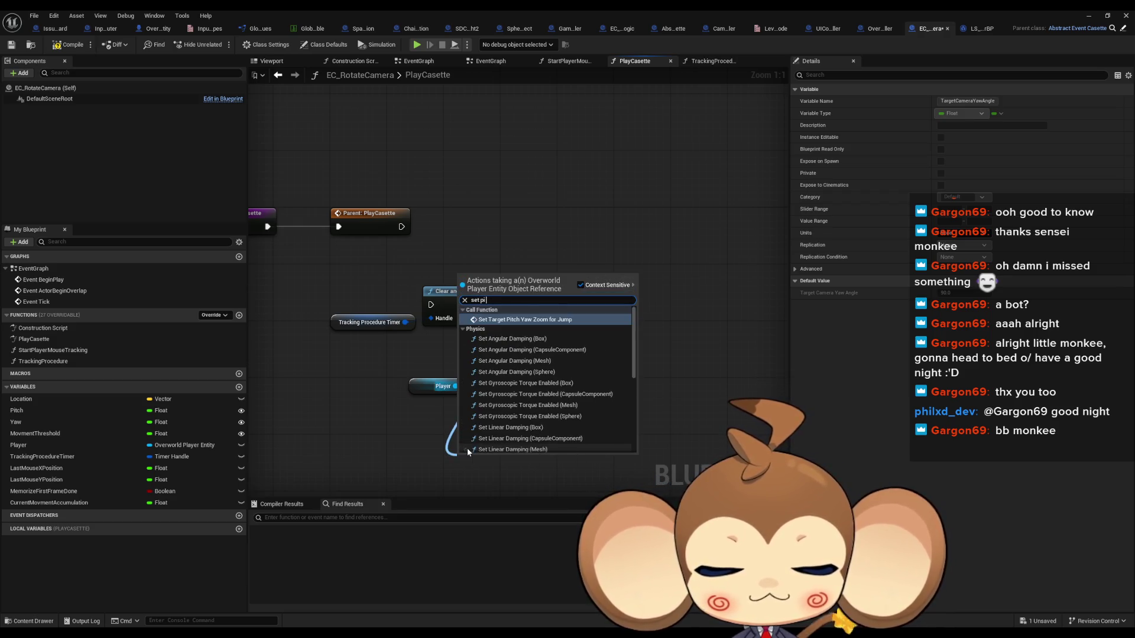
{"action": "key", "text": "Down"}
{"action": "key", "text": "Up"}
{"action": "key", "text": "Down"}
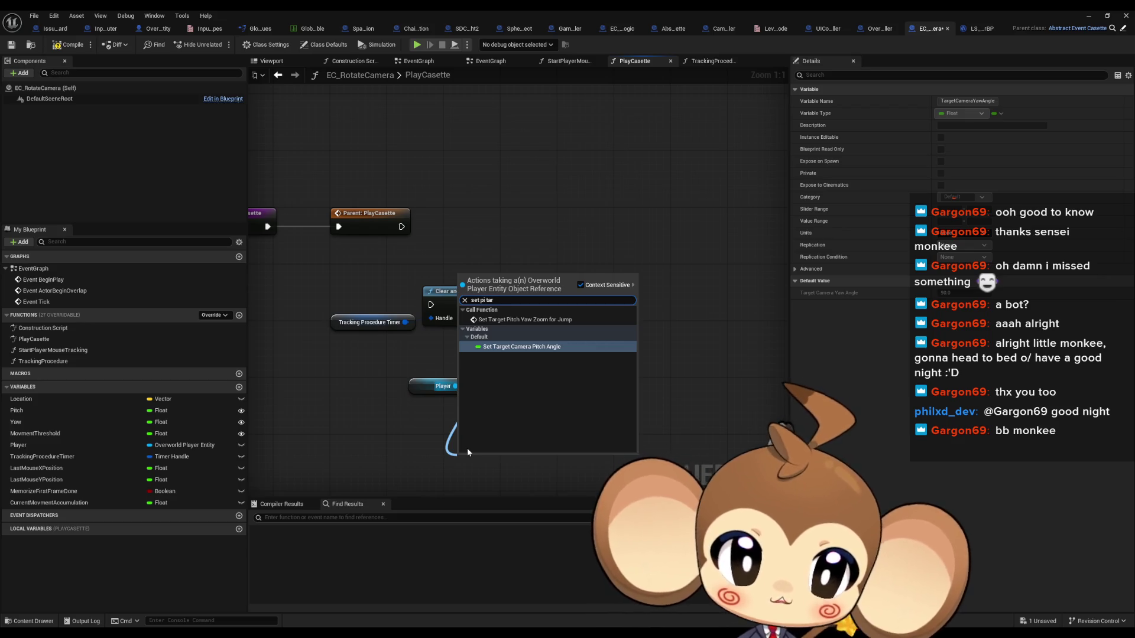
{"action": "key", "text": "Return"}
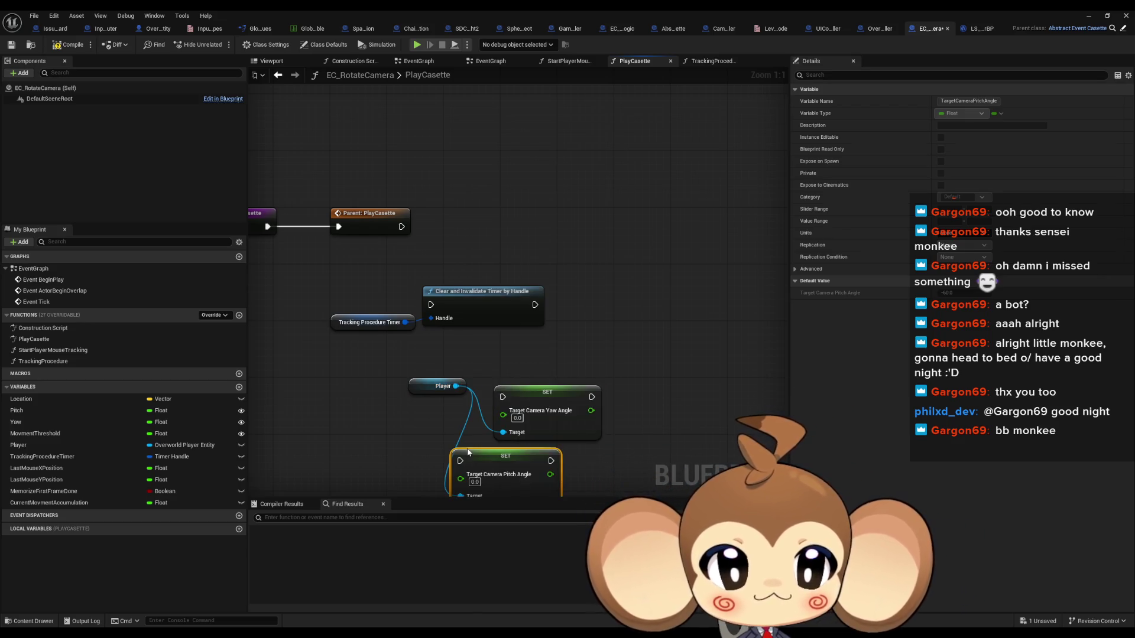
{"action": "mouse_move", "coordinate": [493, 467]}
{"action": "left_mouse_down"}
{"action": "mouse_move", "coordinate": [643, 402]}
{"action": "mouse_move", "coordinate": [670, 402]}
{"action": "left_mouse_up"}
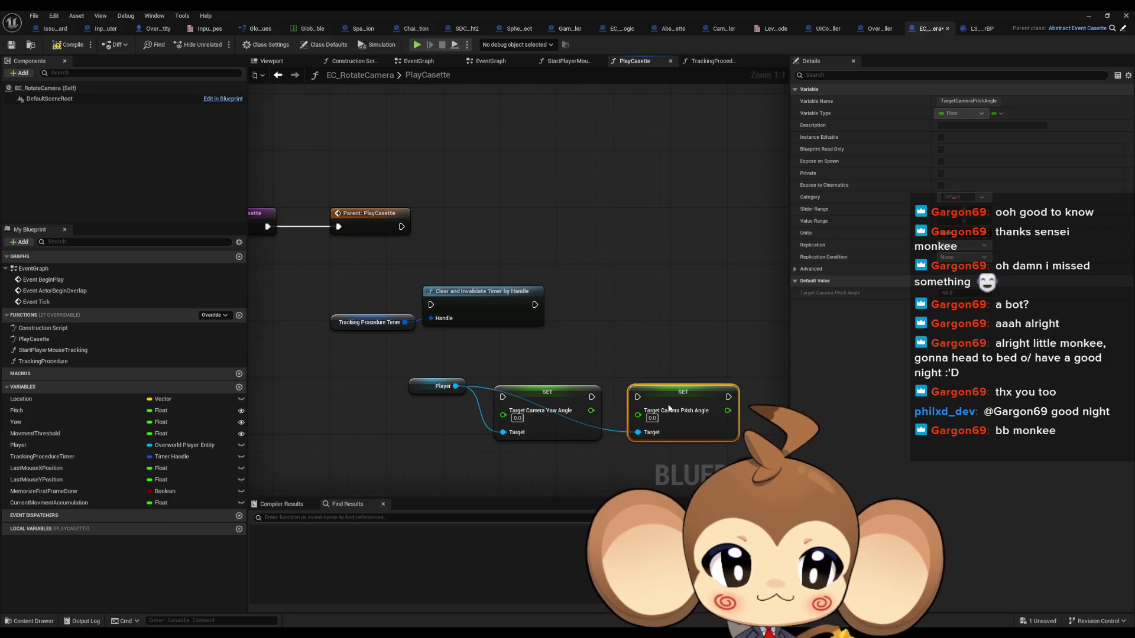
{"action": "left_click", "coordinate": [392, 396]}
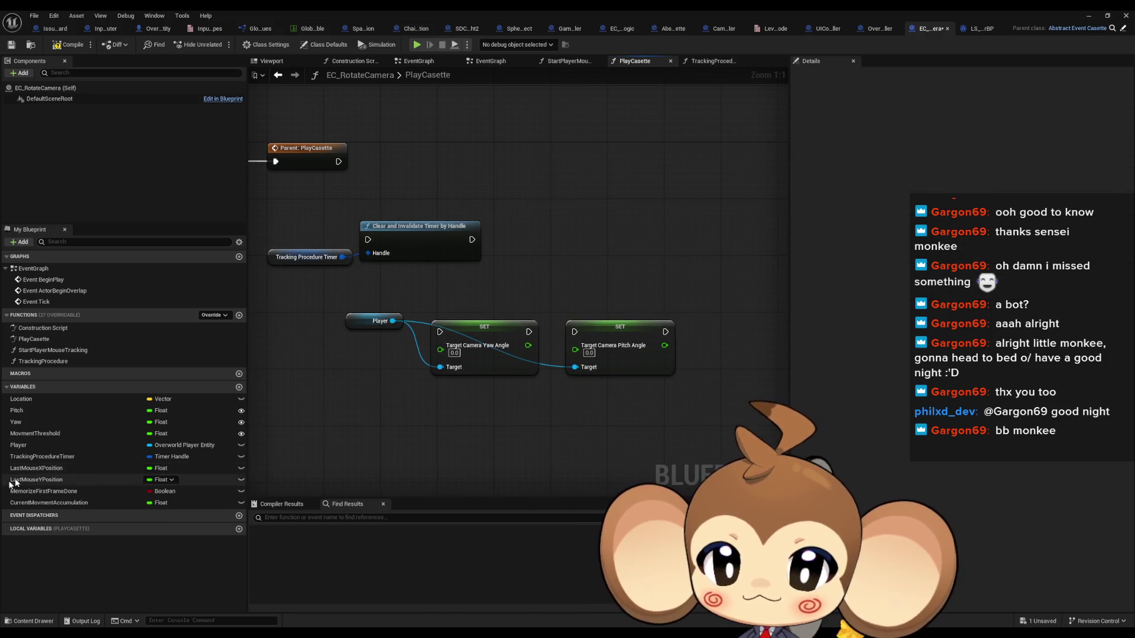
- Feed Yaw and Pitch getters into the yaw and pitch angle setters
{"action": "left_click_drag", "start_coordinate": [54, 414], "coordinate": [450, 421]}
{"action": "left_click", "coordinate": [470, 436]}
{"action": "mouse_move", "coordinate": [18, 422]}
{"action": "left_mouse_down"}
{"action": "mouse_move", "coordinate": [336, 414]}
{"action": "mouse_move", "coordinate": [441, 346]}
{"action": "left_mouse_up"}
{"action": "left_click", "coordinate": [351, 433]}
{"action": "mouse_move", "coordinate": [493, 420]}
{"action": "left_mouse_down"}
{"action": "mouse_move", "coordinate": [615, 355]}
{"action": "mouse_move", "coordinate": [574, 345]}
{"action": "left_mouse_up"}
{"action": "left_click_drag", "start_coordinate": [334, 421], "coordinate": [361, 350]}
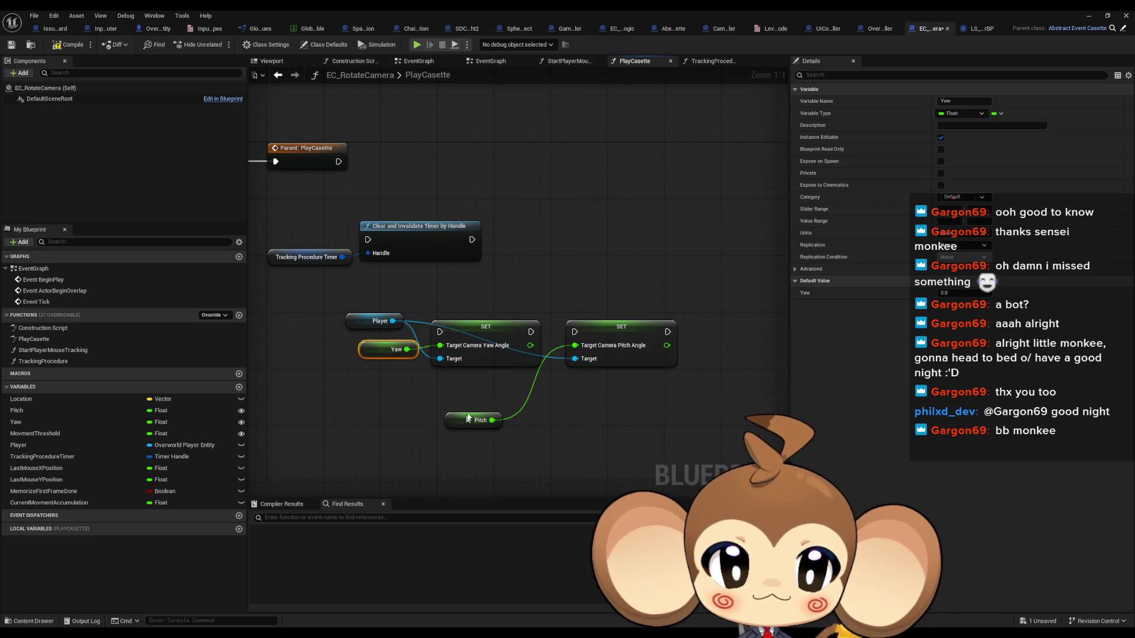
{"action": "left_click_drag", "start_coordinate": [464, 420], "coordinate": [498, 385]}
- Chain the pitch setter after the yaw setter and tidy the Player getter layout
{"action": "left_click_drag", "start_coordinate": [574, 332], "coordinate": [531, 331]}
{"action": "left_click_drag", "start_coordinate": [615, 326], "coordinate": [601, 327]}
{"action": "left_click", "coordinate": [517, 272]}
{"action": "mouse_move", "coordinate": [373, 324]}
{"action": "left_mouse_down"}
{"action": "mouse_move", "coordinate": [370, 397]}
{"action": "mouse_move", "coordinate": [380, 395]}
{"action": "left_mouse_up"}
{"action": "left_click", "coordinate": [290, 382]}
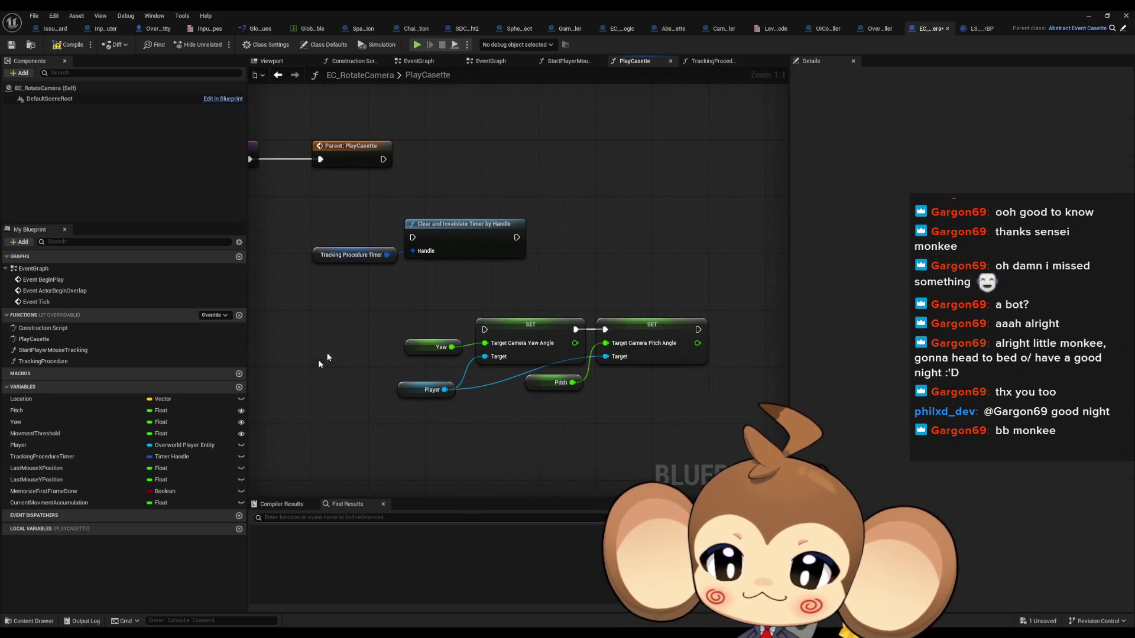
{"action": "left_click_drag", "start_coordinate": [320, 362], "coordinate": [313, 425]}
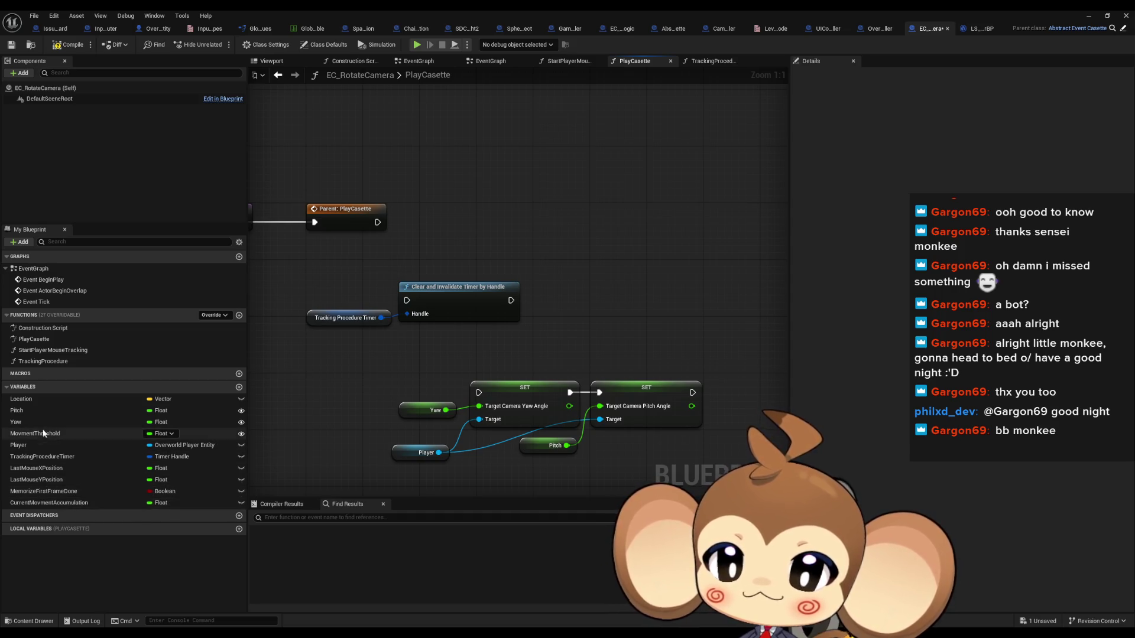
- Add getters for MovmentThreshold and CurrentMovmentAccumulation to the PlayCasette graph
{"action": "mouse_move", "coordinate": [40, 435]}
{"action": "left_mouse_down"}
{"action": "mouse_move", "coordinate": [552, 230]}
{"action": "mouse_move", "coordinate": [492, 132]}
{"action": "left_mouse_up"}
{"action": "left_click", "coordinate": [518, 140]}
{"action": "mouse_move", "coordinate": [41, 503]}
{"action": "left_mouse_down"}
{"action": "mouse_move", "coordinate": [579, 195]}
{"action": "mouse_move", "coordinate": [532, 180]}
{"action": "left_mouse_up"}
{"action": "left_click", "coordinate": [526, 194]}
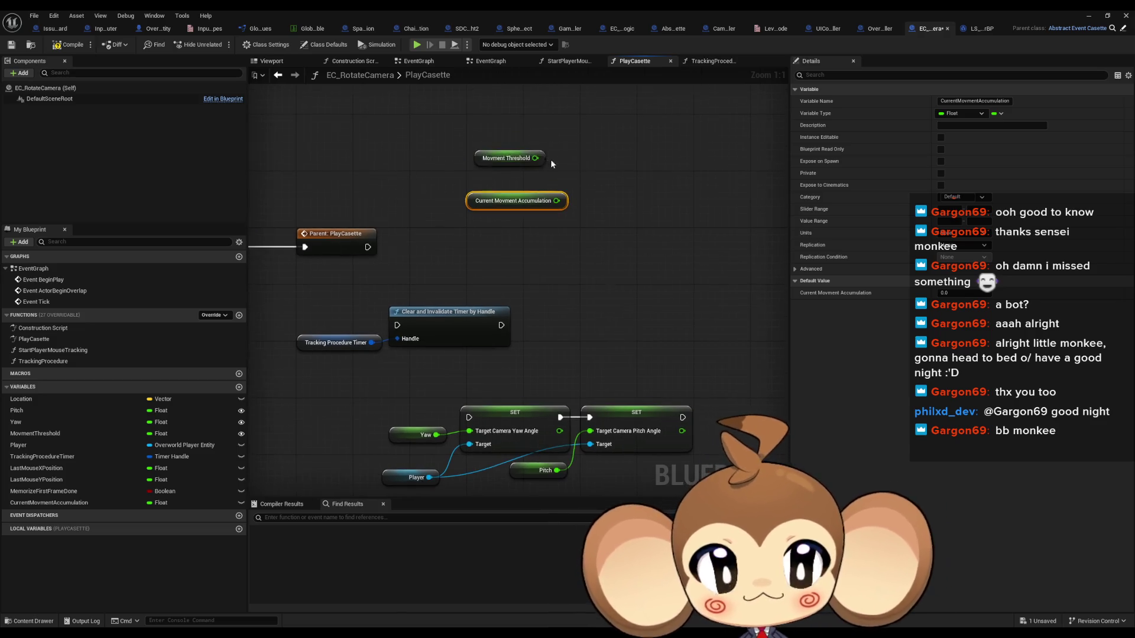
{"action": "left_click_drag", "start_coordinate": [482, 203], "coordinate": [454, 125]}
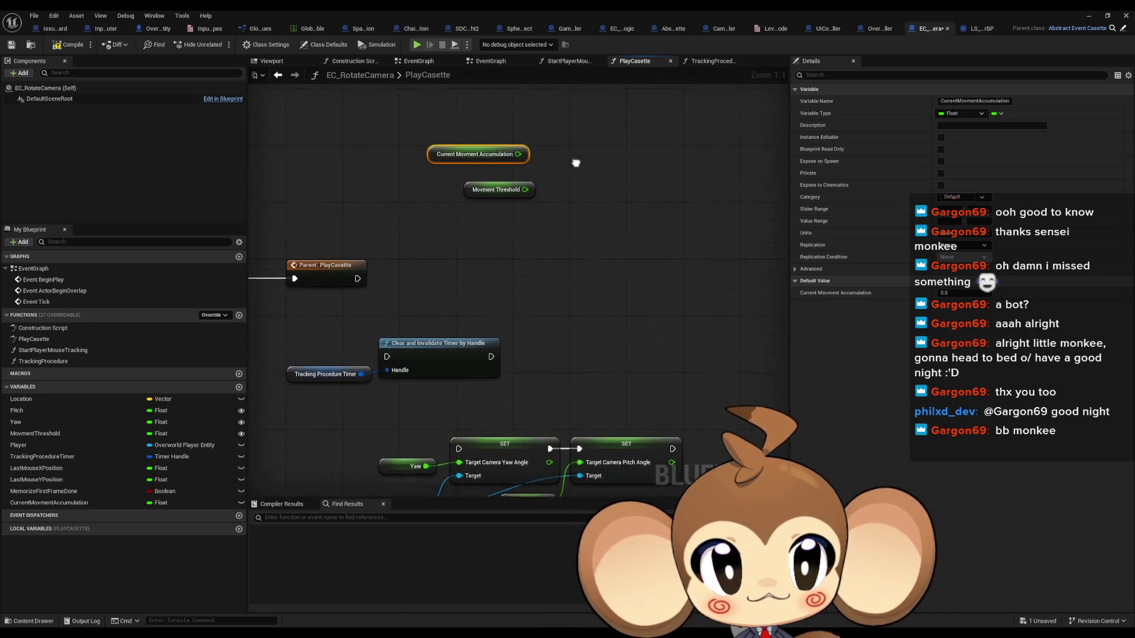
- Compare Current Movment Accumulation >= Movment Threshold with a comparison node
{"action": "left_click_drag", "start_coordinate": [511, 172], "coordinate": [555, 173]}
{"action": "type", "text": ">"}
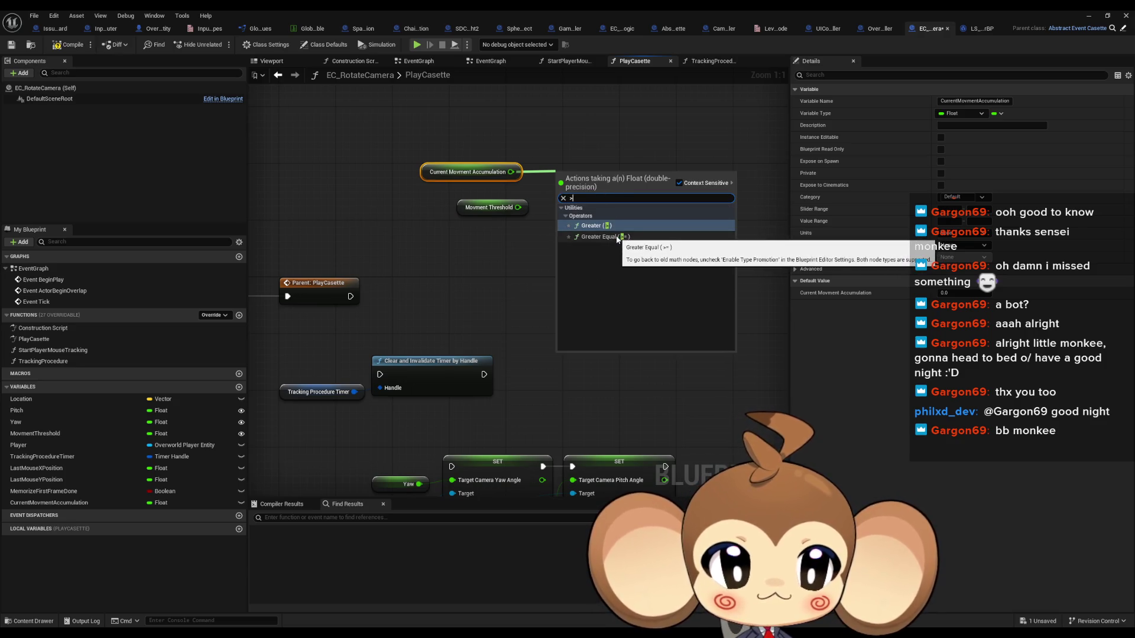
{"action": "left_click", "coordinate": [622, 237]}
{"action": "left_click_drag", "start_coordinate": [516, 207], "coordinate": [559, 193]}
{"action": "left_click_drag", "start_coordinate": [470, 212], "coordinate": [462, 198]}
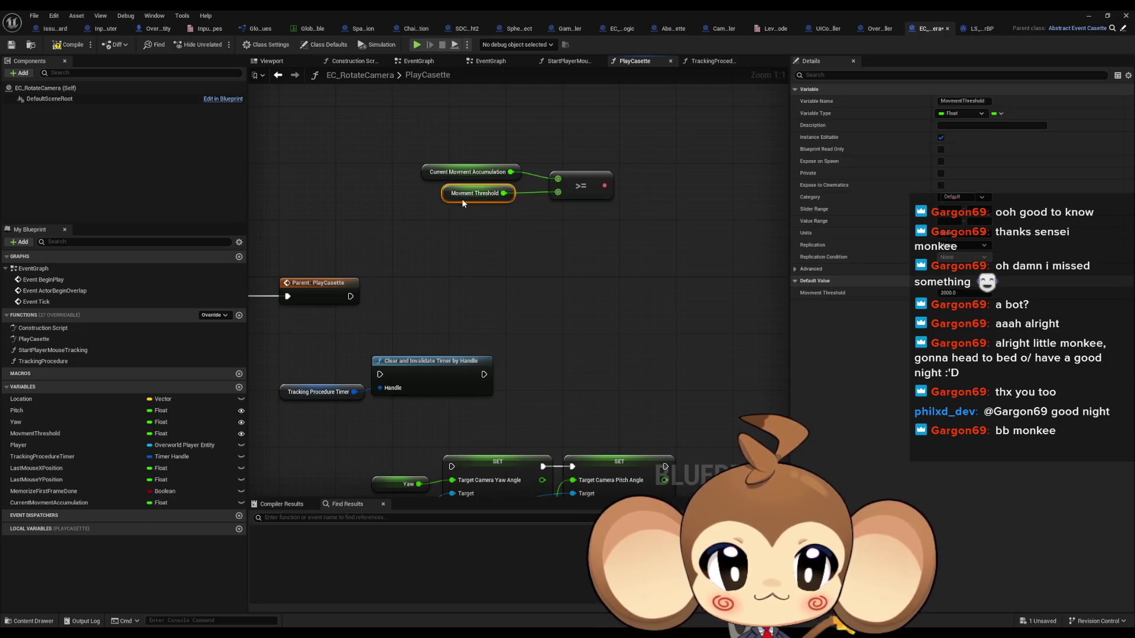
- Add a Branch driven by the >= result and move the comparison group down
{"action": "left_click_drag", "start_coordinate": [602, 184], "coordinate": [630, 181]}
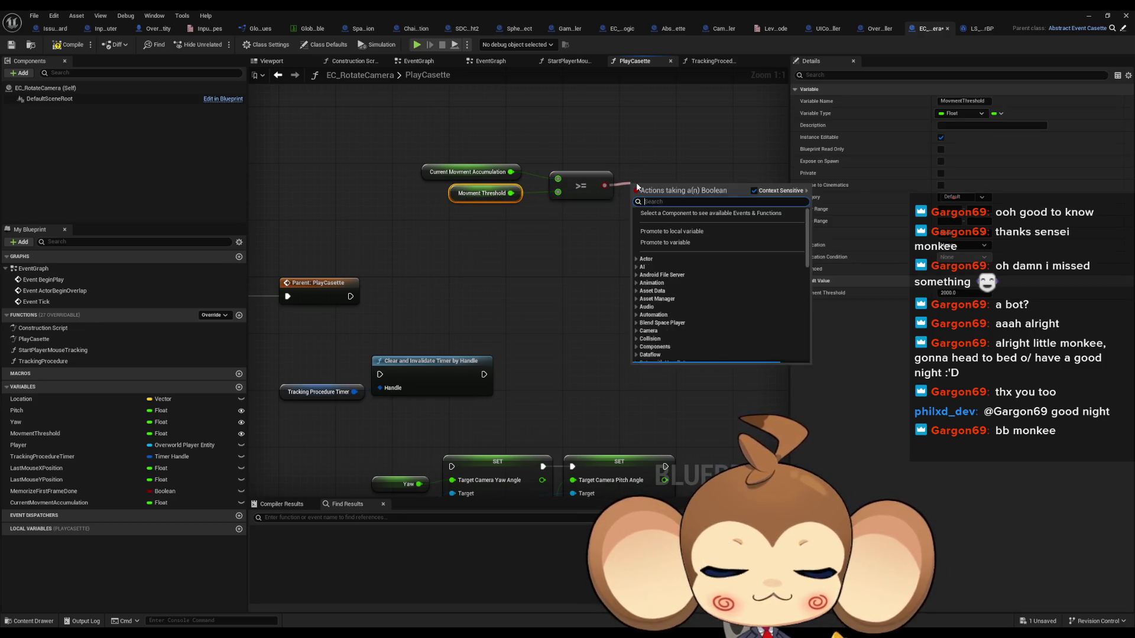
{"action": "type", "text": "branch"}
{"action": "key", "text": "Return"}
{"action": "mouse_move", "coordinate": [453, 146]}
{"action": "left_mouse_down"}
{"action": "mouse_move", "coordinate": [564, 204]}
{"action": "mouse_move", "coordinate": [574, 265]}
{"action": "left_mouse_up"}
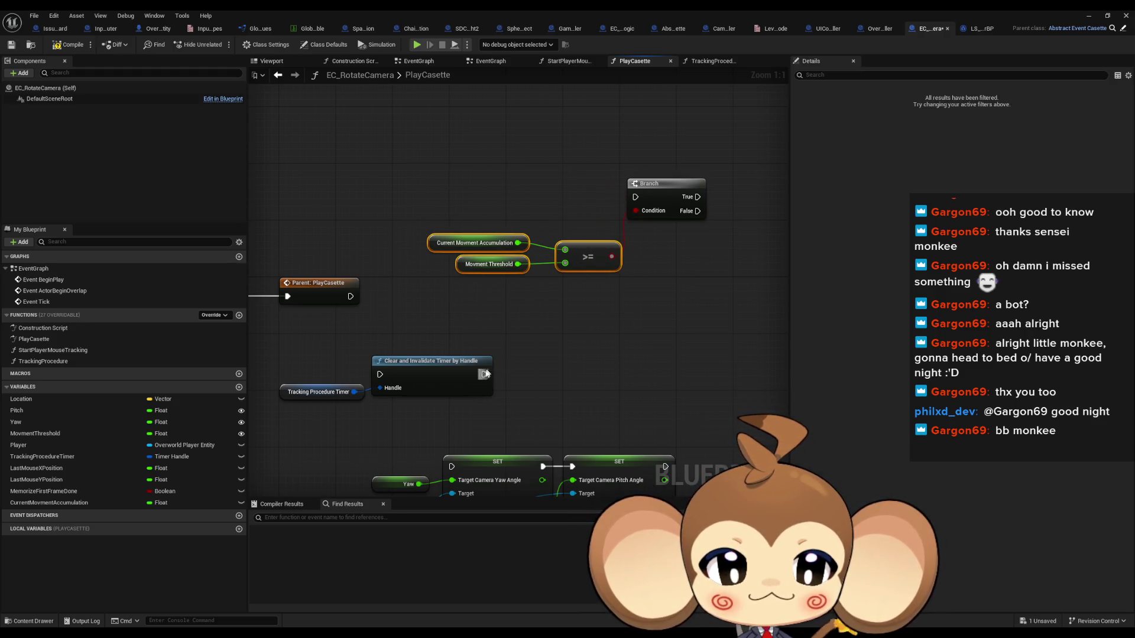
- Chain Parent: PlayCasette → Clear and Invalidate Timer → Branch, with True running the yaw setter
{"action": "mouse_move", "coordinate": [381, 375]}
{"action": "left_mouse_down"}
{"action": "mouse_move", "coordinate": [642, 192]}
{"action": "mouse_move", "coordinate": [367, 313]}
{"action": "mouse_move", "coordinate": [350, 297]}
{"action": "left_mouse_up"}
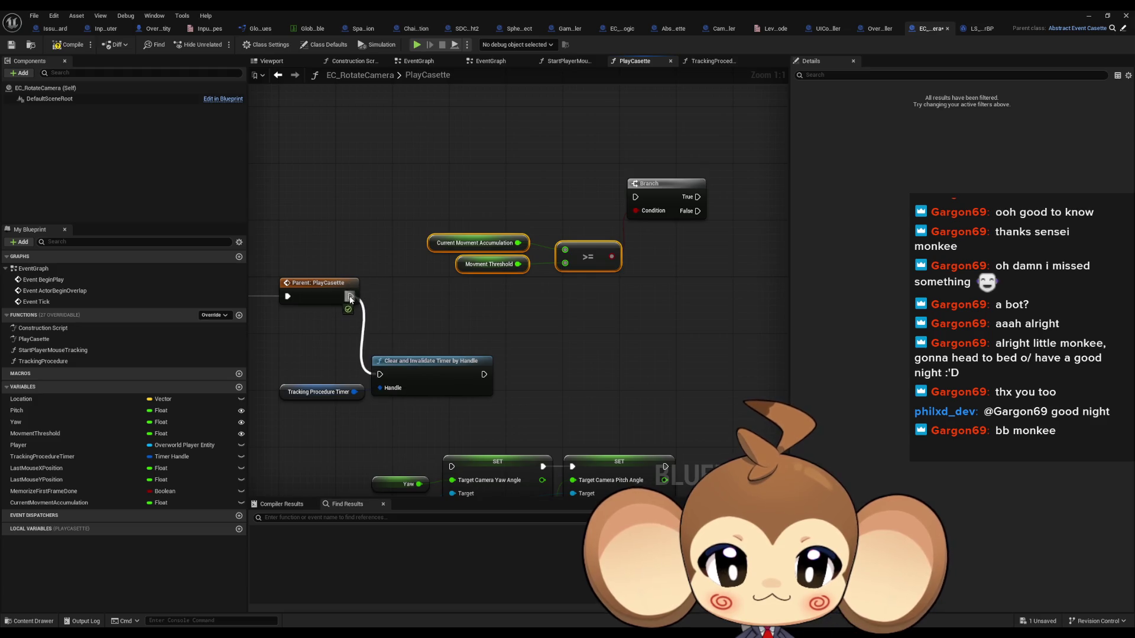
{"action": "left_click_drag", "start_coordinate": [483, 375], "coordinate": [635, 196]}
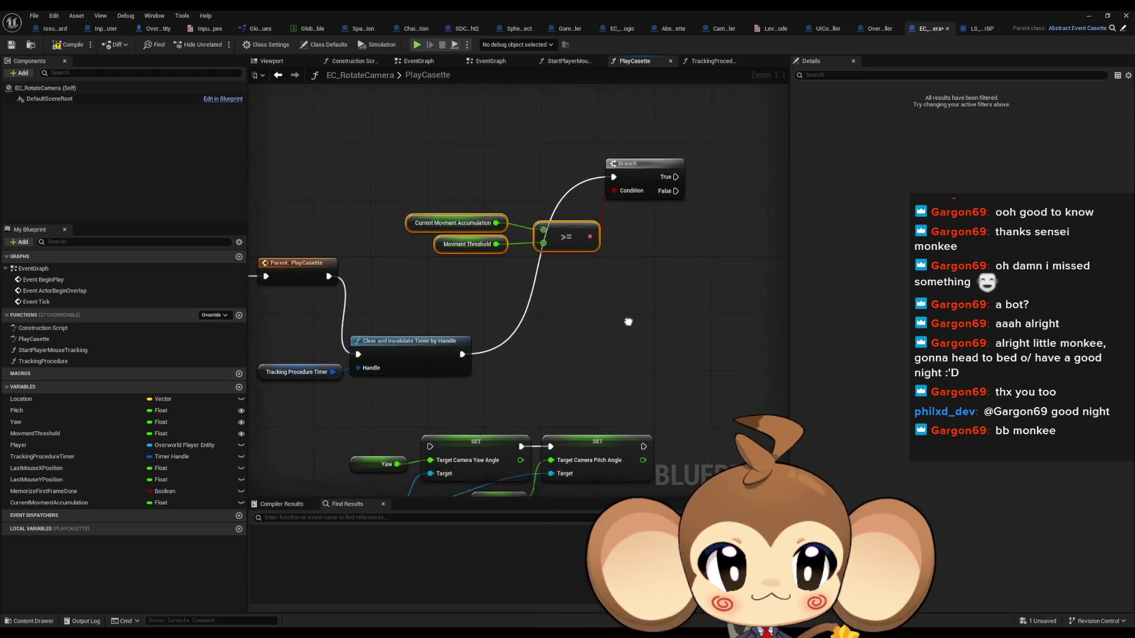
{"action": "left_click_drag", "start_coordinate": [388, 393], "coordinate": [633, 124]}
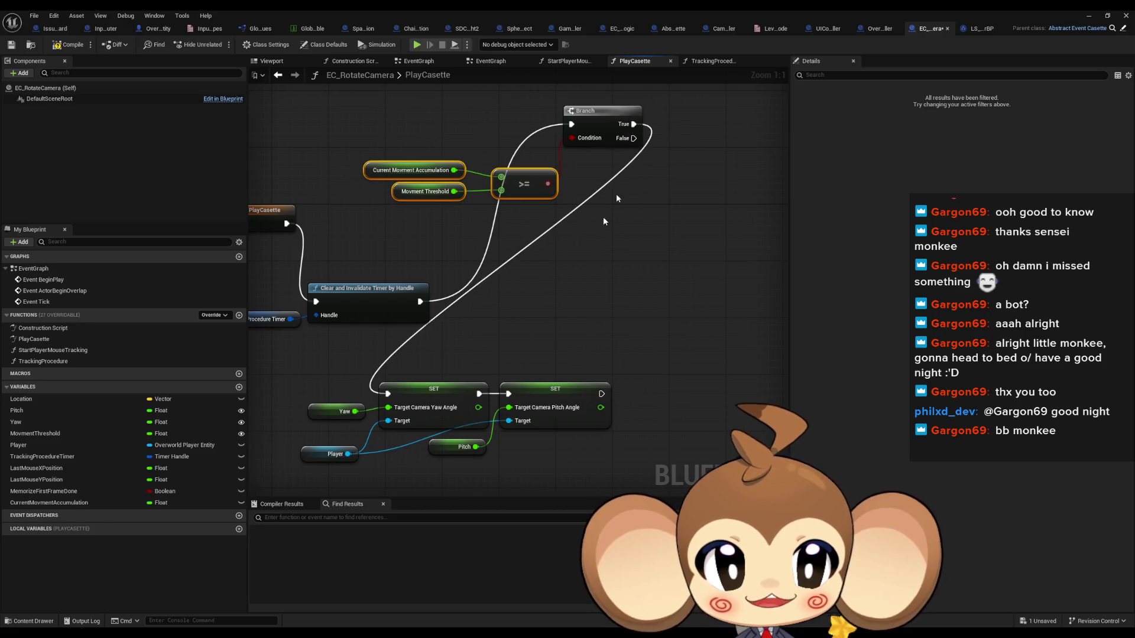
{"action": "scroll", "coordinate": [408, 364], "scroll_direction": "down", "scroll_amount": 2}
{"action": "left_click_drag", "start_coordinate": [314, 369], "coordinate": [561, 443]}
{"action": "left_click_drag", "start_coordinate": [421, 390], "coordinate": [721, 191]}
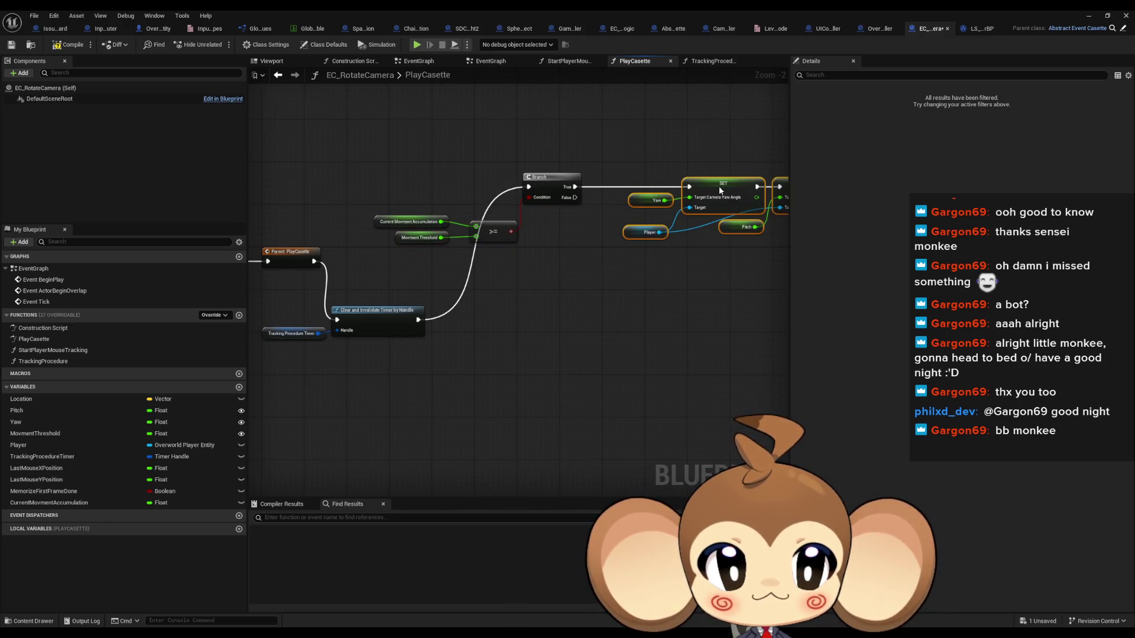
- Rearrange the timer, comparison, Branch and setter nodes into a neat layout
{"action": "left_click_drag", "start_coordinate": [436, 342], "coordinate": [428, 281]}
{"action": "left_click_drag", "start_coordinate": [327, 353], "coordinate": [316, 300]}
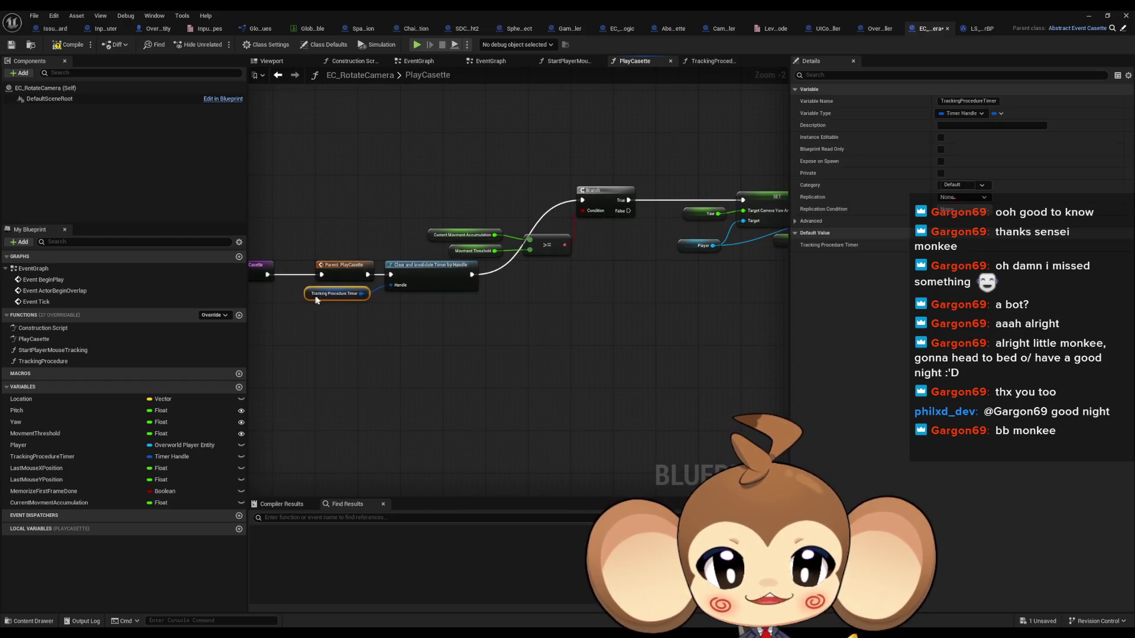
{"action": "left_click_drag", "start_coordinate": [473, 277], "coordinate": [413, 225]}
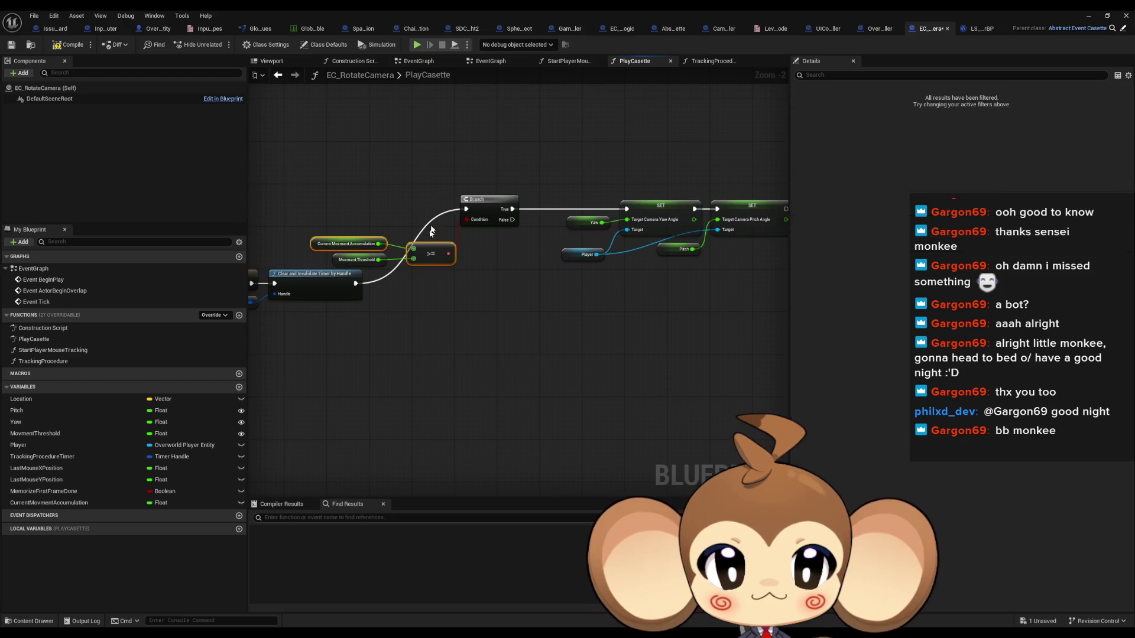
{"action": "left_click_drag", "start_coordinate": [368, 168], "coordinate": [680, 260]}
{"action": "mouse_move", "coordinate": [532, 196]}
{"action": "left_mouse_down"}
{"action": "mouse_move", "coordinate": [470, 289]}
{"action": "mouse_move", "coordinate": [484, 274]}
{"action": "left_mouse_up"}
{"action": "left_click_drag", "start_coordinate": [380, 261], "coordinate": [333, 341]}
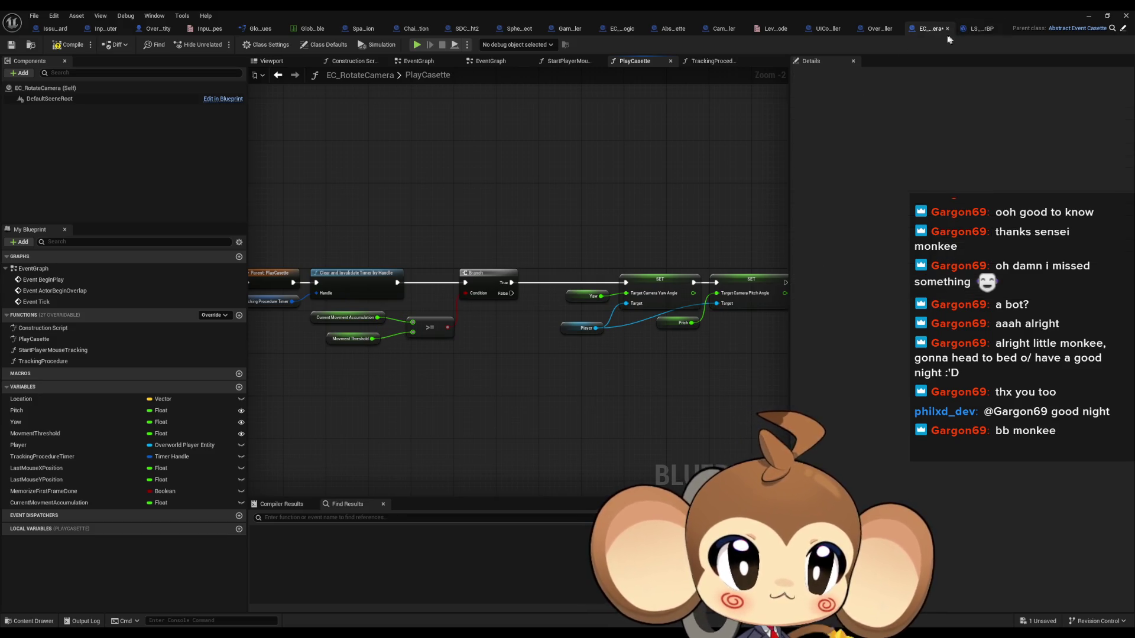
- Open EC_PowerDownPlayer from Blueprints > Cameras > EventCasette > Void
{"action": "left_click", "coordinate": [619, 33]}
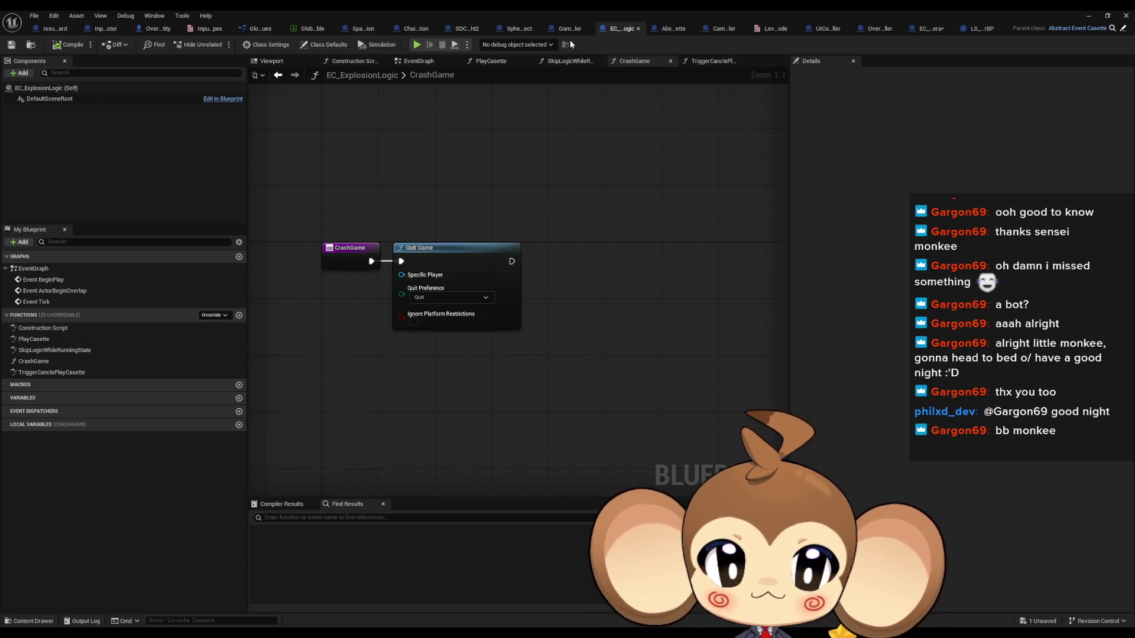
{"action": "double_click", "coordinate": [344, 9]}
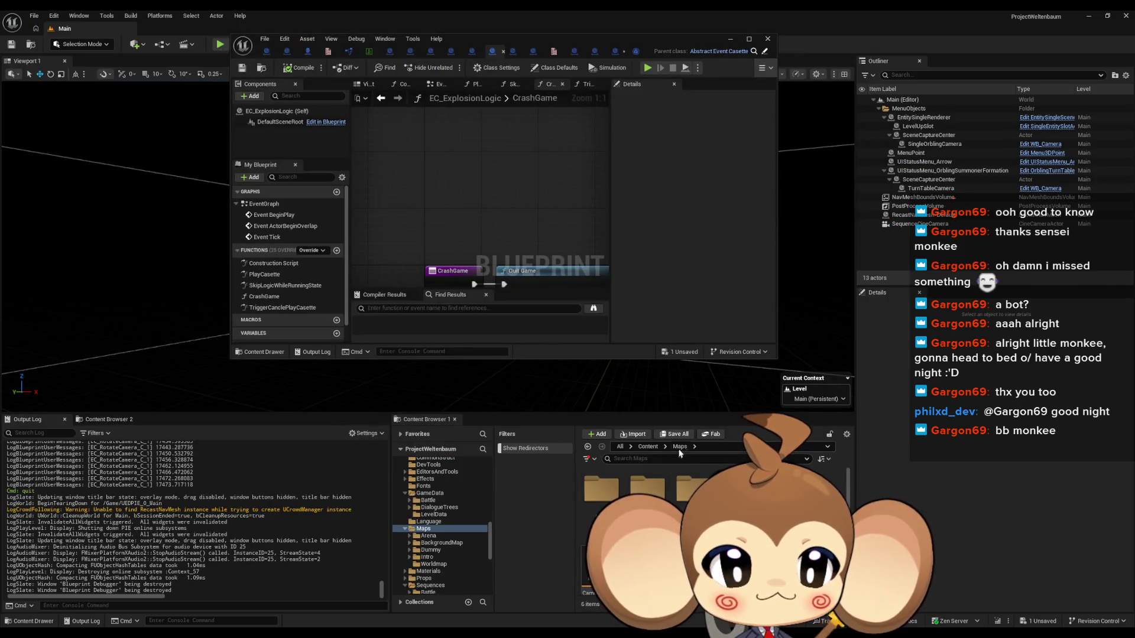
{"action": "left_click", "coordinate": [648, 448]}
{"action": "double_click", "coordinate": [686, 494]}
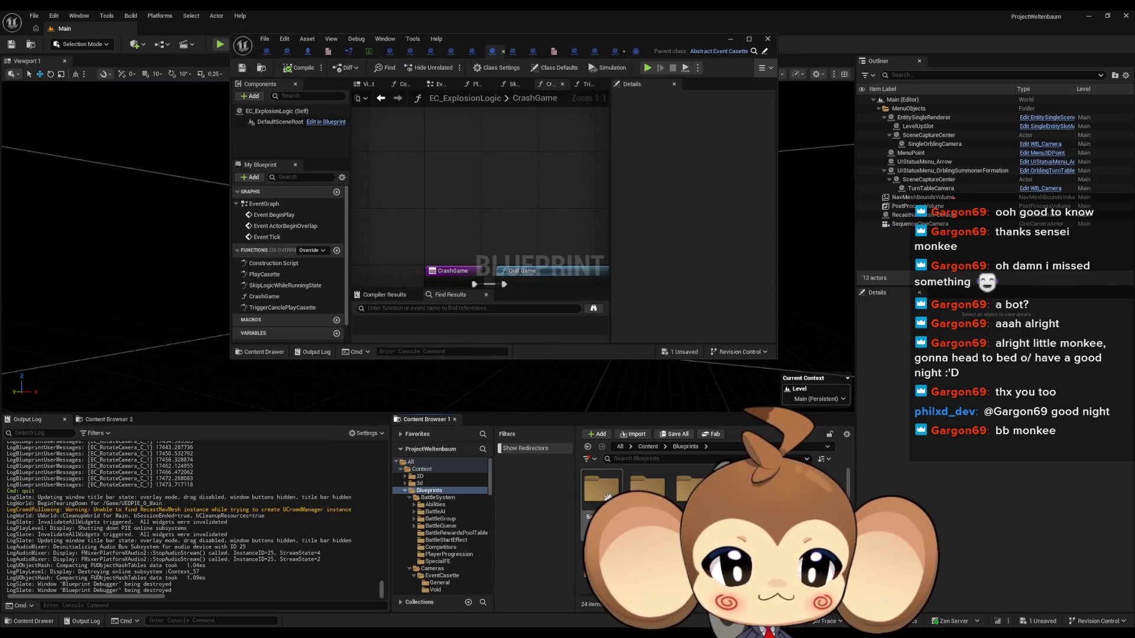
{"action": "double_click", "coordinate": [648, 490]}
{"action": "double_click", "coordinate": [614, 494]}
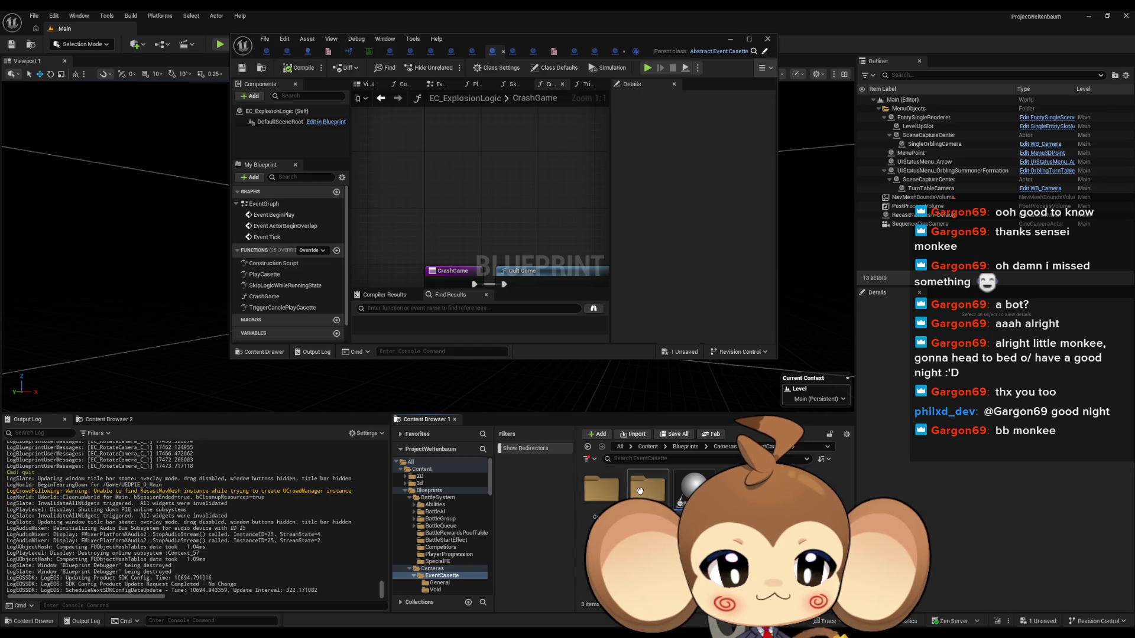
{"action": "double_click", "coordinate": [640, 490]}
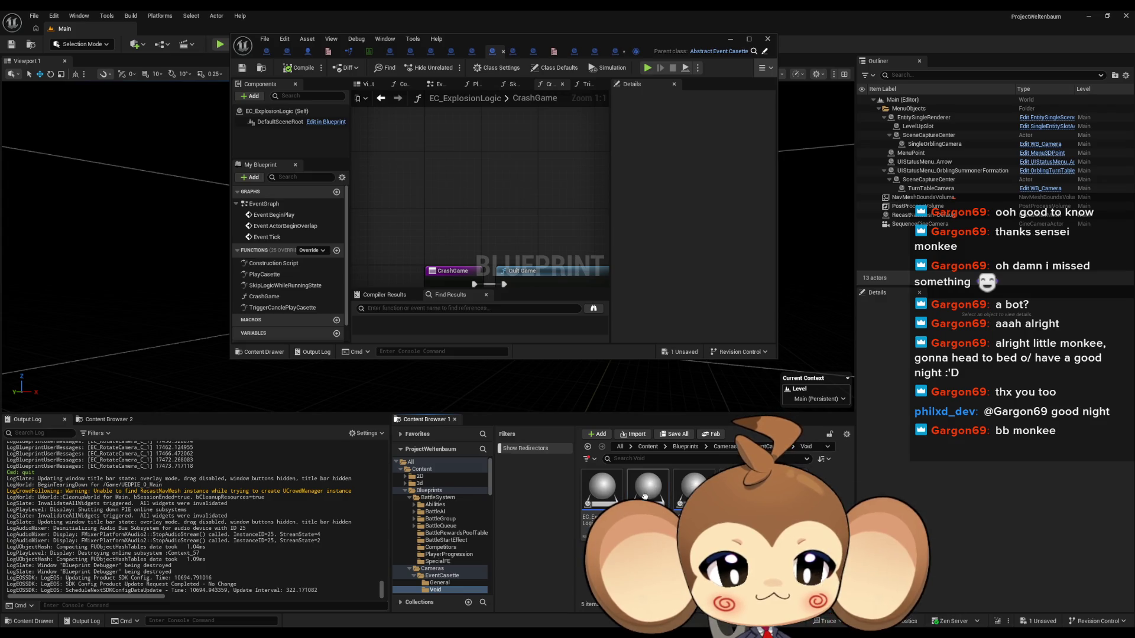
{"action": "double_click", "coordinate": [648, 489]}
{"action": "double_click", "coordinate": [485, 50]}
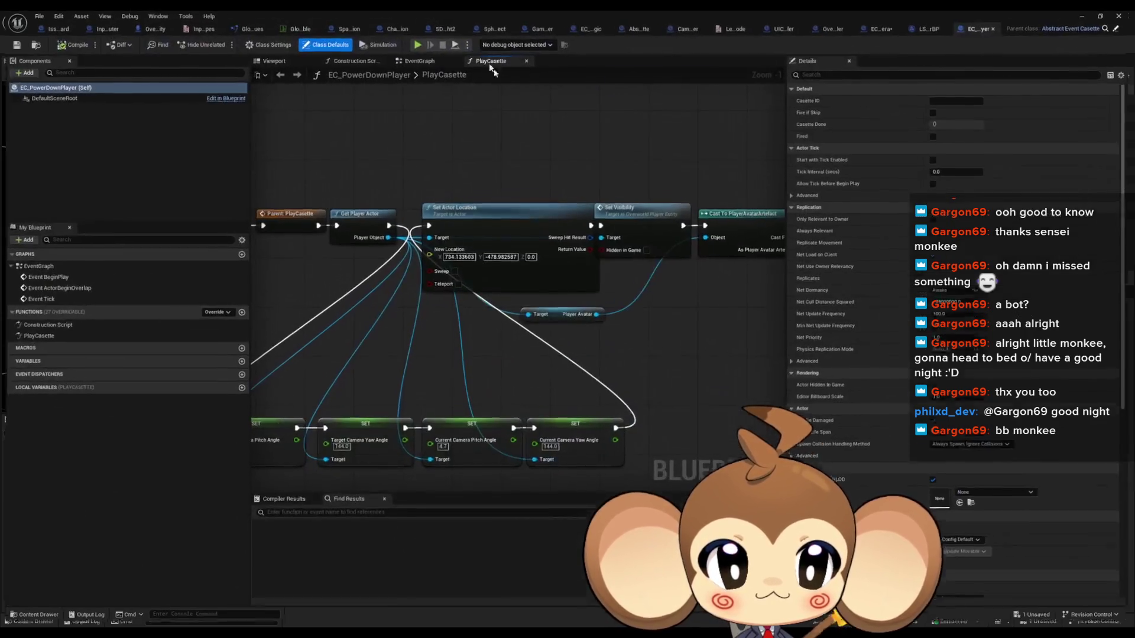
- Copy Reset Casette and Casette Done Signal and paste them into EC_RotateCamera's PlayCasette
{"action": "mouse_move", "coordinate": [670, 308]}
{"action": "left_mouse_down"}
{"action": "mouse_move", "coordinate": [299, 296]}
{"action": "mouse_move", "coordinate": [255, 307]}
{"action": "left_mouse_up"}
{"action": "left_click_drag", "start_coordinate": [561, 167], "coordinate": [603, 309]}
{"action": "left_click_drag", "start_coordinate": [441, 174], "coordinate": [461, 244]}
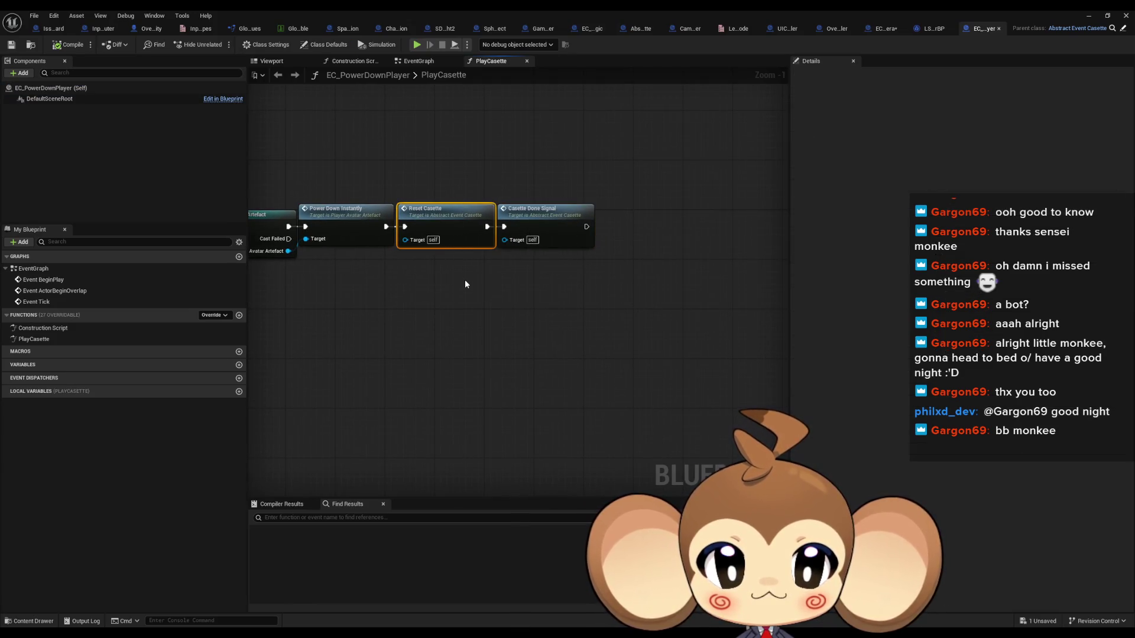
{"action": "left_click_drag", "start_coordinate": [439, 155], "coordinate": [595, 284]}
{"action": "left_click_drag", "start_coordinate": [519, 304], "coordinate": [548, 310]}
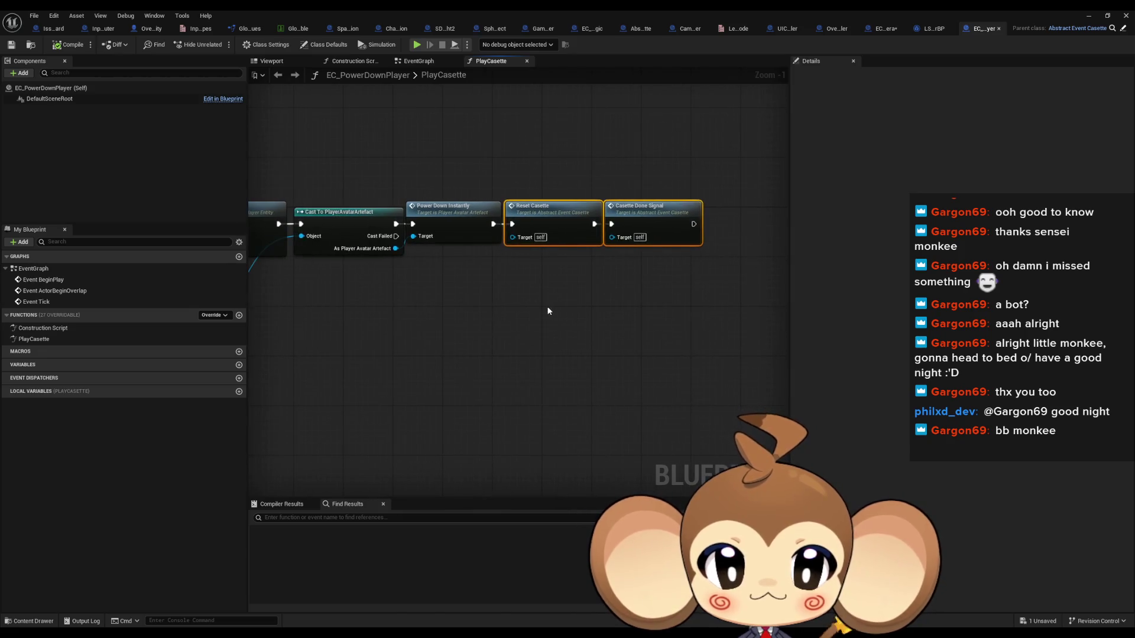
{"action": "left_click", "coordinate": [885, 29]}
{"action": "left_click_drag", "start_coordinate": [458, 341], "coordinate": [434, 343]}
{"action": "key", "text": "ctrl+v"}
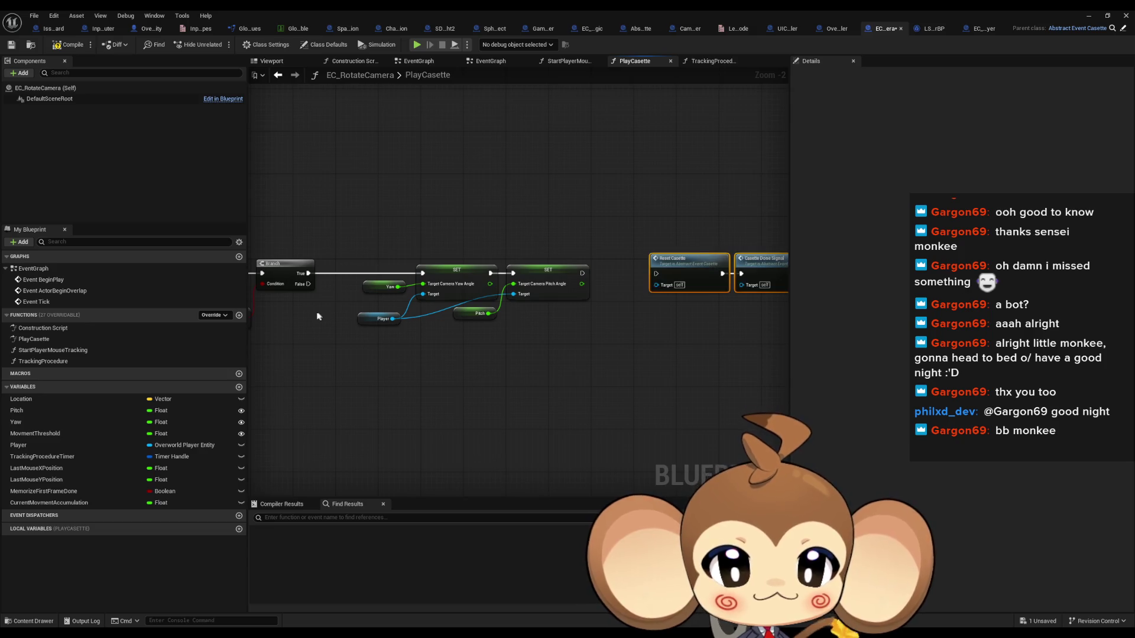
- Connect Branch False to Reset Casette and move the pasted nodes below the SET chain
{"action": "mouse_move", "coordinate": [308, 284]}
{"action": "left_mouse_down"}
{"action": "mouse_move", "coordinate": [679, 269]}
{"action": "mouse_move", "coordinate": [658, 273]}
{"action": "left_mouse_up"}
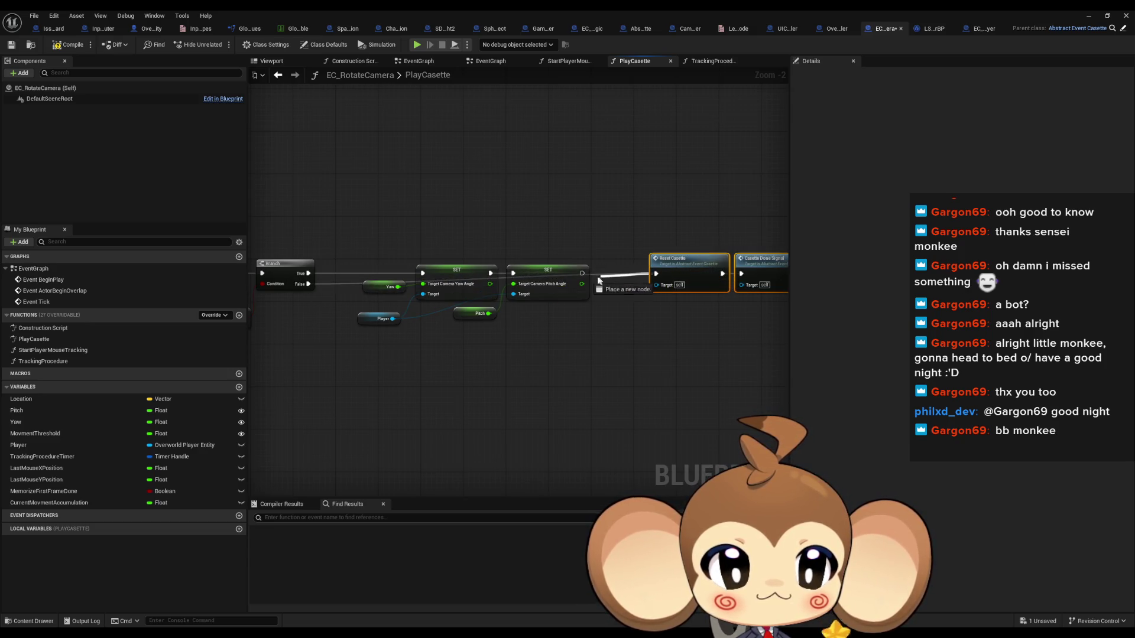
{"action": "left_click_drag", "start_coordinate": [628, 227], "coordinate": [534, 212]}
{"action": "mouse_move", "coordinate": [662, 279]}
{"action": "left_mouse_down"}
{"action": "mouse_move", "coordinate": [650, 369]}
{"action": "mouse_move", "coordinate": [644, 354]}
{"action": "left_mouse_up"}
{"action": "left_click", "coordinate": [522, 217]}
{"action": "left_click_drag", "start_coordinate": [522, 218], "coordinate": [674, 252]}
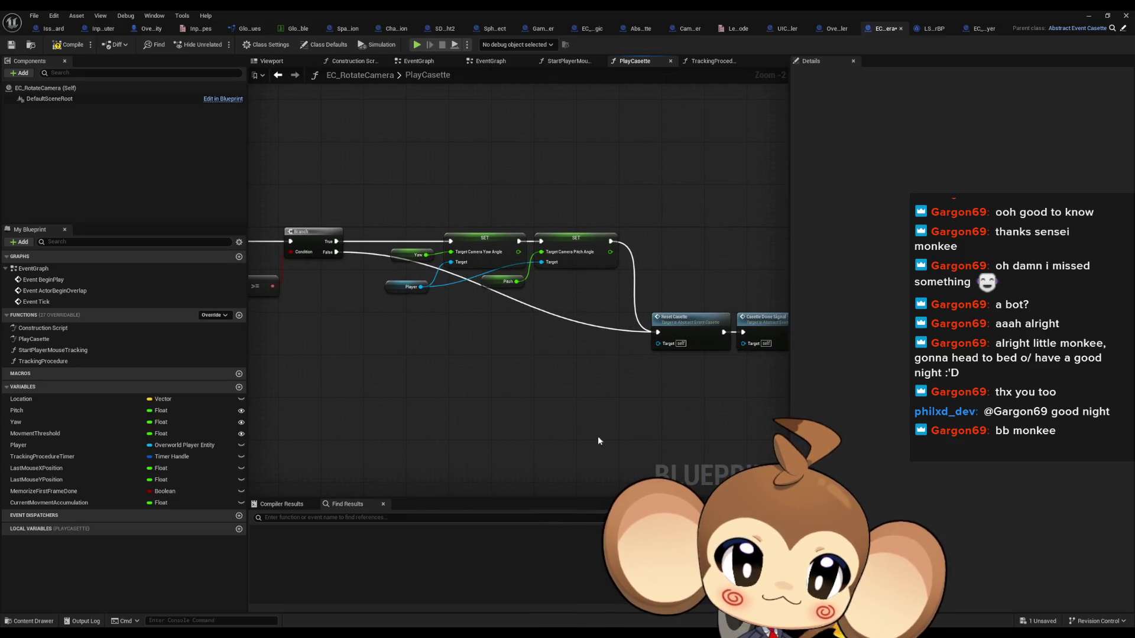
- Review the finished PlayCasette graph, compile and save EC_RotateCamera, and return to the level
{"action": "left_click_drag", "start_coordinate": [537, 414], "coordinate": [579, 361]}
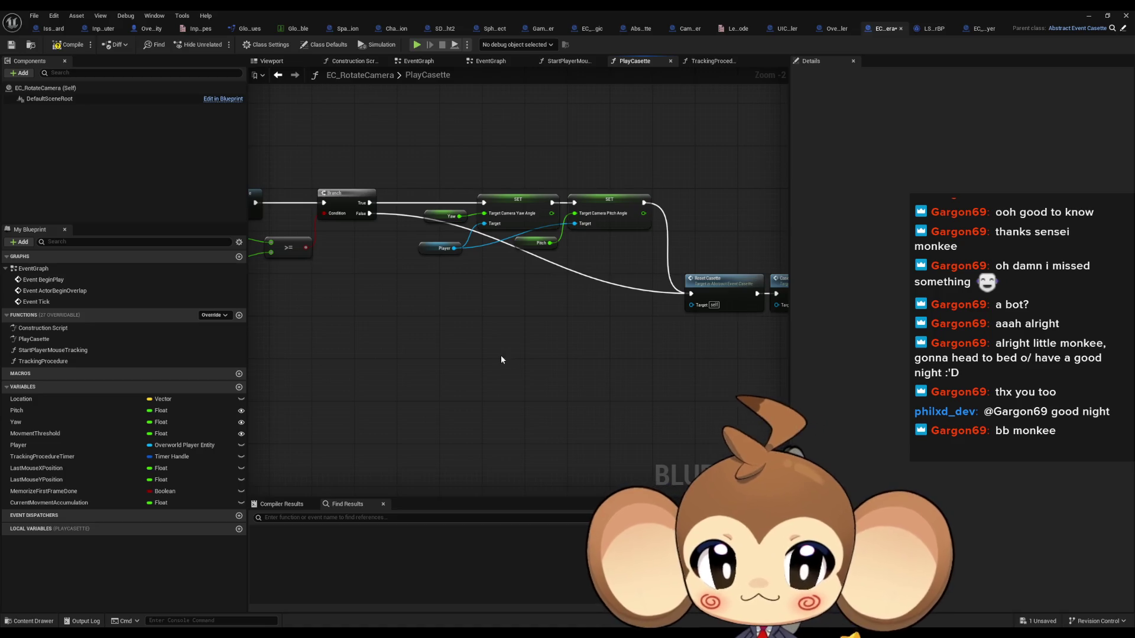
{"action": "left_click_drag", "start_coordinate": [346, 343], "coordinate": [568, 356]}
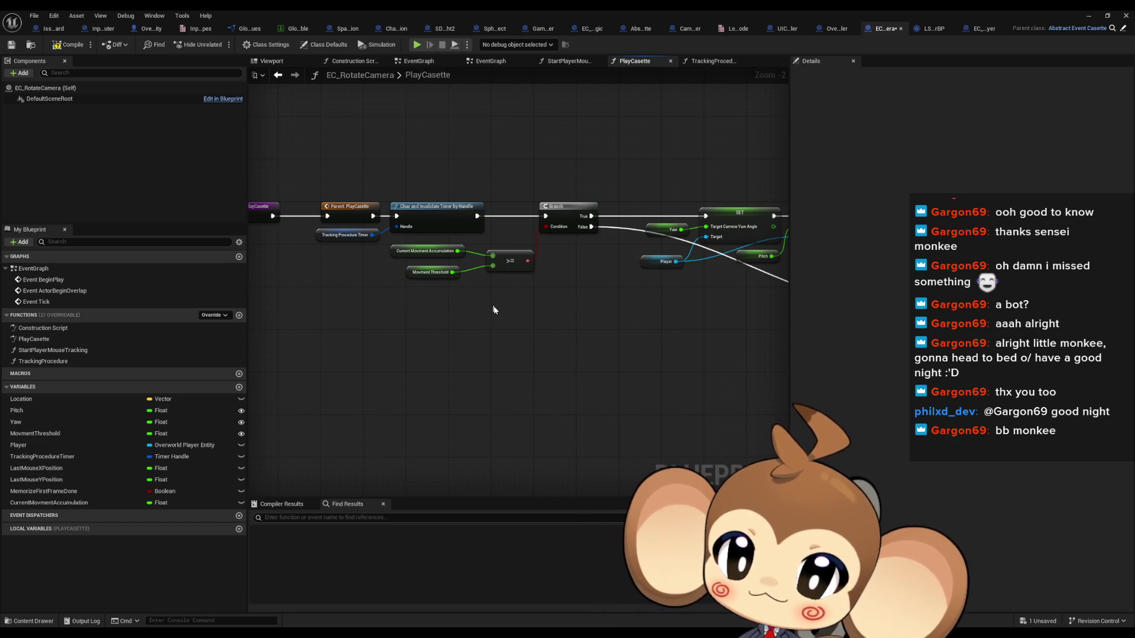
{"action": "left_click_drag", "start_coordinate": [520, 316], "coordinate": [548, 311]}
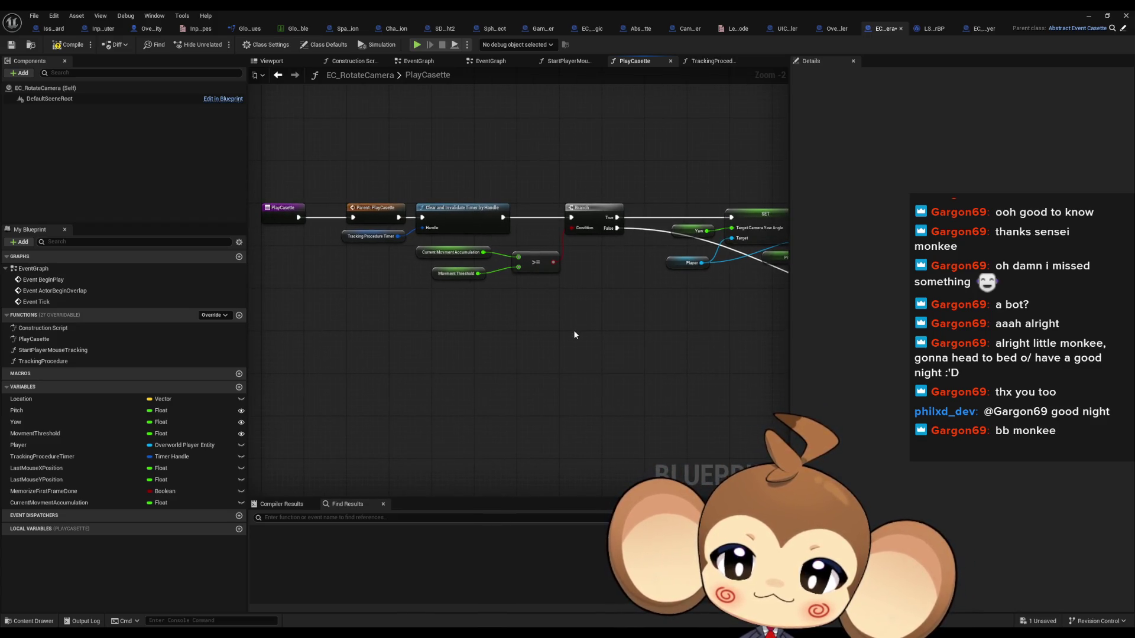
{"action": "mouse_move", "coordinate": [606, 348]}
{"action": "left_mouse_down"}
{"action": "mouse_move", "coordinate": [449, 367]}
{"action": "mouse_move", "coordinate": [381, 346]}
{"action": "left_mouse_up"}
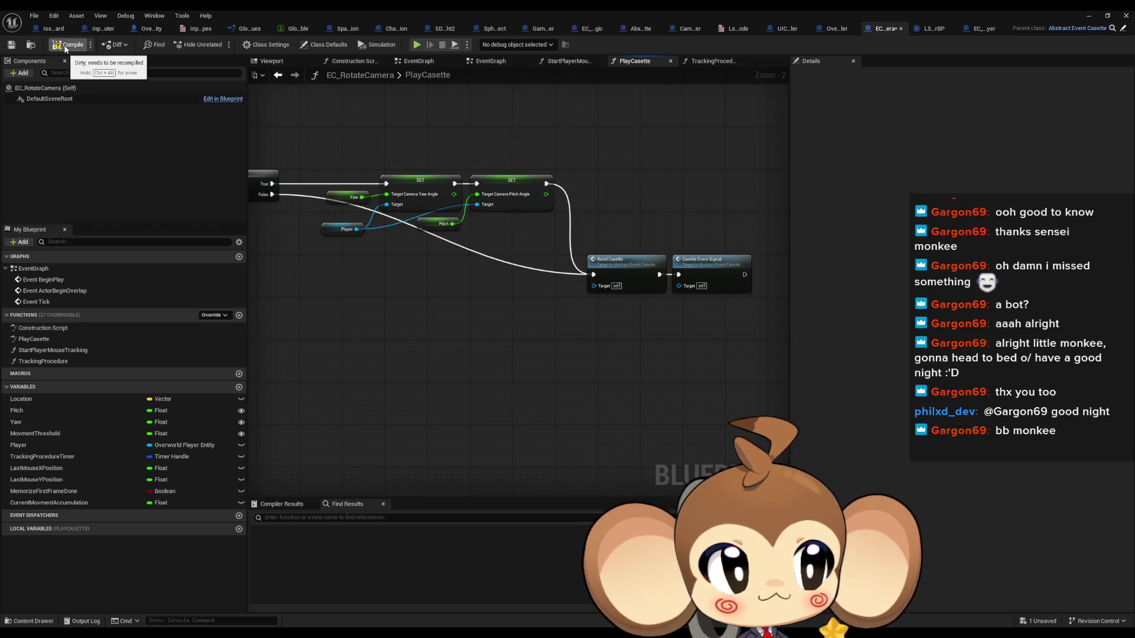
{"action": "left_click", "coordinate": [66, 47]}
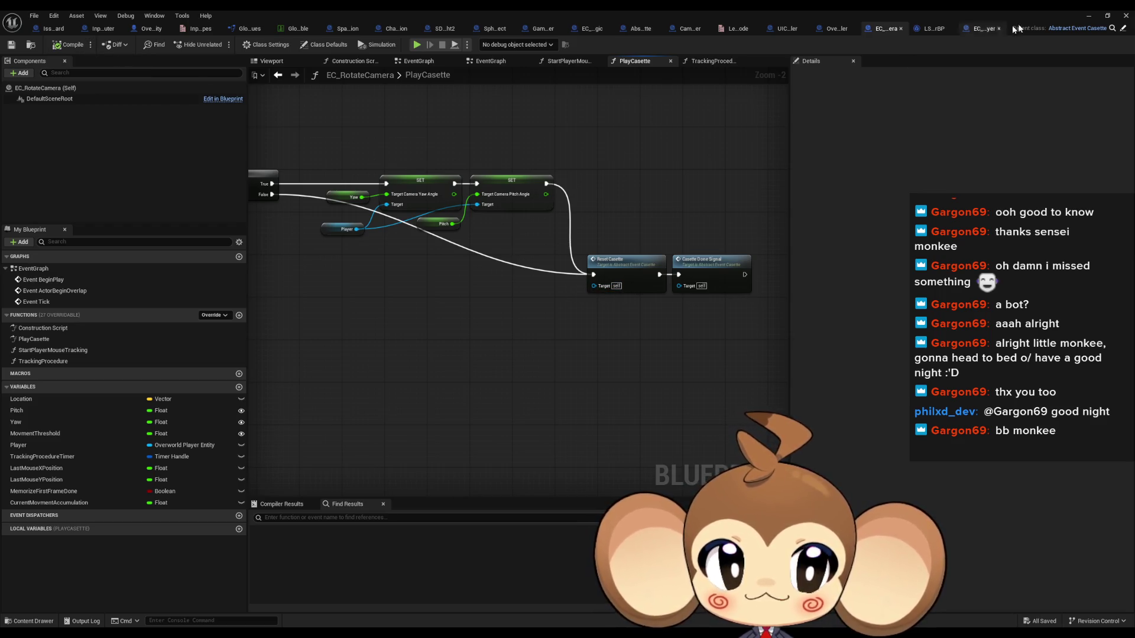
{"action": "left_click", "coordinate": [1088, 17]}
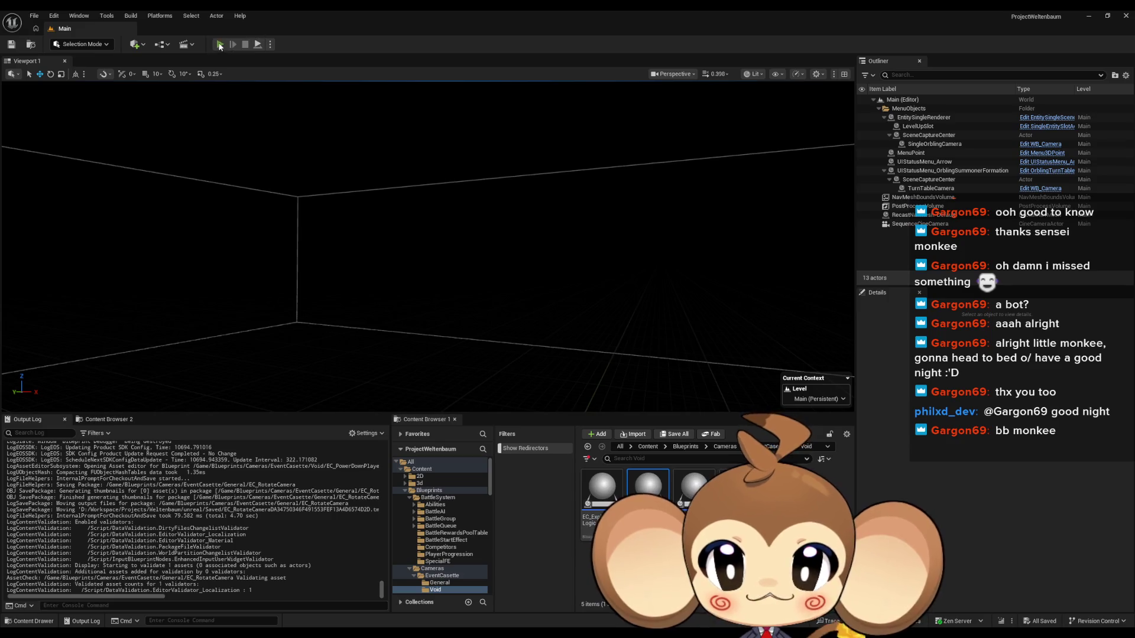
- Play-test the Void level, pausing at the beam clash and viewing it fullscreen with F11
{"action": "left_click", "coordinate": [220, 45]}
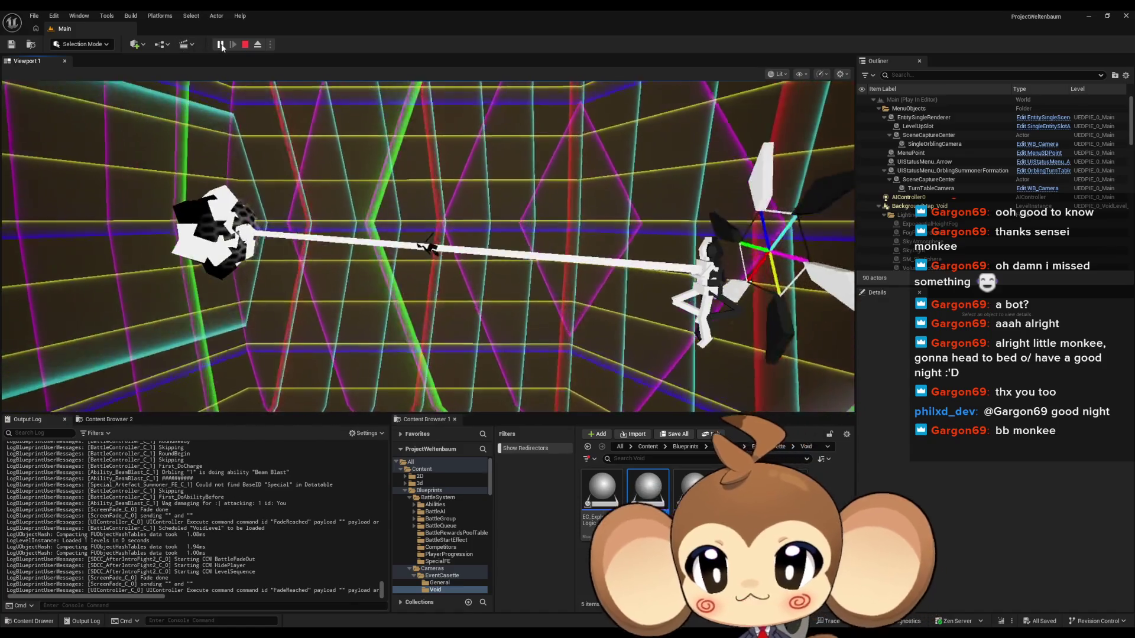
{"action": "left_click", "coordinate": [221, 44]}
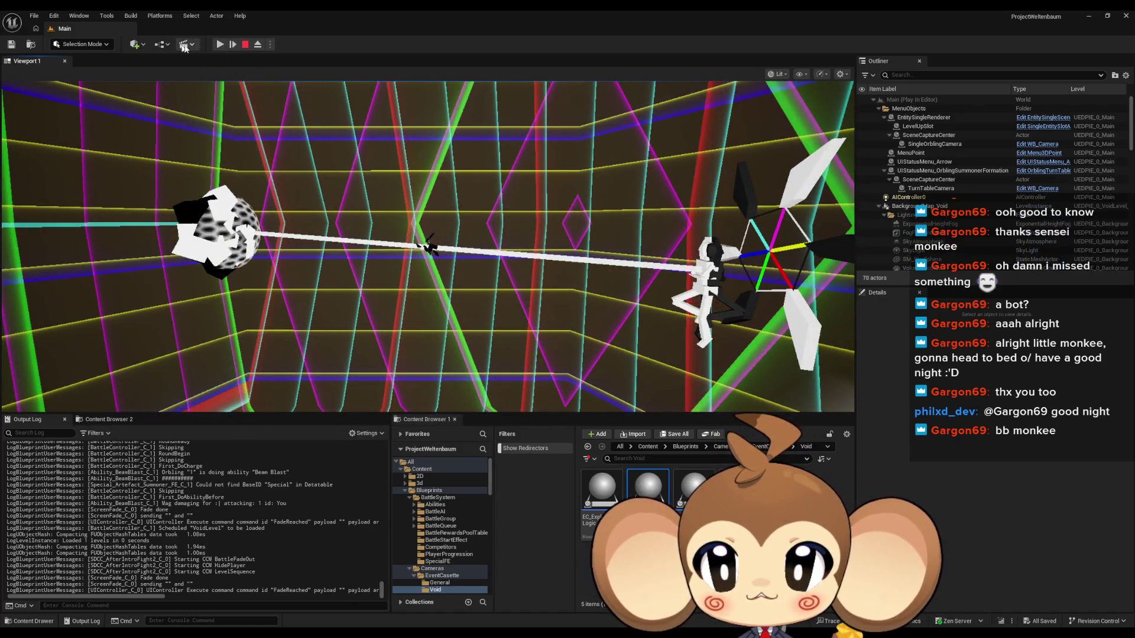
{"action": "left_click", "coordinate": [220, 44]}
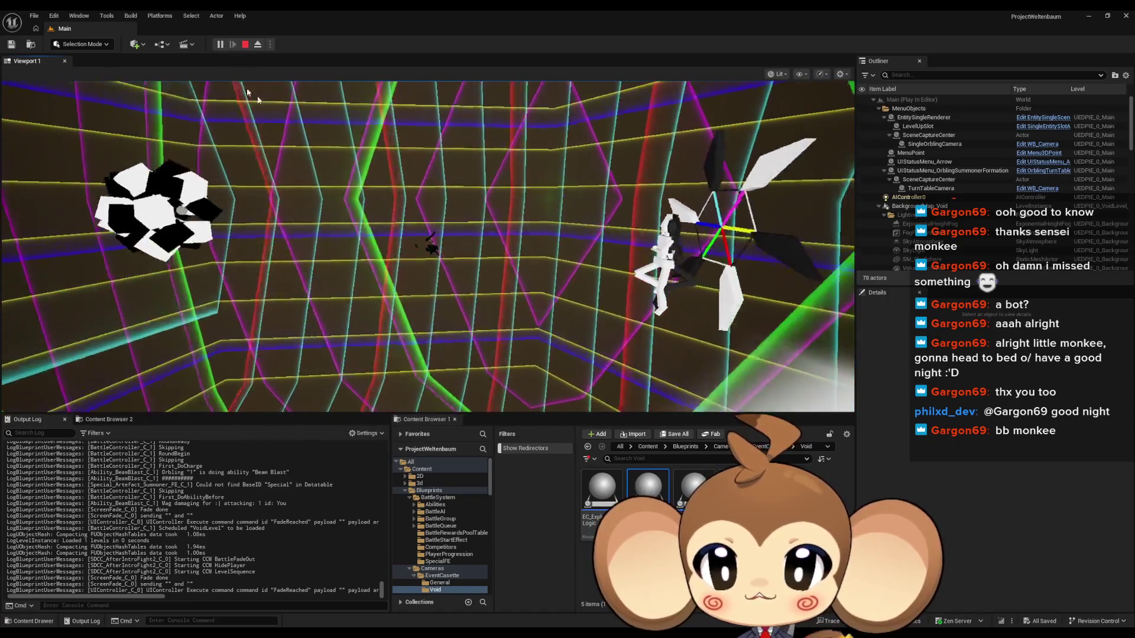
{"action": "left_click", "coordinate": [220, 44]}
{"action": "key", "text": "F11"}
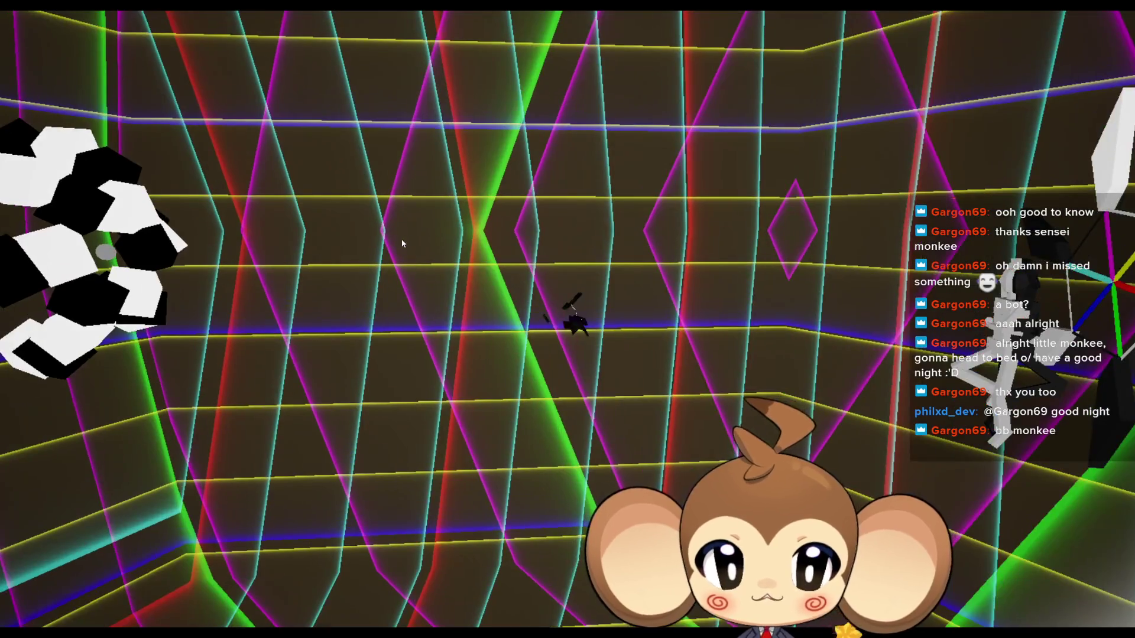
{"action": "key", "text": "F11"}
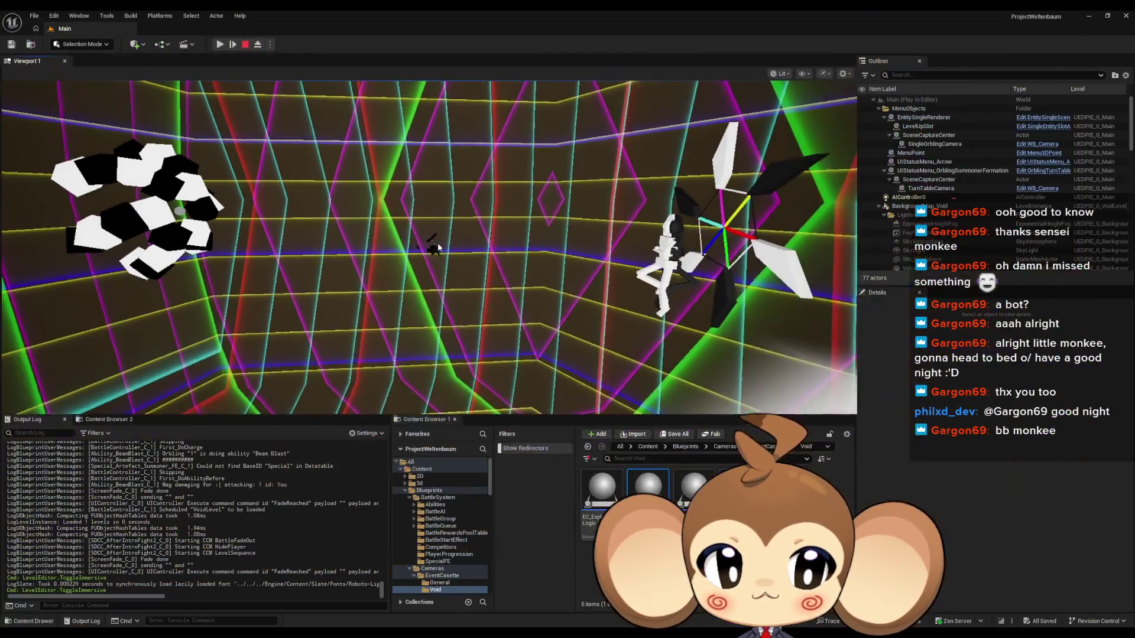
{"action": "key", "text": "F11"}
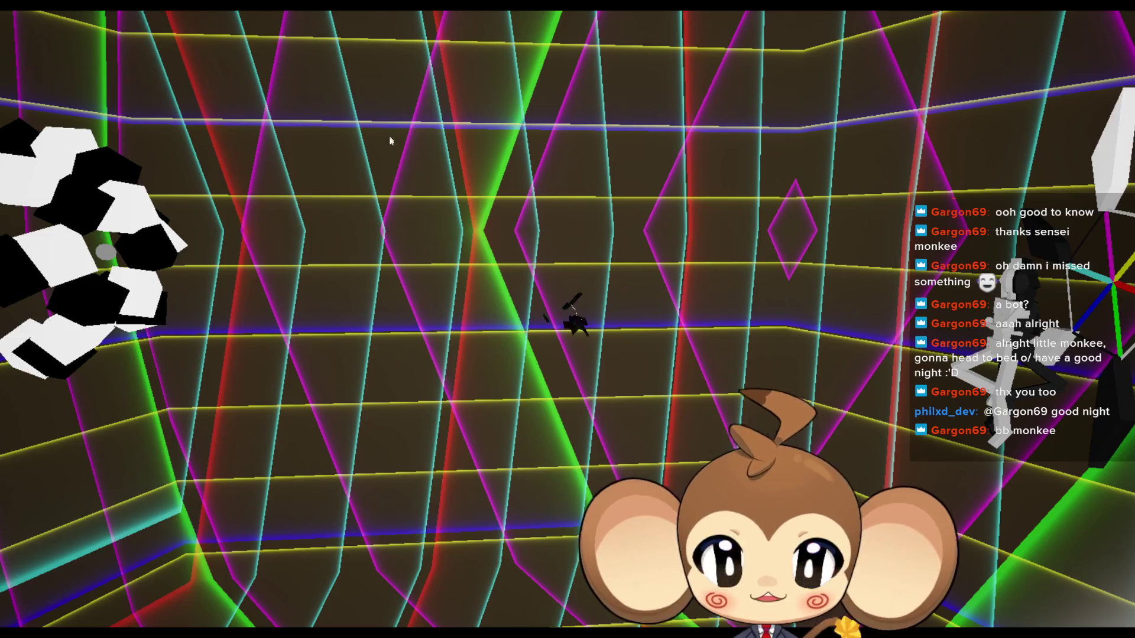
{"action": "key", "text": "F11"}
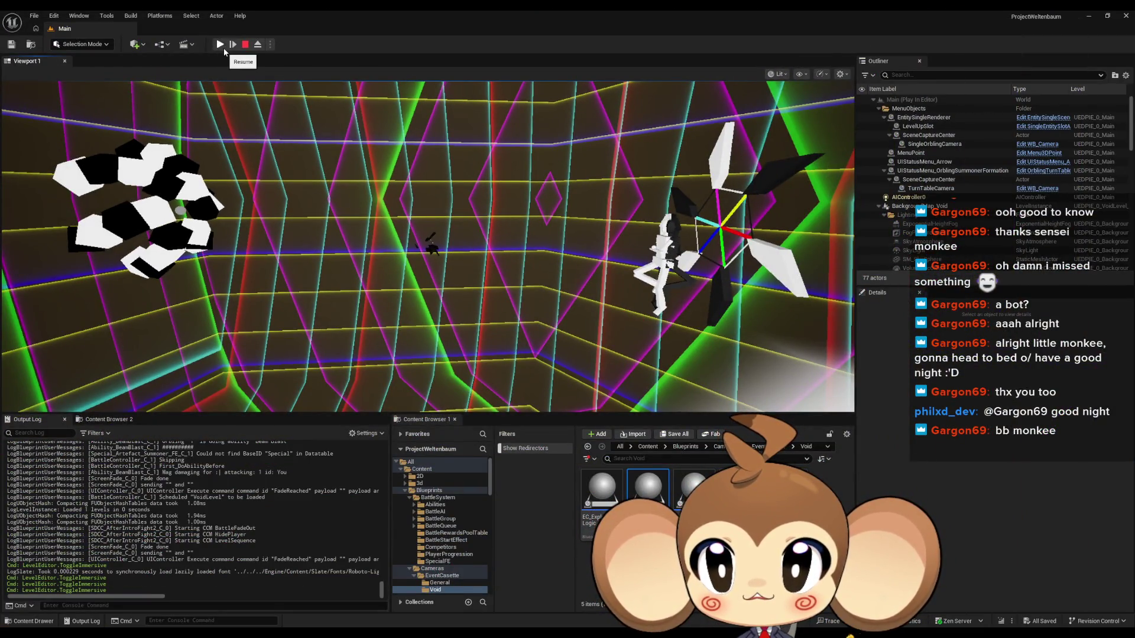
{"action": "key", "text": "F11"}
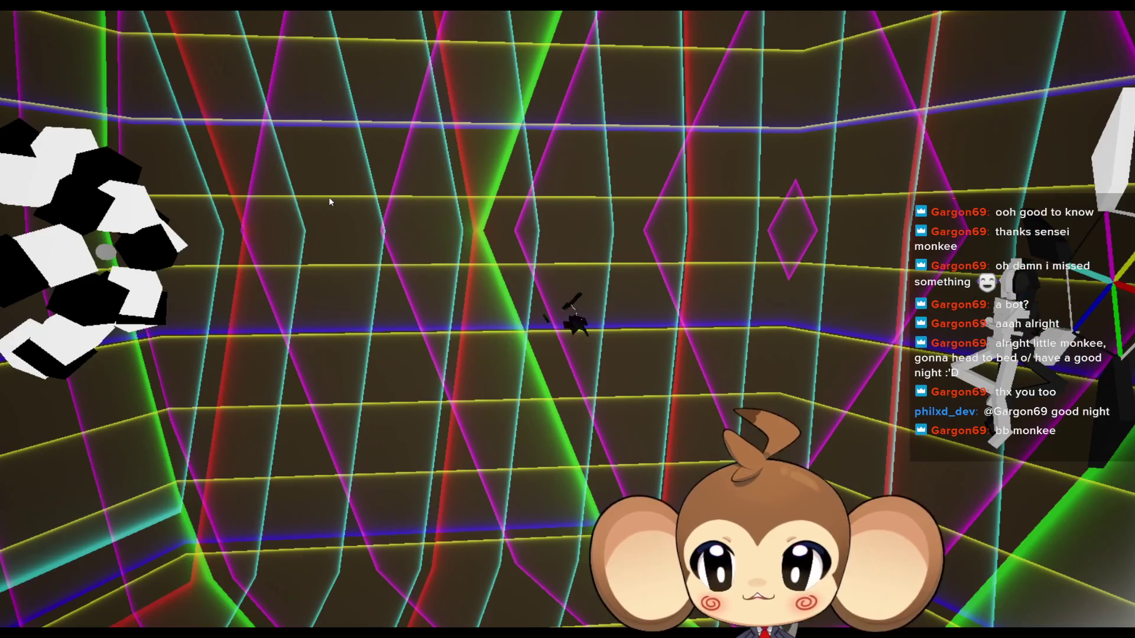
{"action": "key", "text": "F11"}
{"action": "key", "text": "F11"}
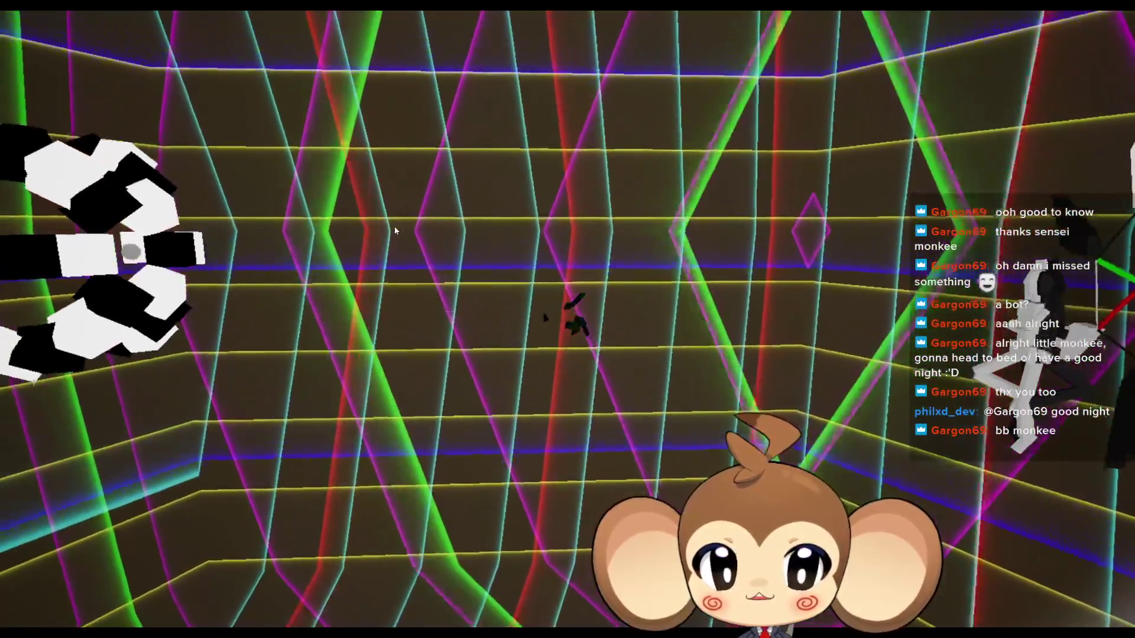
{"action": "key", "text": "F11"}
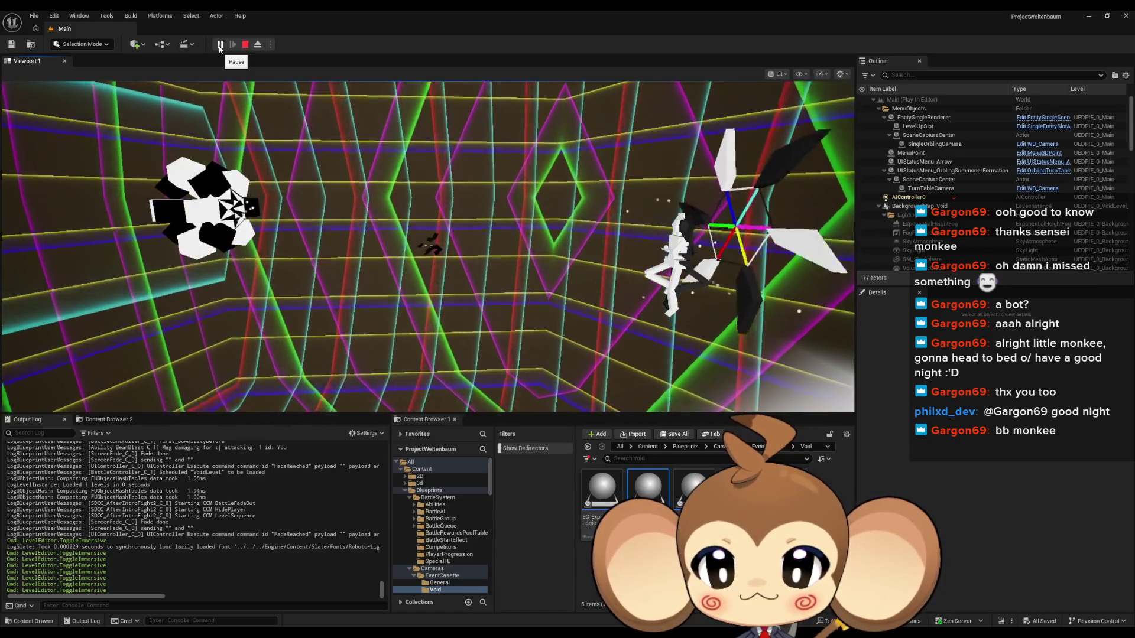
{"action": "left_click", "coordinate": [220, 44]}
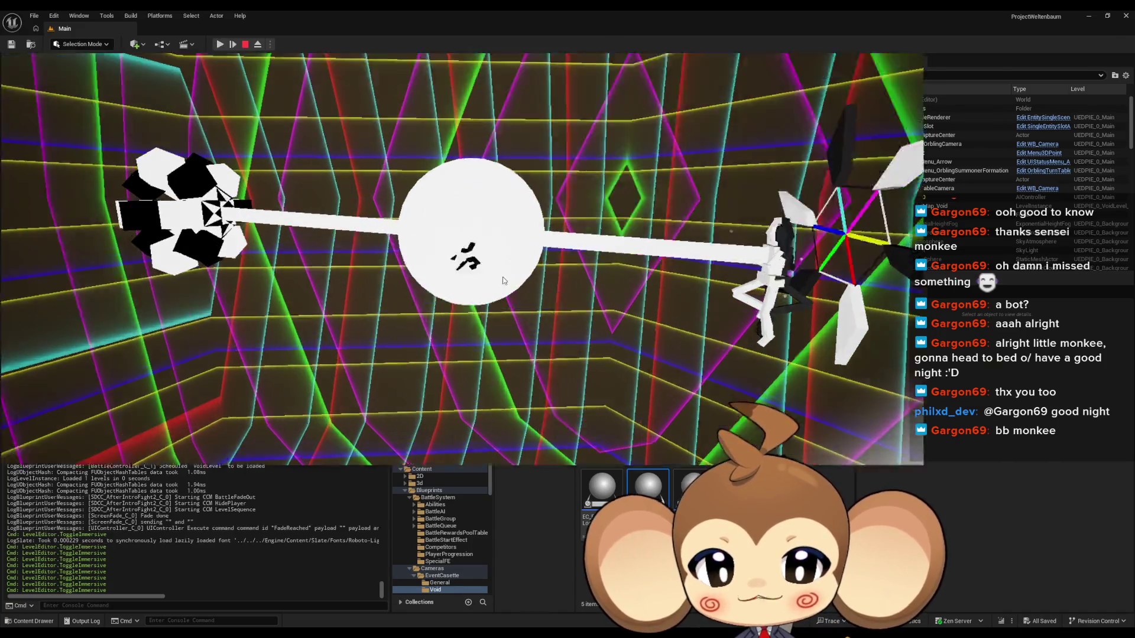
{"action": "key", "text": "F11"}
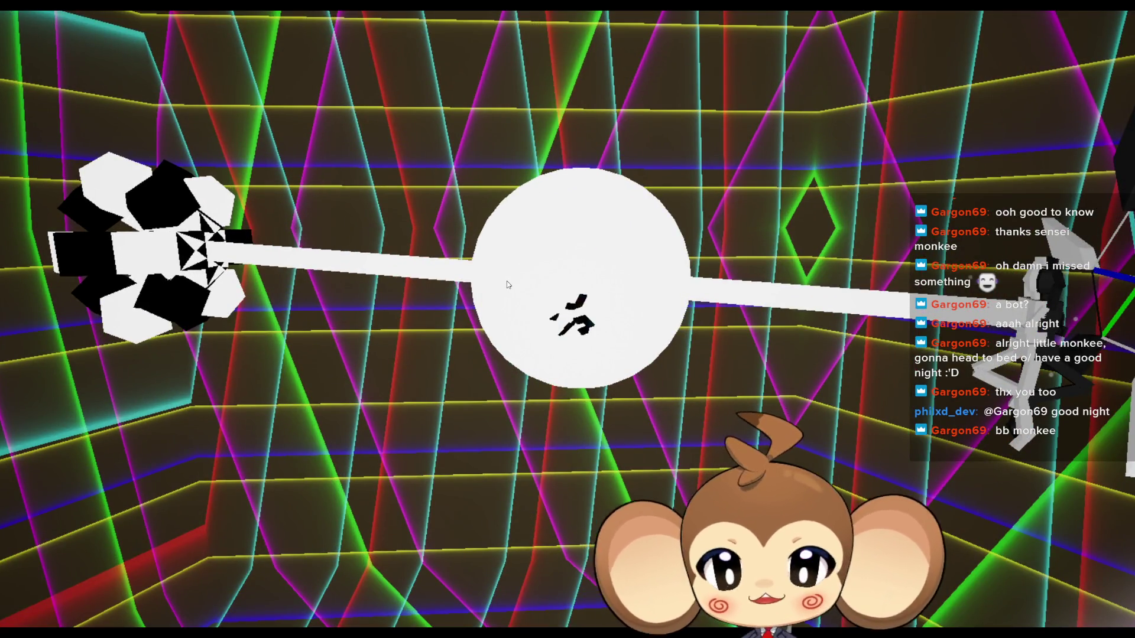
{"action": "key", "text": "F11"}
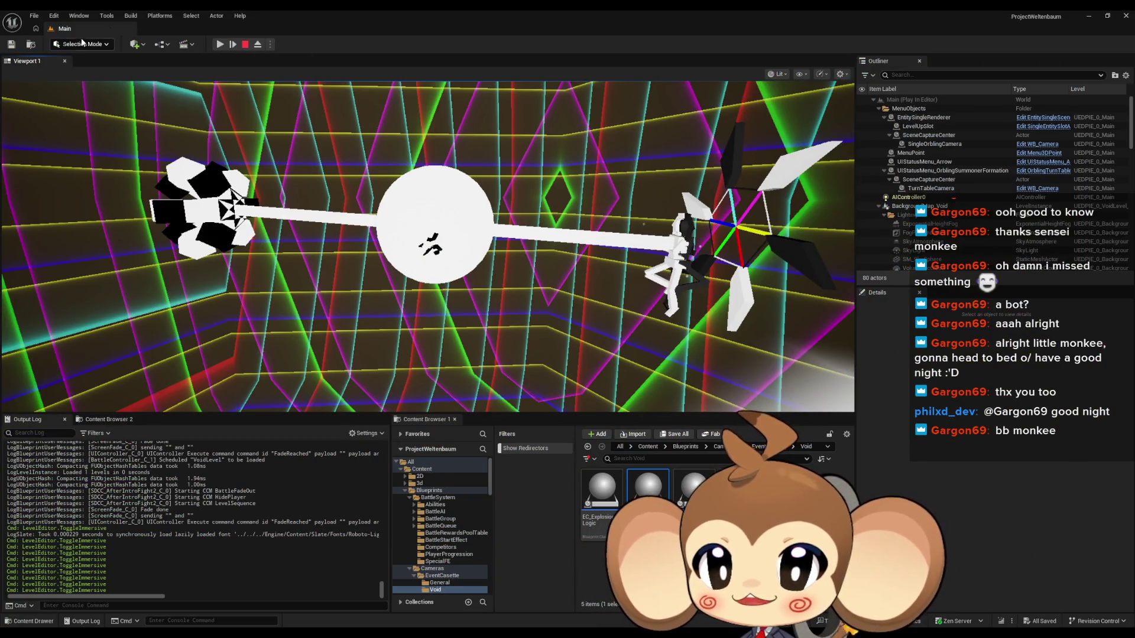
- Open the Blueprint Debugger from the Tools menu
{"action": "left_click", "coordinate": [112, 16]}
{"action": "mouse_move", "coordinate": [141, 246]}
{"action": "left_click", "coordinate": [225, 249]}
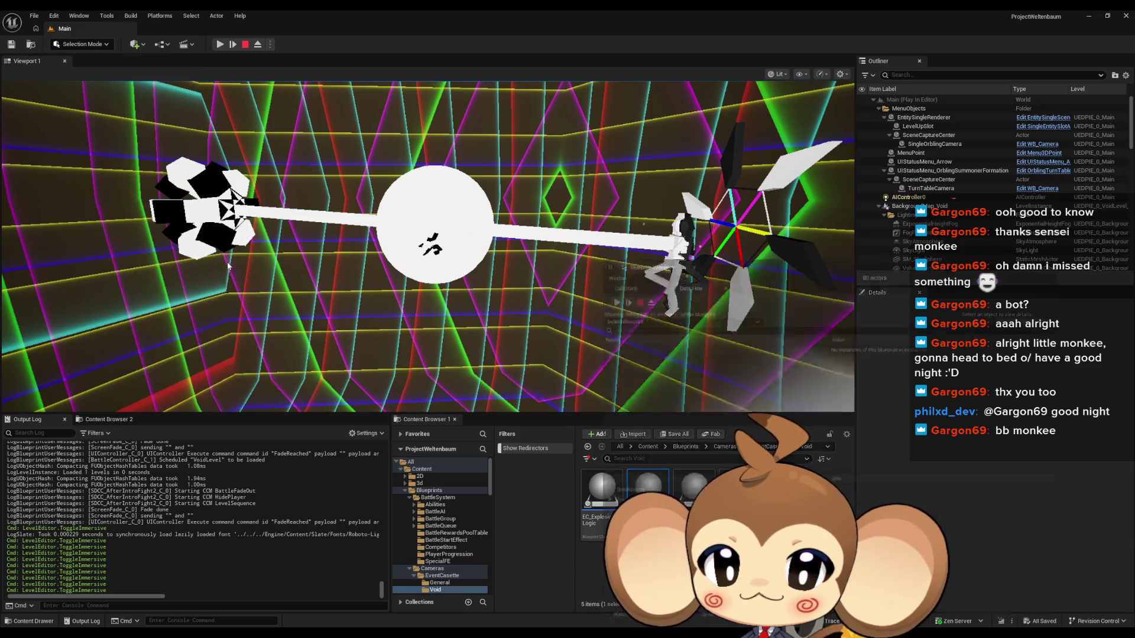
- Debug OverworldPlayerEntity to check its current camera pitch angle, then stop the play-test
{"action": "left_click", "coordinate": [613, 313]}
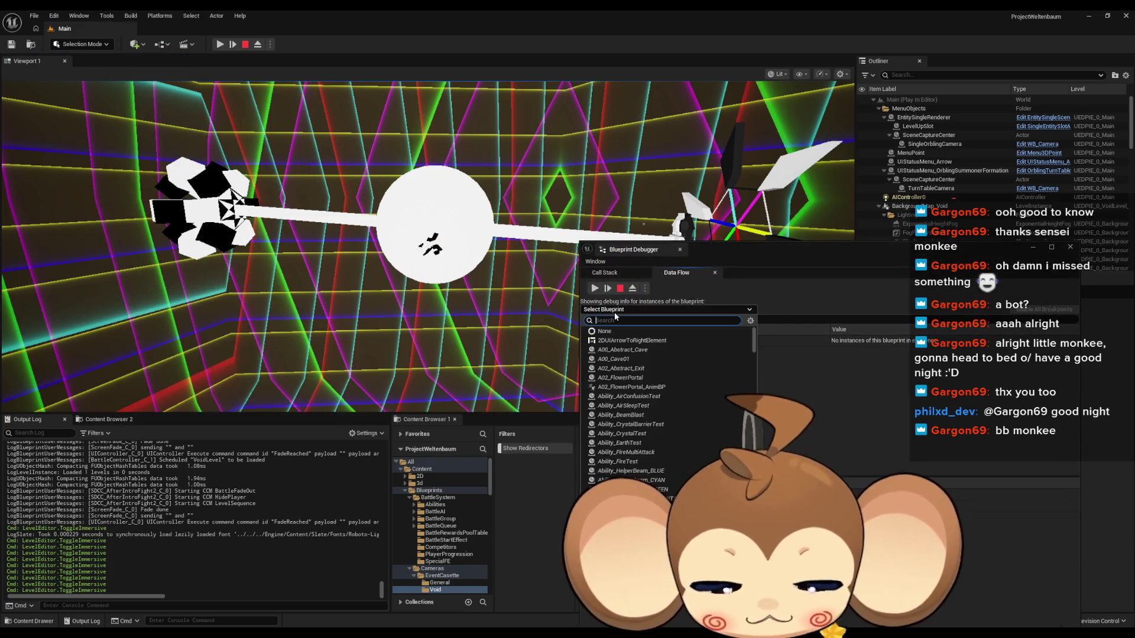
{"action": "type", "text": "over player"}
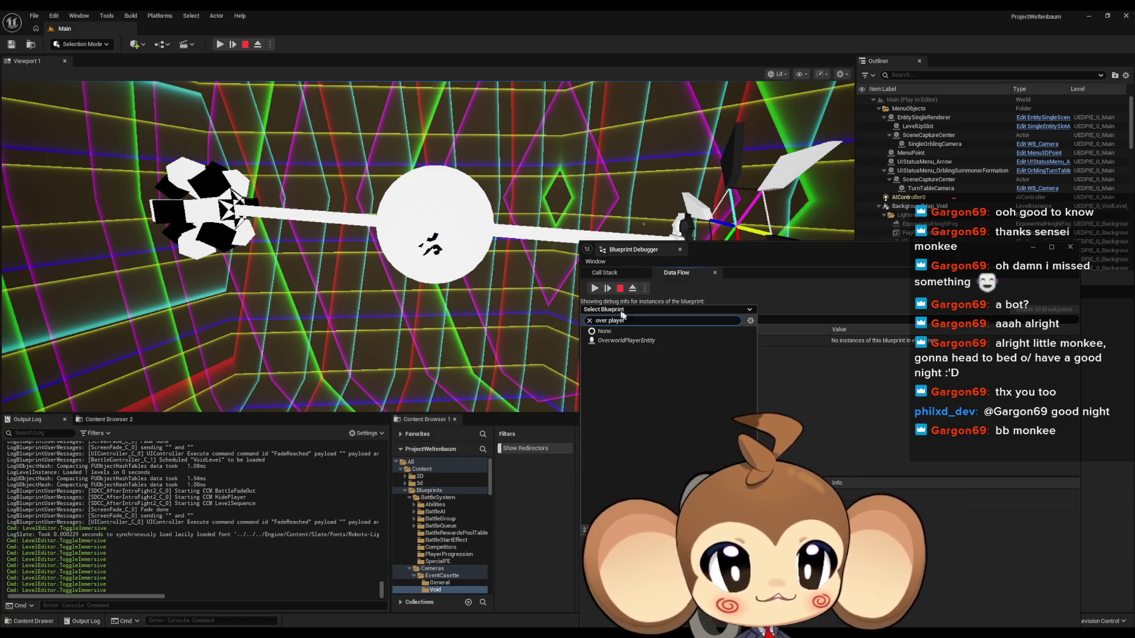
{"action": "left_click", "coordinate": [624, 343]}
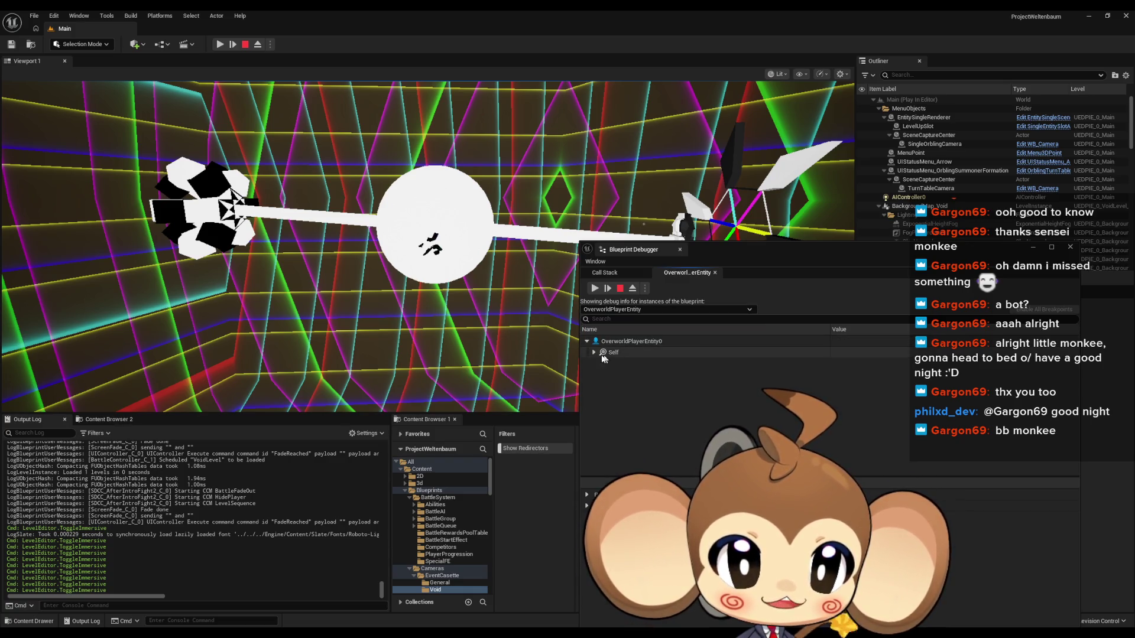
{"action": "scroll", "coordinate": [656, 379], "scroll_direction": "down", "scroll_amount": 3}
{"action": "scroll", "coordinate": [653, 379], "scroll_direction": "down", "scroll_amount": 5}
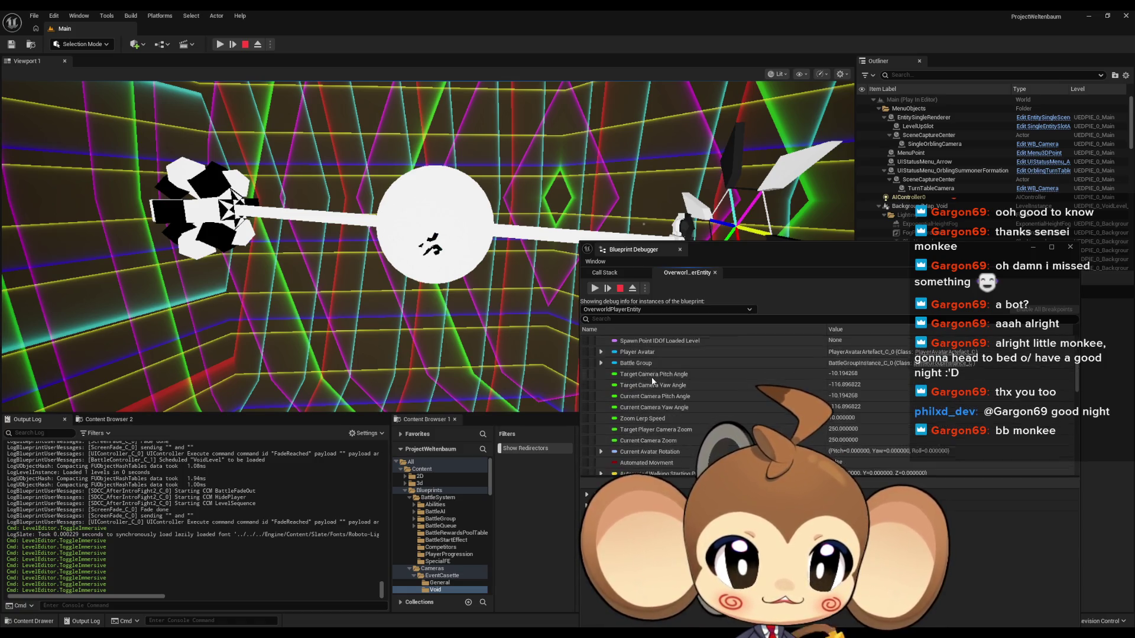
{"action": "left_click", "coordinate": [685, 371]}
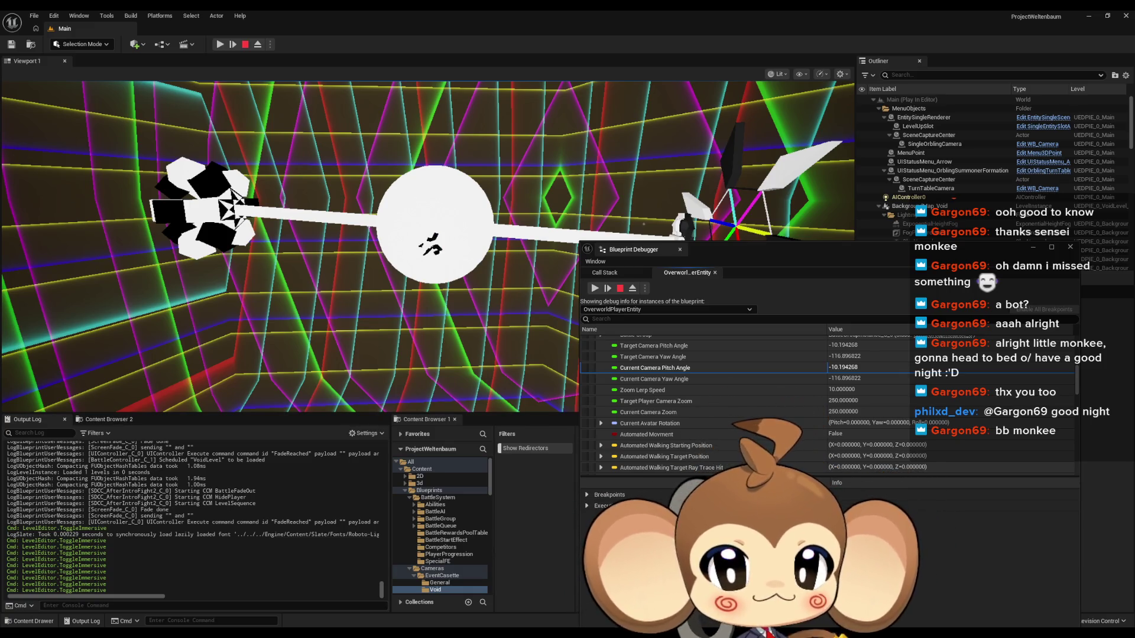
{"action": "key", "text": "Escape"}
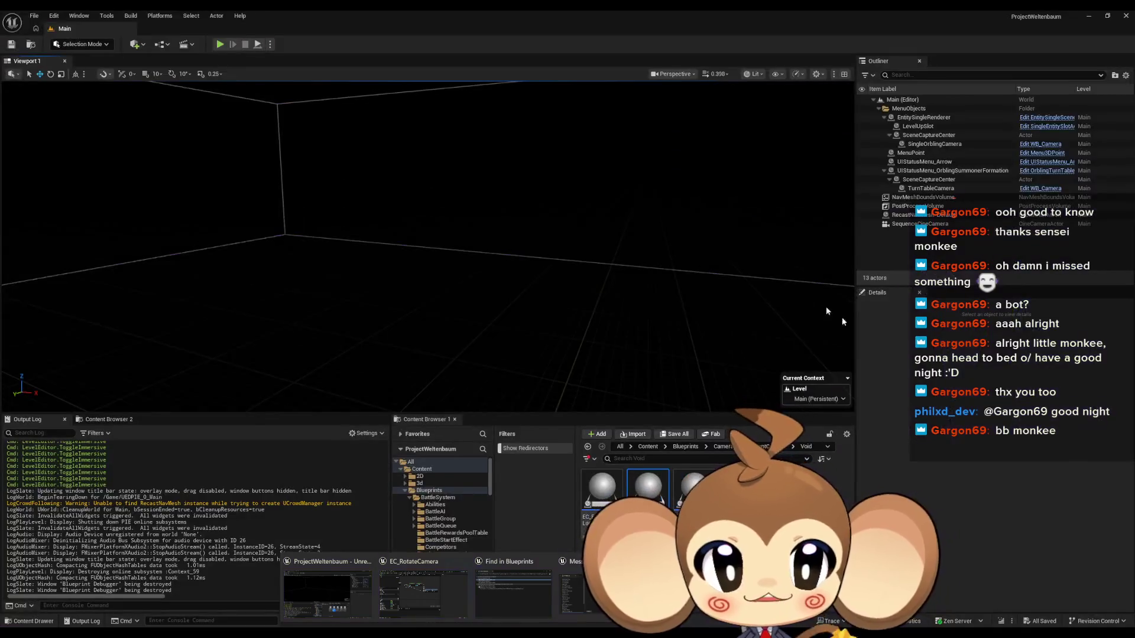
- Add an instance-editable Float variable LerpValue to EC_RotateCamera and compile
{"action": "left_click", "coordinate": [433, 579]}
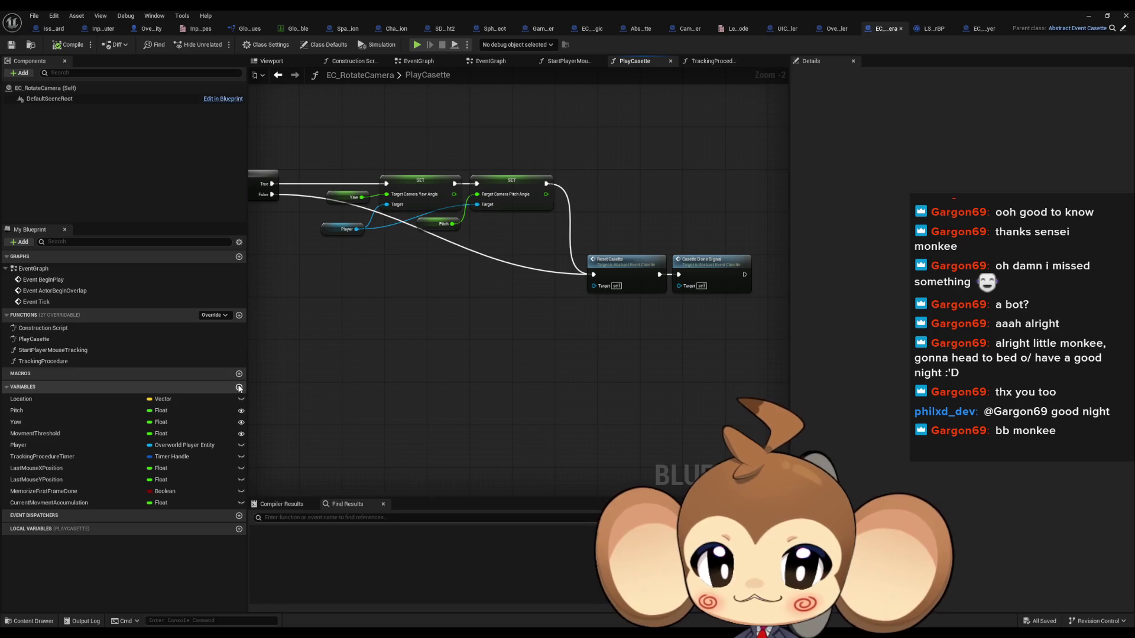
{"action": "left_click", "coordinate": [238, 387]}
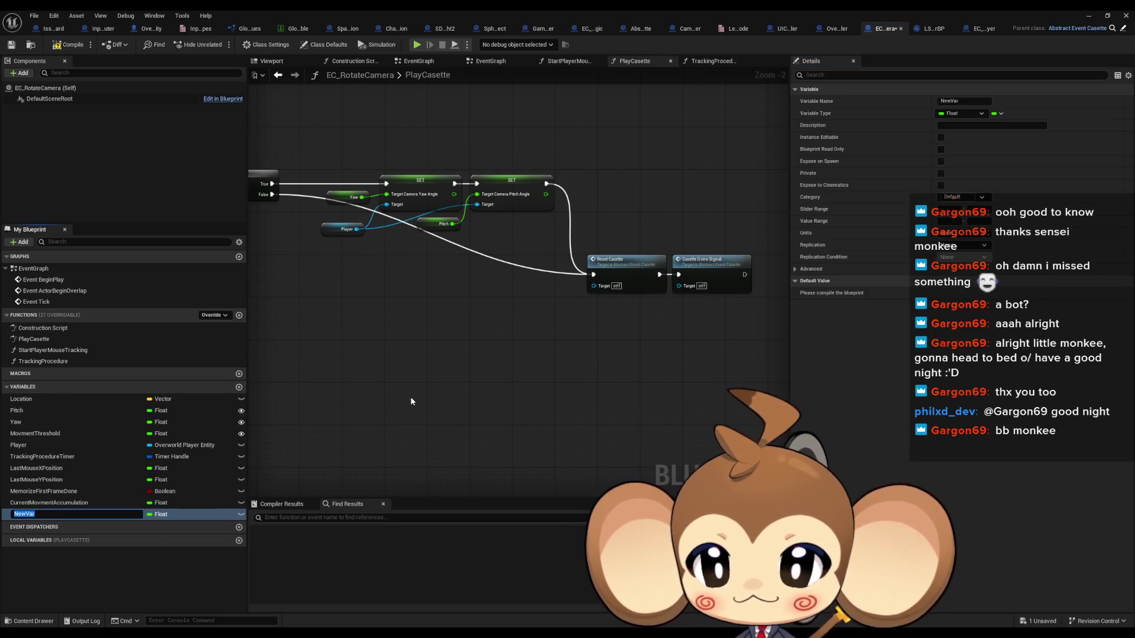
{"action": "type", "text": "L"}
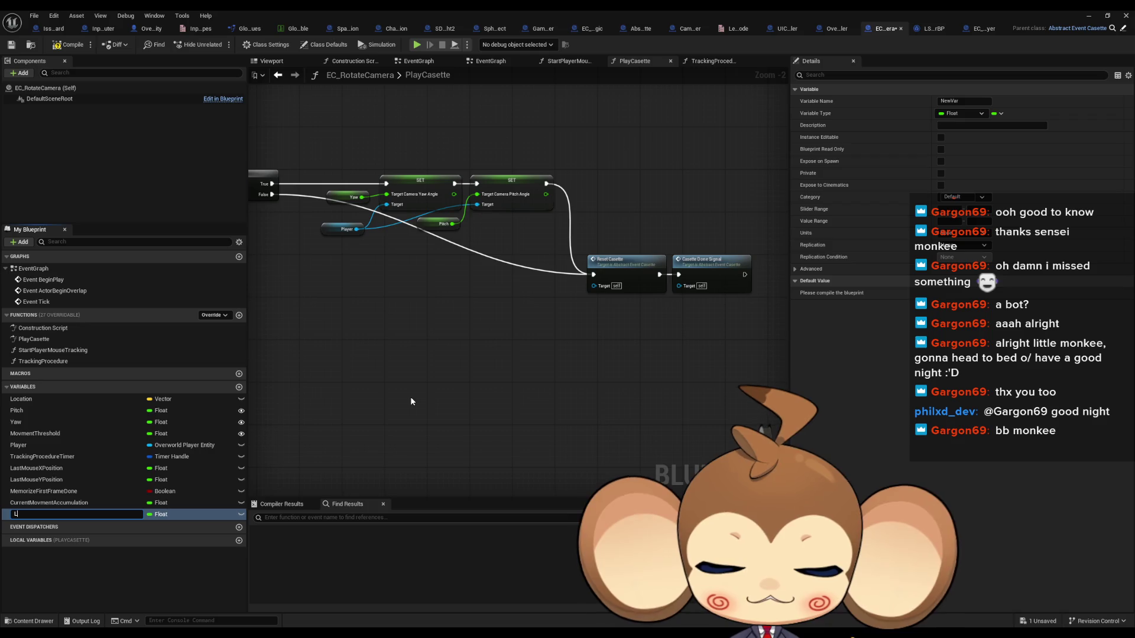
{"action": "type", "text": "erpValue"}
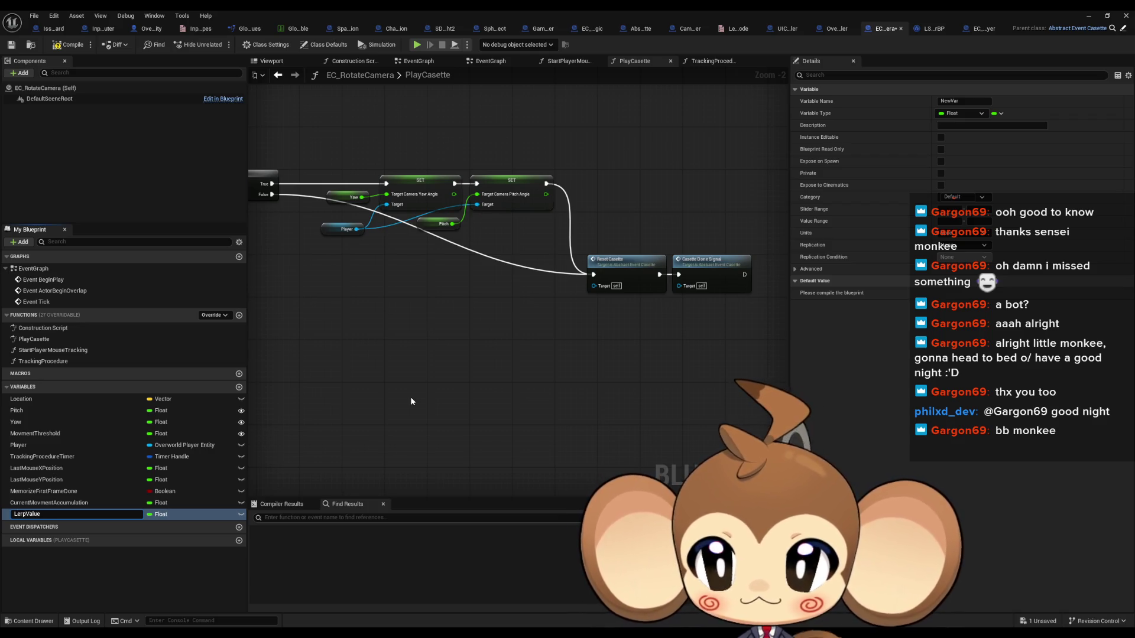
{"action": "key", "text": "Return"}
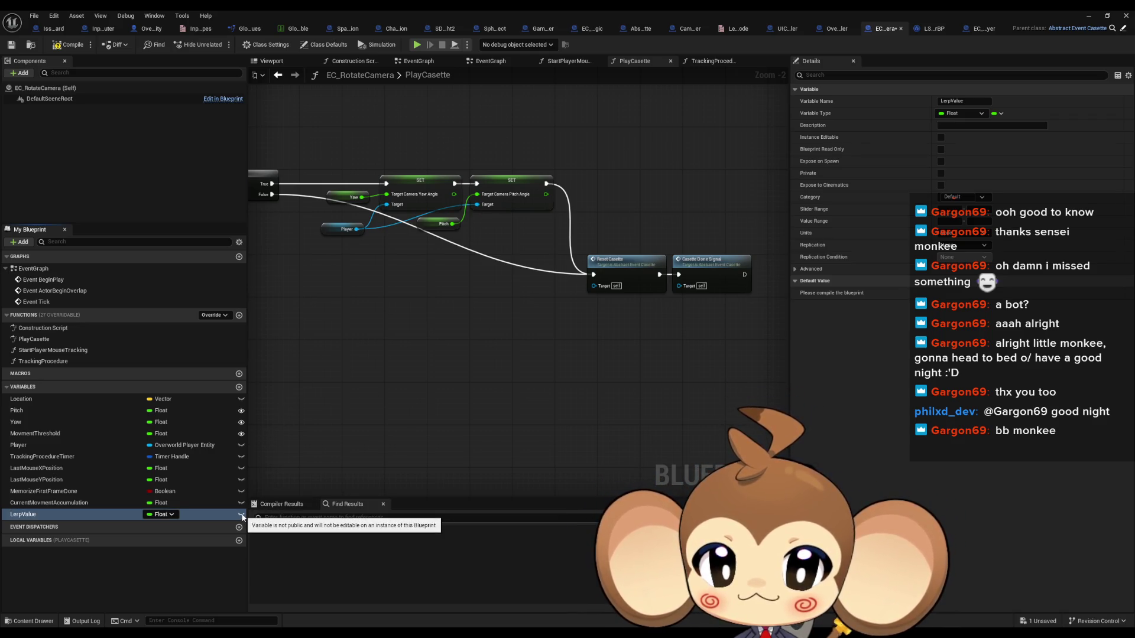
{"action": "left_click", "coordinate": [241, 515]}
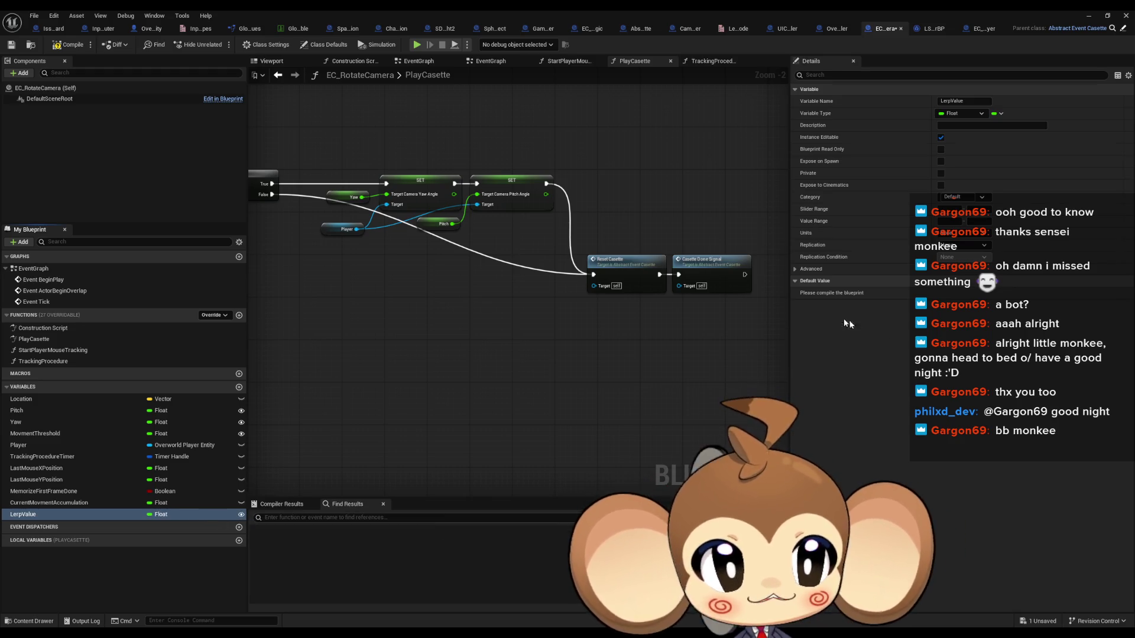
{"action": "left_click", "coordinate": [71, 47]}
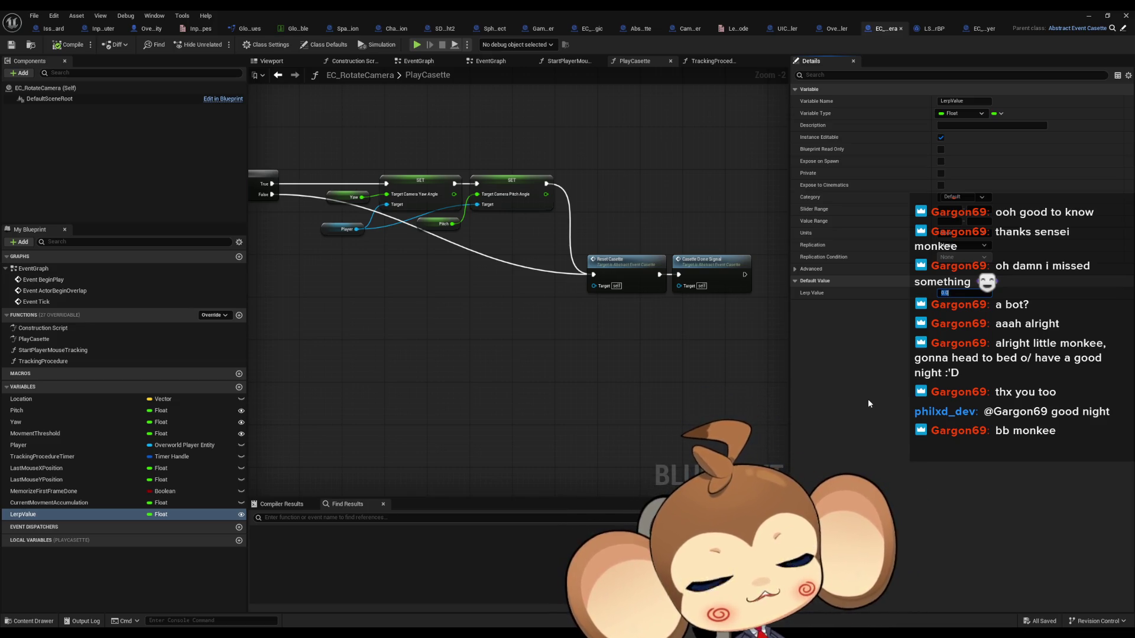
- Set LerpValue's default to 15, place it after MovmentThreshold, save, and return to the level
{"action": "type", "text": "15"}
{"action": "key", "text": "Return"}
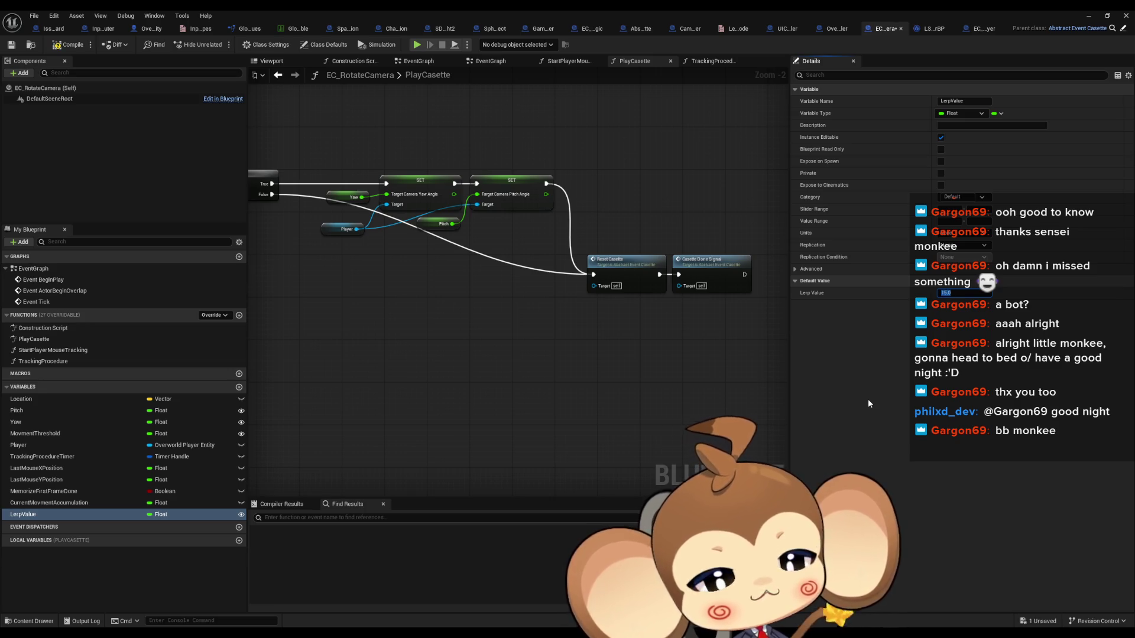
{"action": "left_click", "coordinate": [43, 513]}
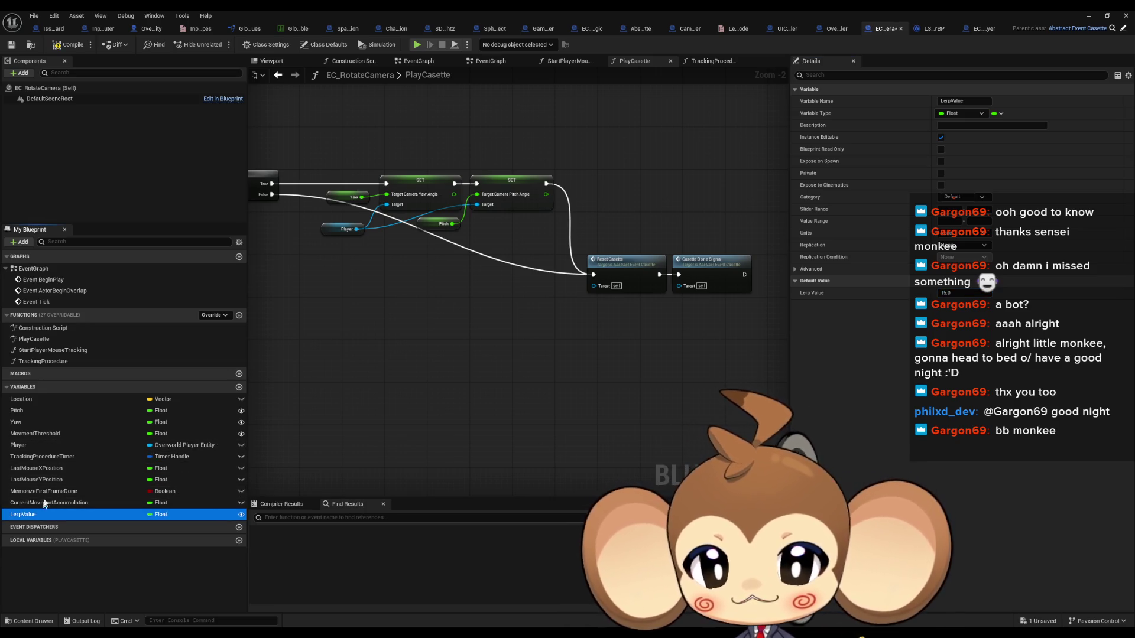
{"action": "left_click_drag", "start_coordinate": [46, 453], "coordinate": [30, 445]}
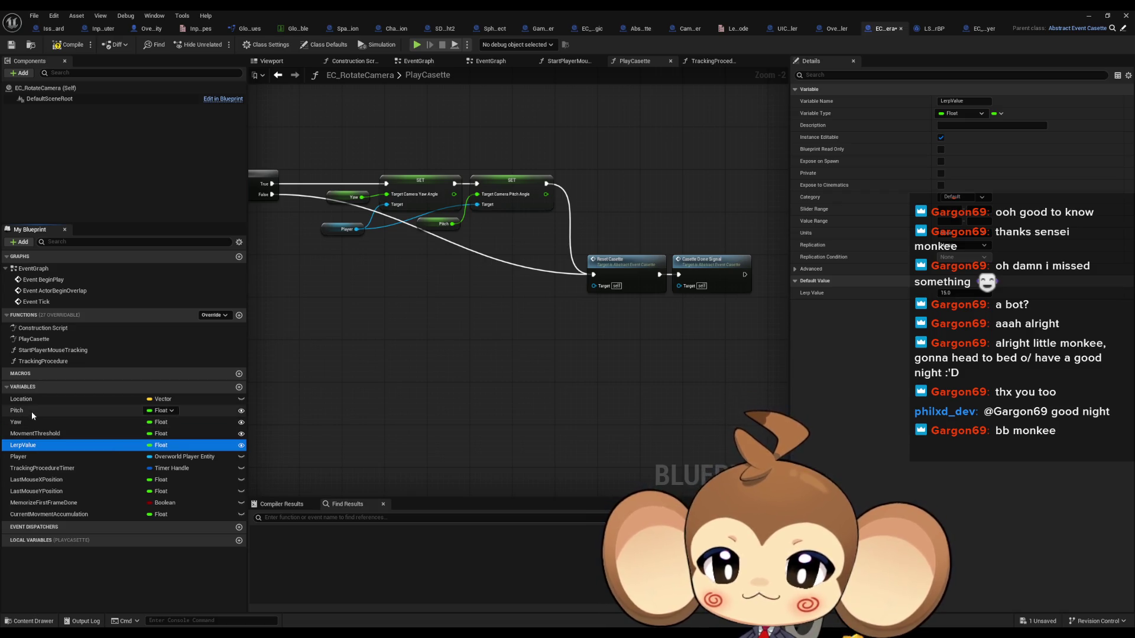
{"action": "left_click", "coordinate": [532, 409]}
{"action": "key", "text": "ctrl+s"}
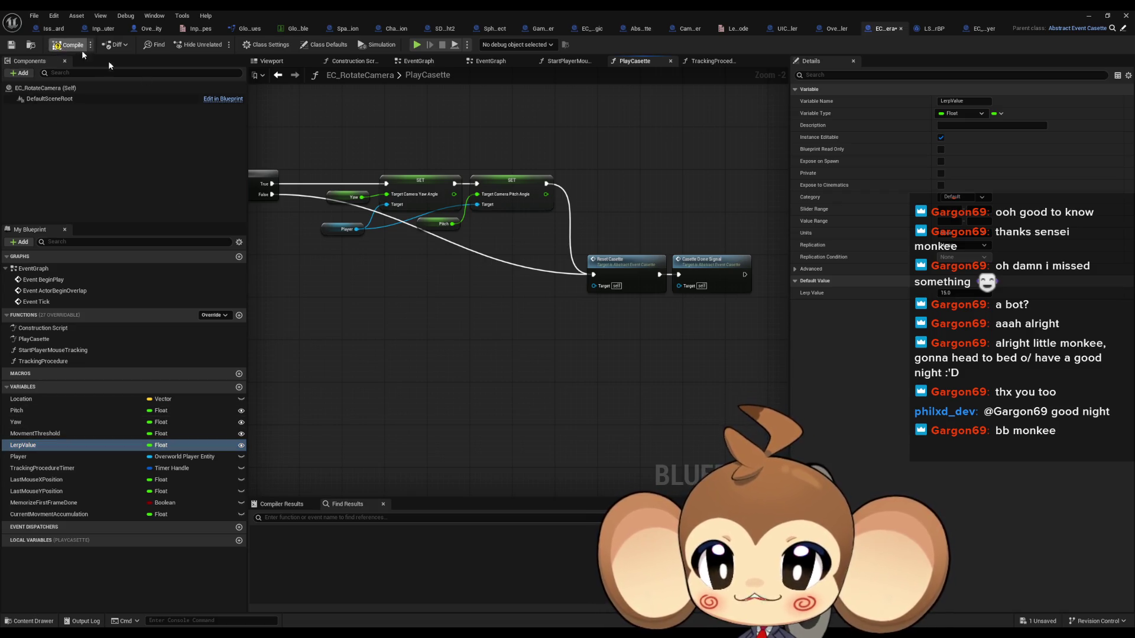
{"action": "left_click", "coordinate": [1108, 16]}
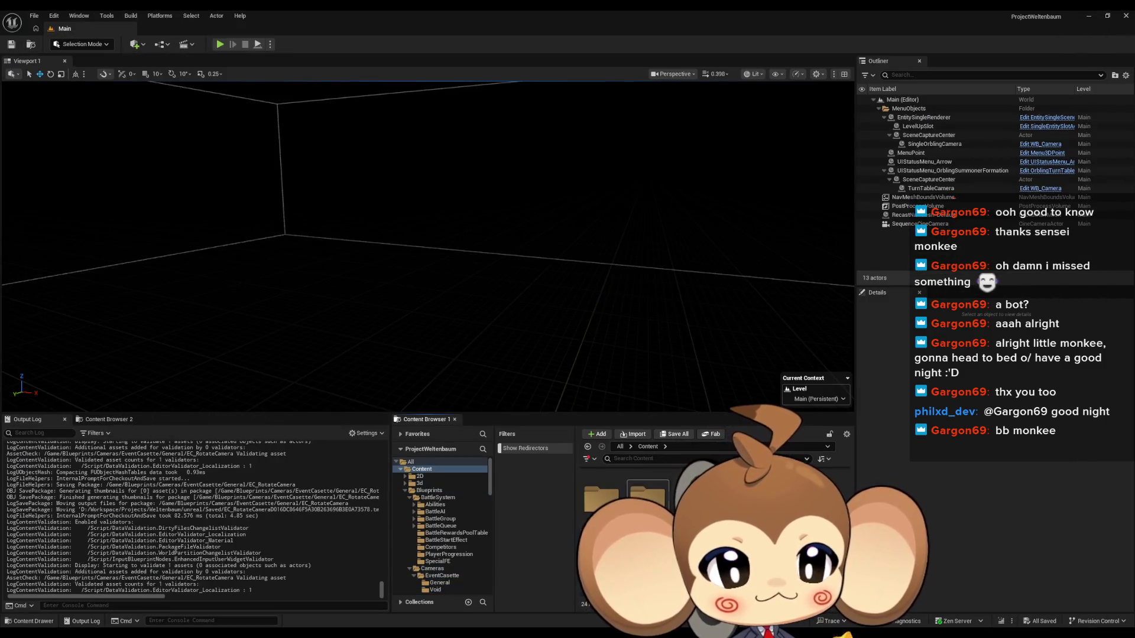
- In VoidLevel, select EC_RotateCamera and set its Pitch to -10
{"action": "scroll", "coordinate": [440, 526], "scroll_direction": "down", "scroll_amount": 5}
{"action": "left_click", "coordinate": [423, 529]}
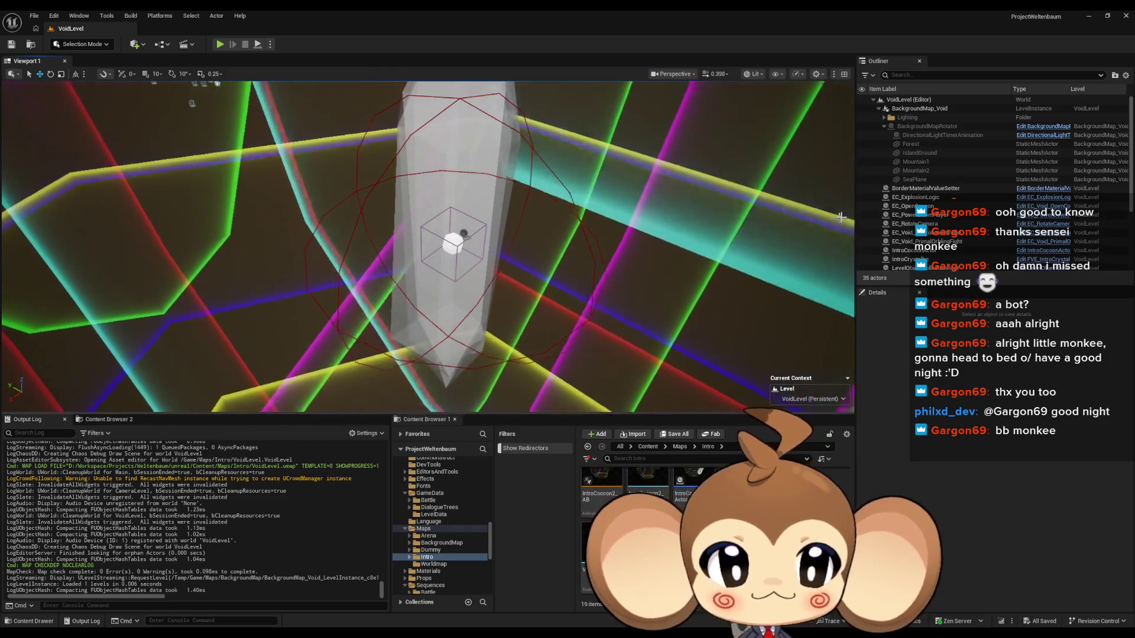
{"action": "left_click", "coordinate": [920, 224]}
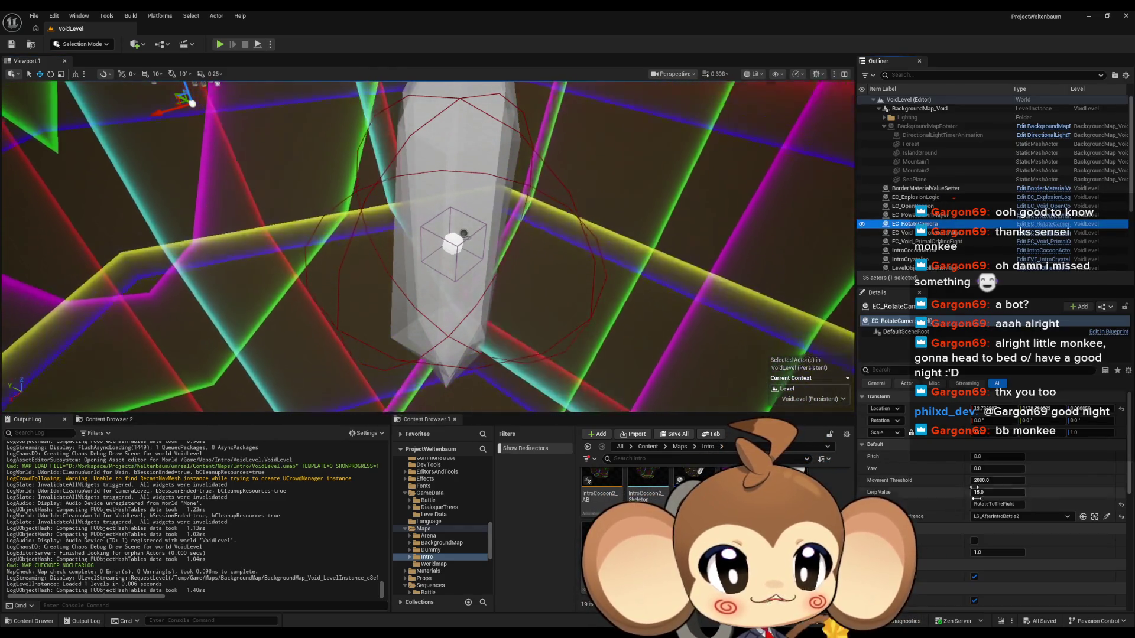
{"action": "left_click", "coordinate": [981, 456]}
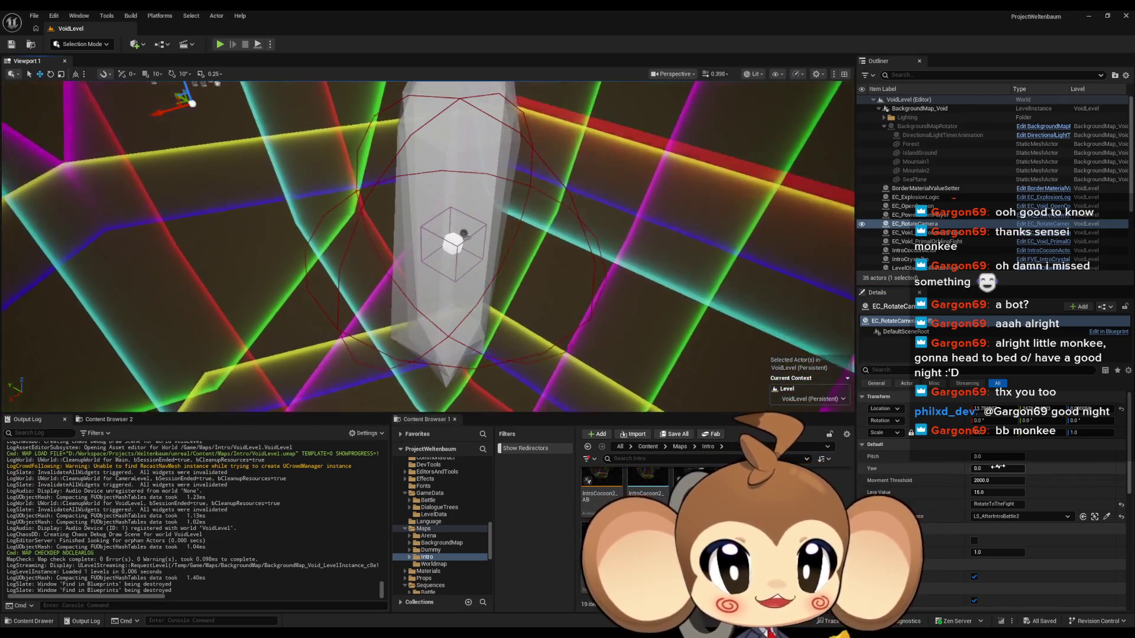
{"action": "type", "text": "-10"}
{"action": "key", "text": "Tab"}
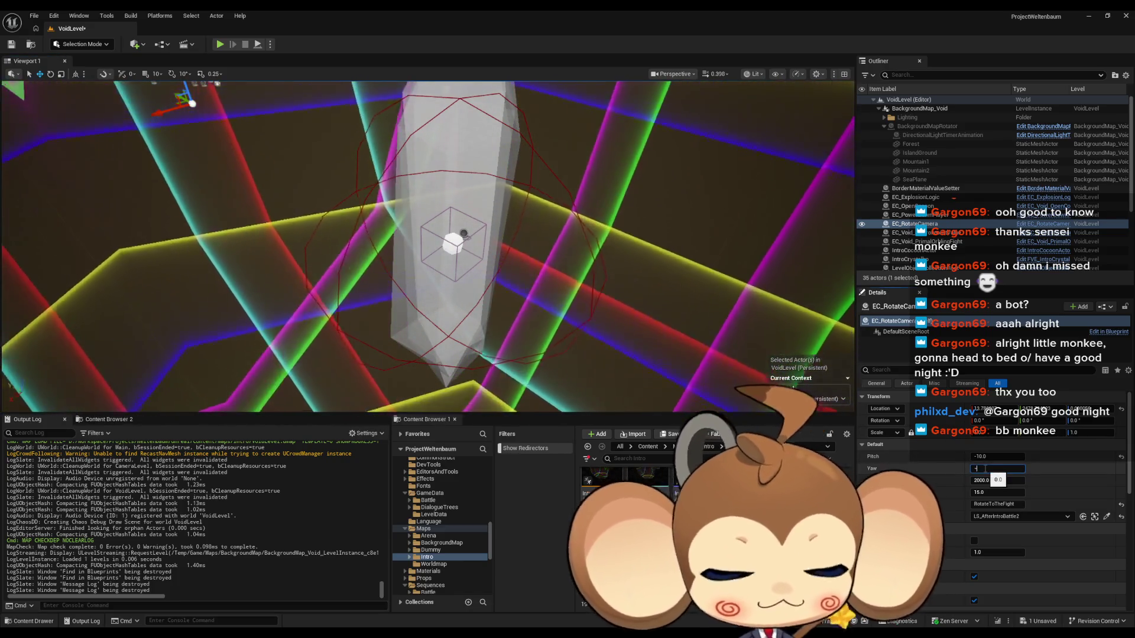
- Set Yaw to -117 and Lerp Value to 1, then save VoidLevel
{"action": "type", "text": "-117"}
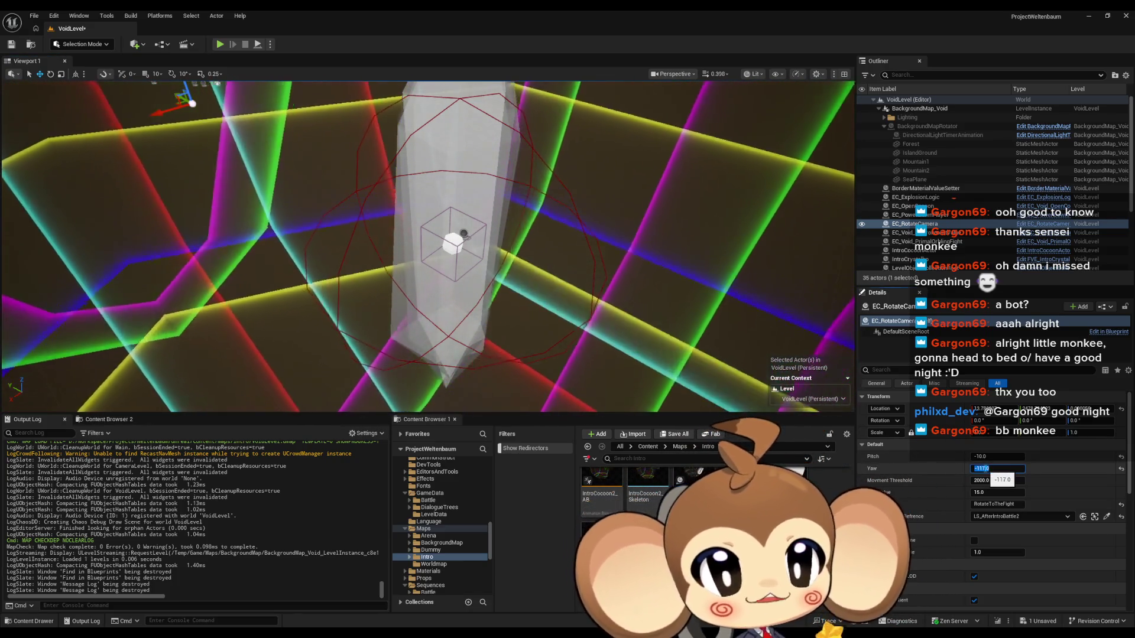
{"action": "key", "text": "Return"}
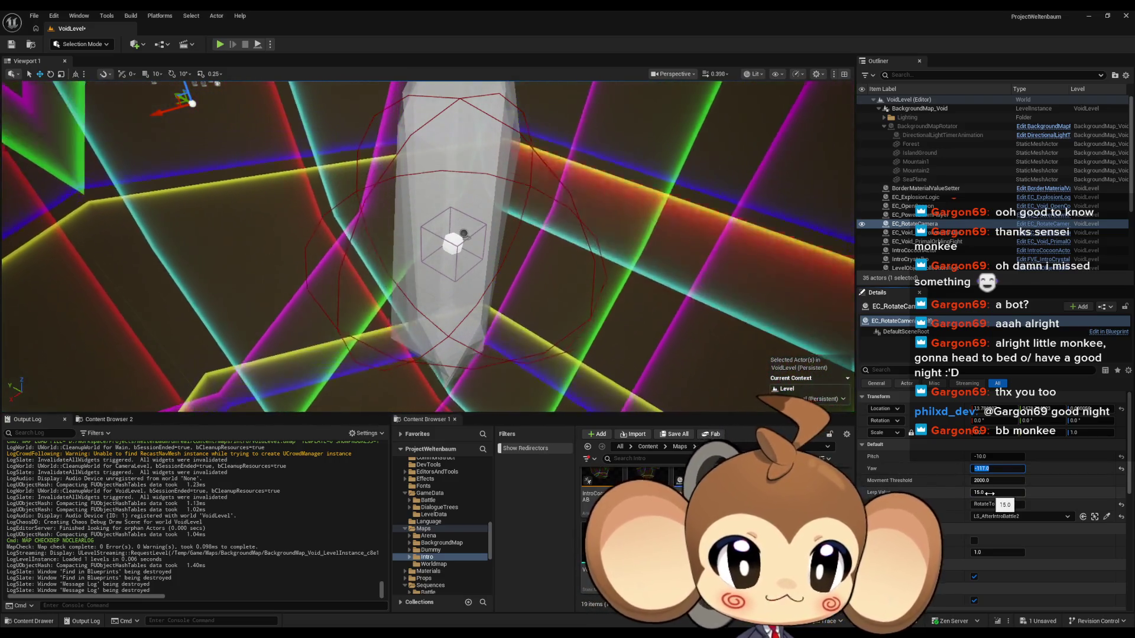
{"action": "left_click", "coordinate": [989, 493]}
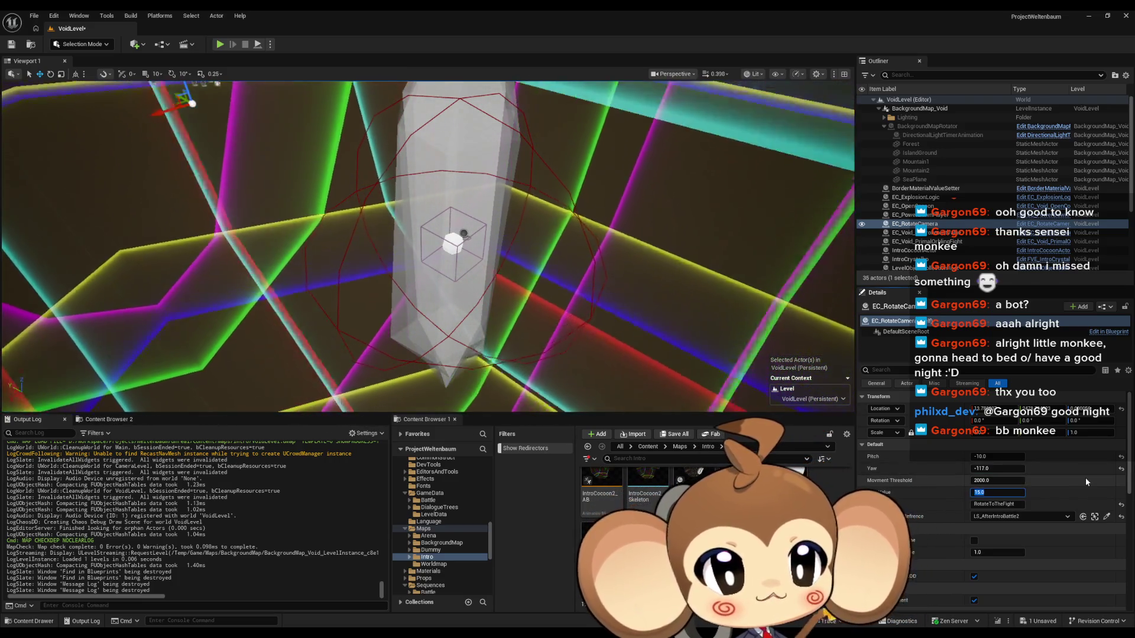
{"action": "type", "text": "1"}
{"action": "key", "text": "Return"}
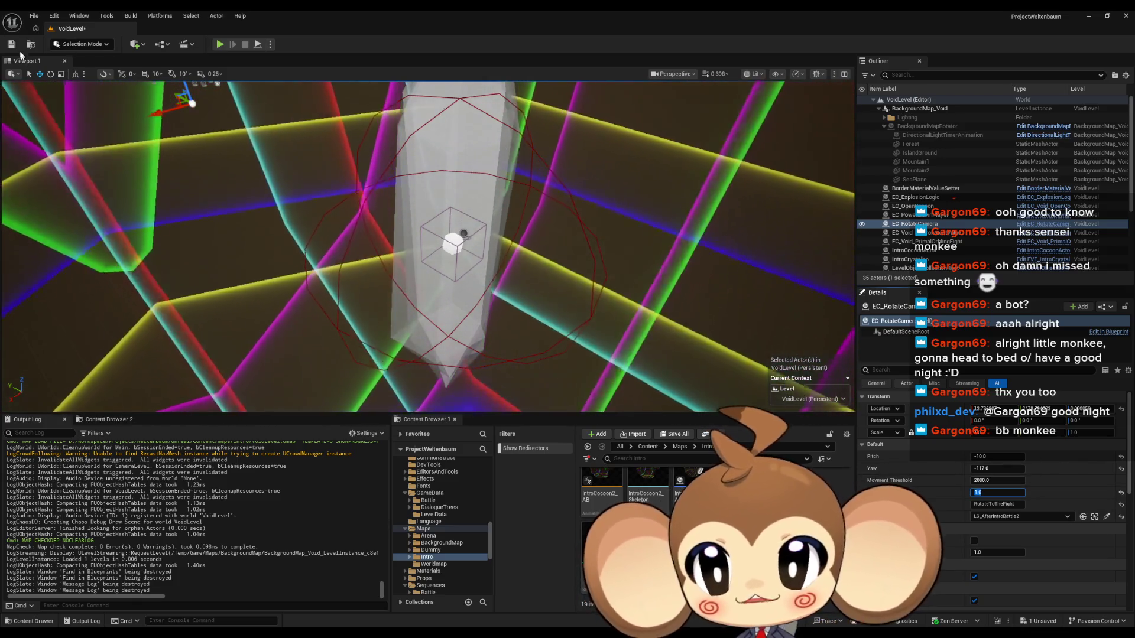
{"action": "key", "text": "ctrl+s"}
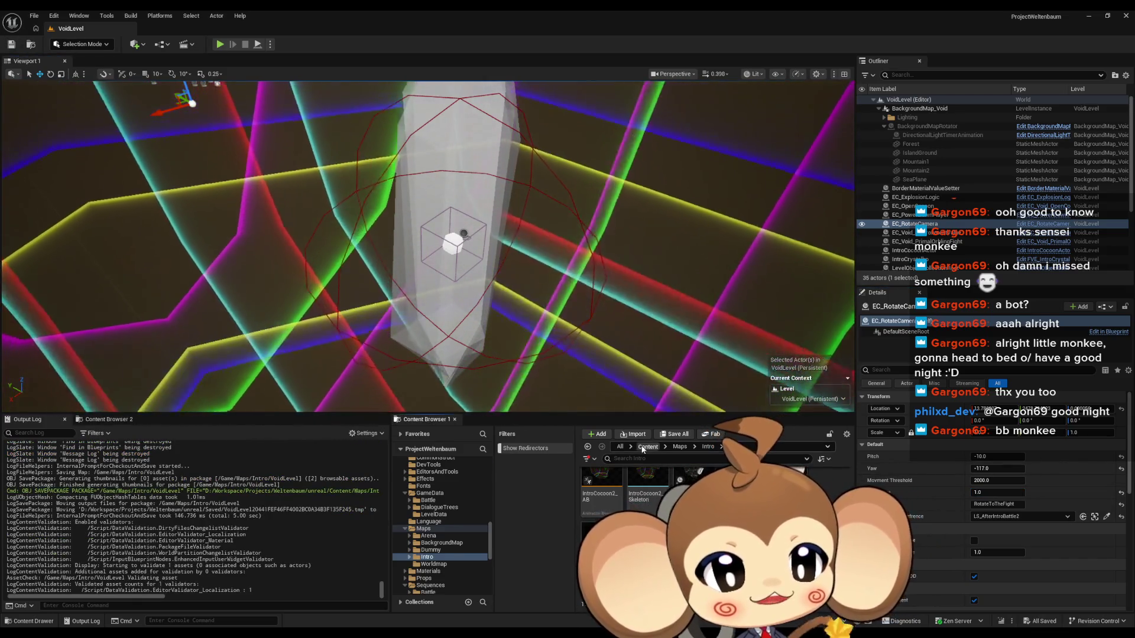
- Browse the Content Browser to the Sequences/Void folder
{"action": "scroll", "coordinate": [441, 532], "scroll_direction": "down", "scroll_amount": 2}
{"action": "left_click", "coordinate": [431, 528]}
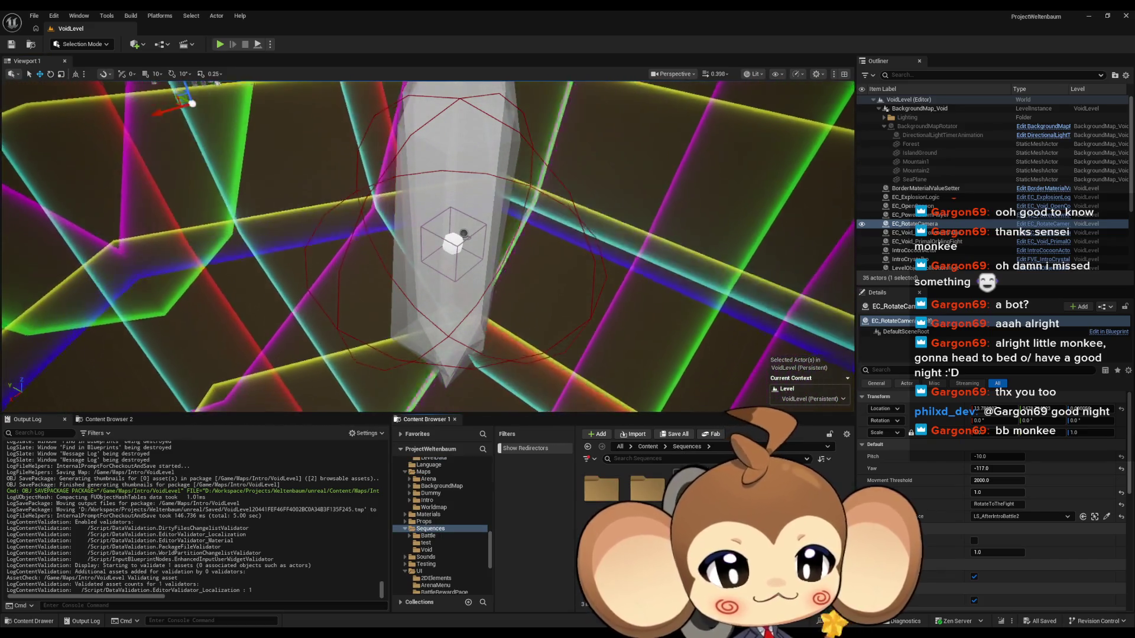
{"action": "left_click", "coordinate": [427, 550]}
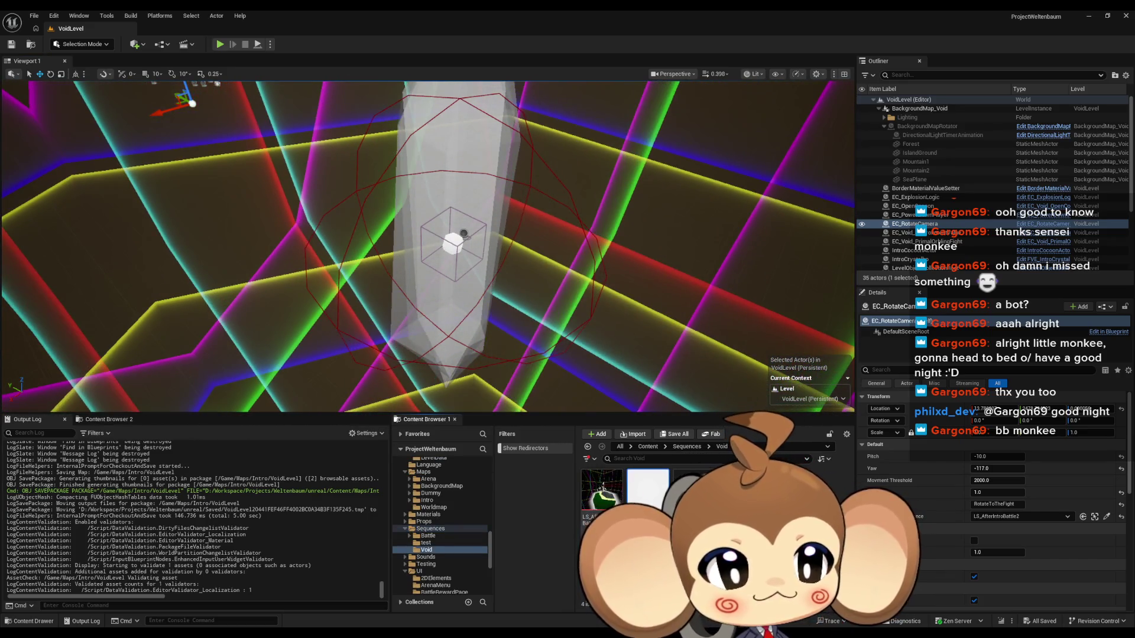
- Open LS_AfterIntroBattle2, collapse EC_ExplosionLogic and Intro_LaserExplosionActor, and expand DummyPrimalOrbling
{"action": "double_click", "coordinate": [641, 503]}
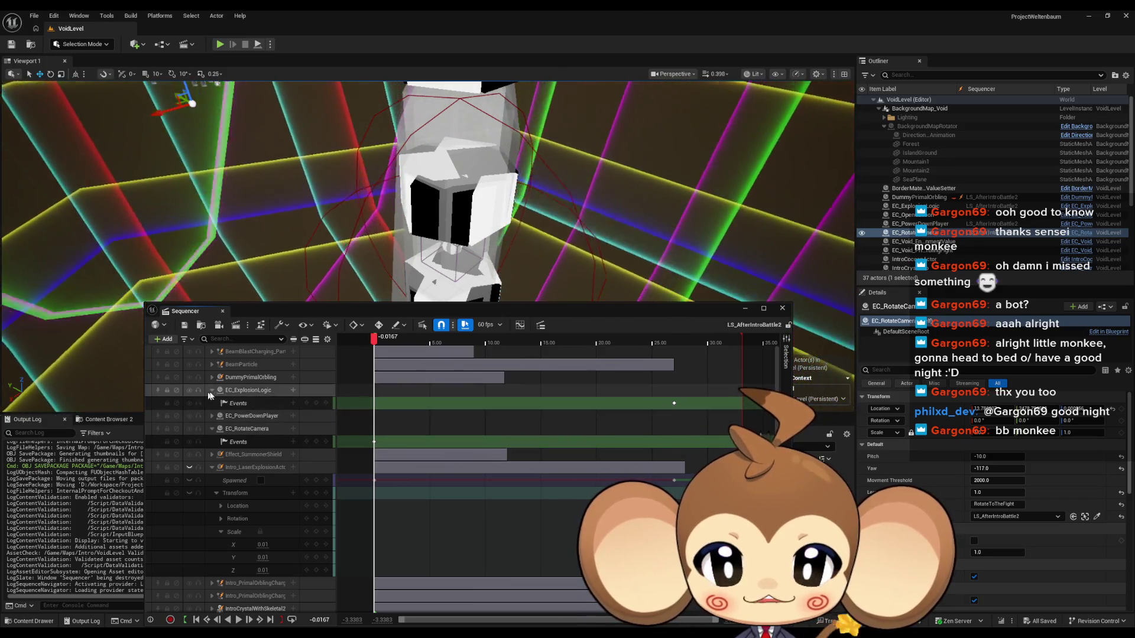
{"action": "left_click", "coordinate": [211, 391]}
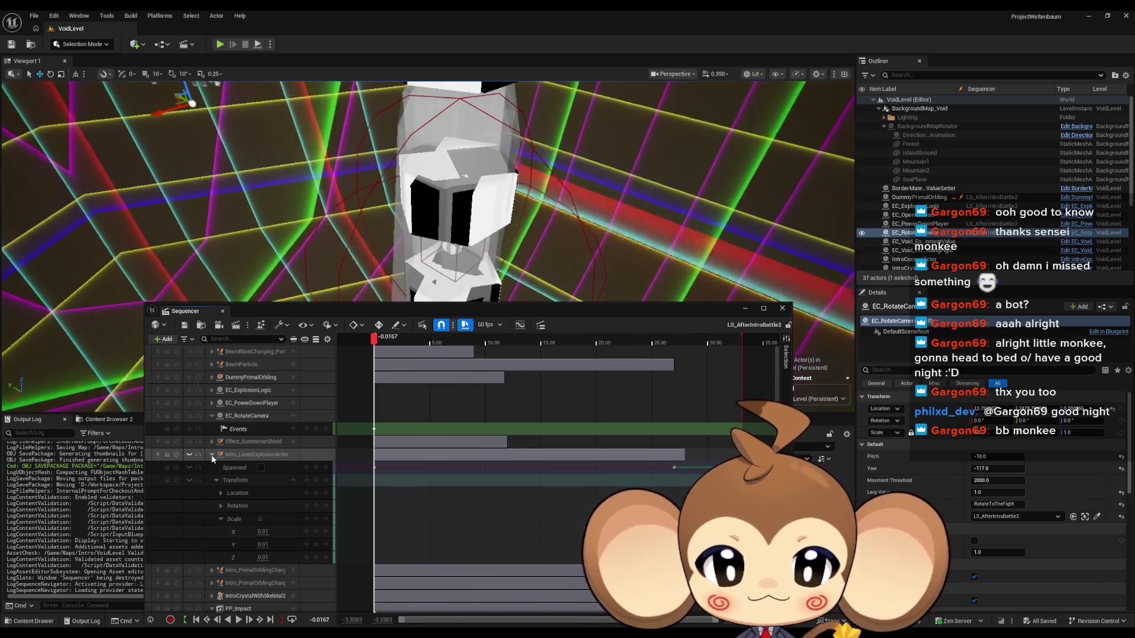
{"action": "left_click", "coordinate": [212, 455]}
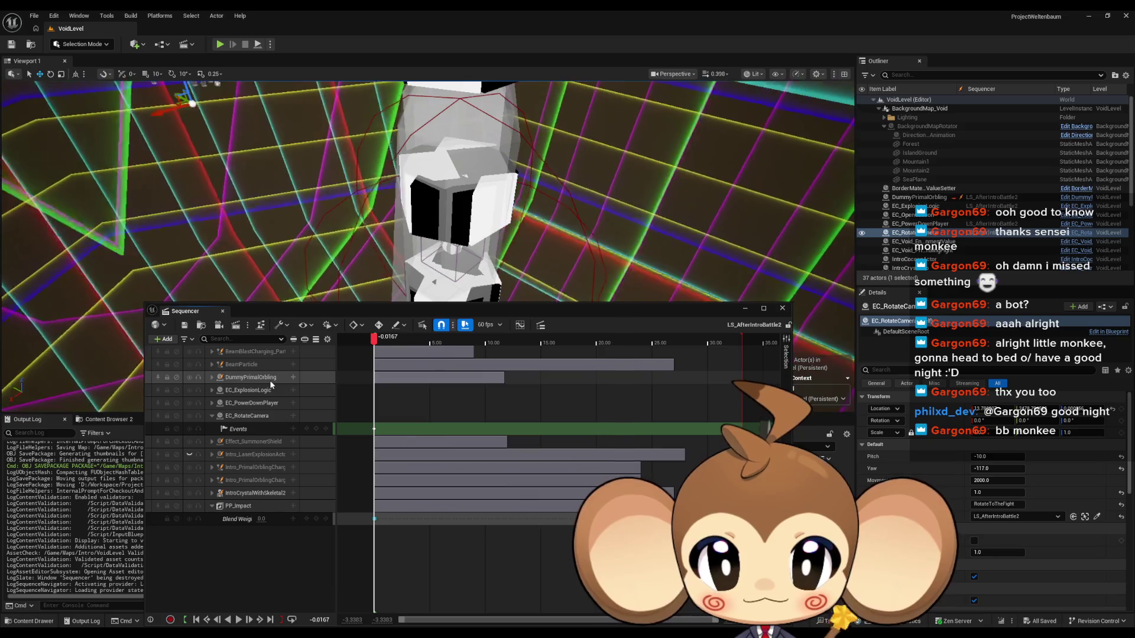
{"action": "left_click", "coordinate": [212, 378]}
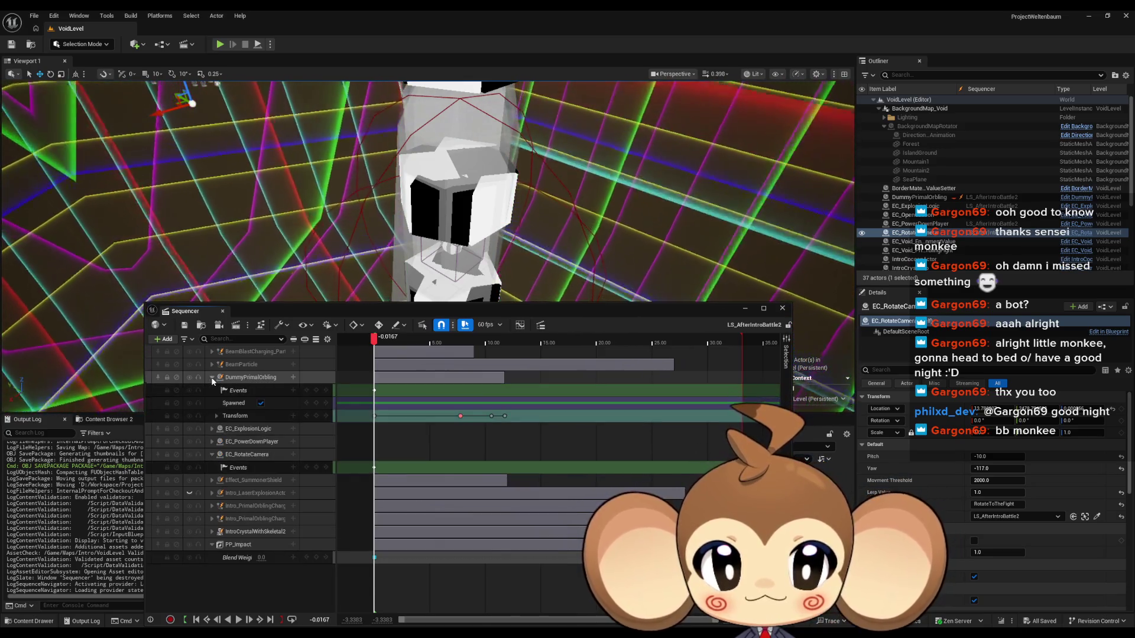
- Scrub the playhead, add an event key on the EC_RotateCamera Events track, and create its director event
{"action": "left_click", "coordinate": [459, 416]}
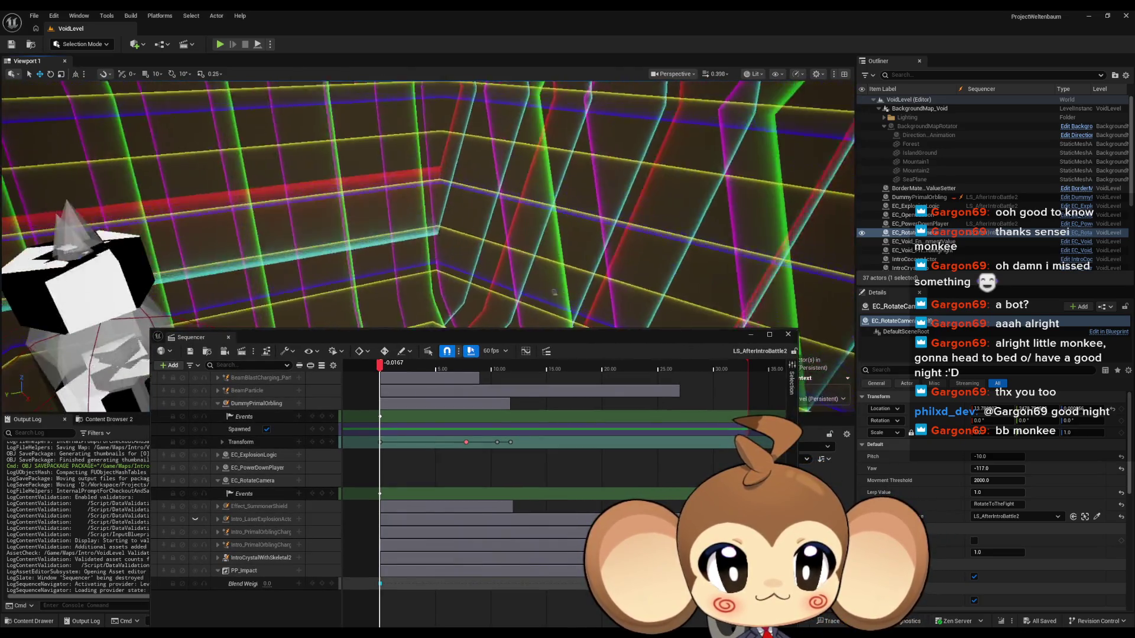
{"action": "mouse_move", "coordinate": [380, 363]}
{"action": "left_mouse_down"}
{"action": "mouse_move", "coordinate": [446, 362]}
{"action": "mouse_move", "coordinate": [467, 343]}
{"action": "left_mouse_up"}
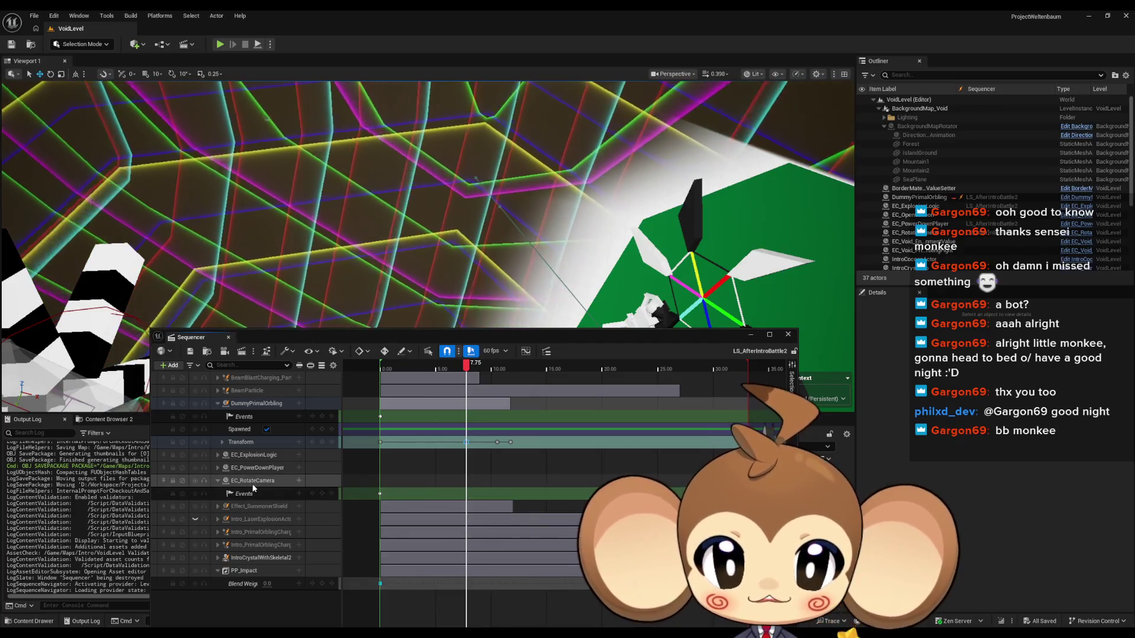
{"action": "left_click", "coordinate": [322, 493]}
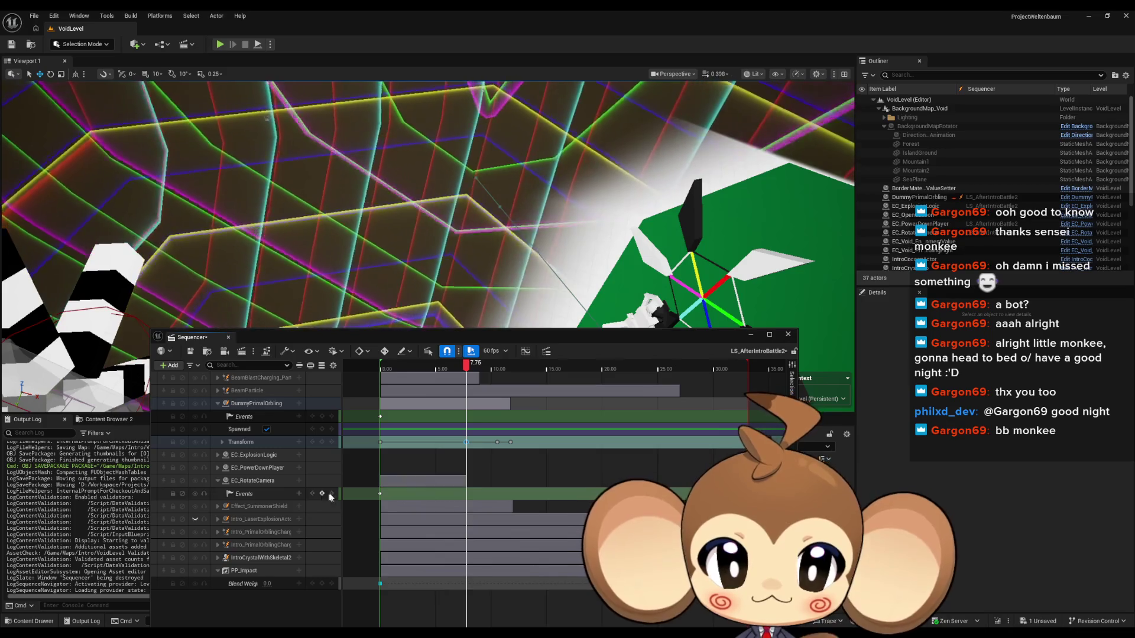
{"action": "double_click", "coordinate": [467, 494]}
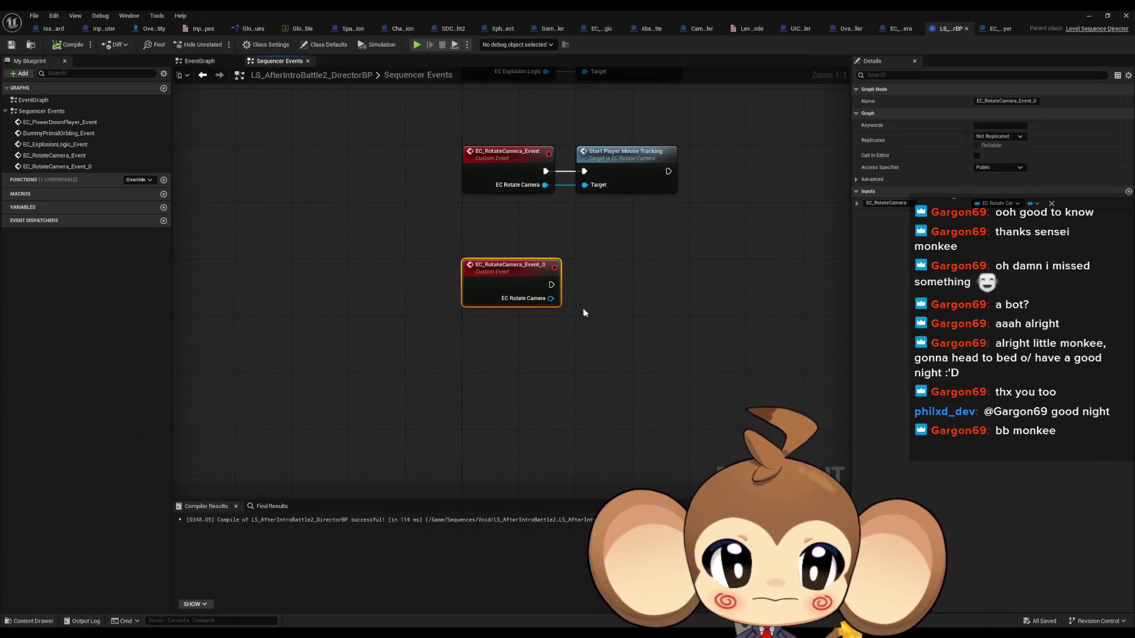
- Make the event call Play Casette on EC Rotate Camera
{"action": "mouse_move", "coordinate": [514, 340]}
{"action": "left_mouse_down"}
{"action": "mouse_move", "coordinate": [547, 316]}
{"action": "mouse_move", "coordinate": [540, 308]}
{"action": "left_mouse_up"}
{"action": "type", "text": "play"}
{"action": "key", "text": "Return"}
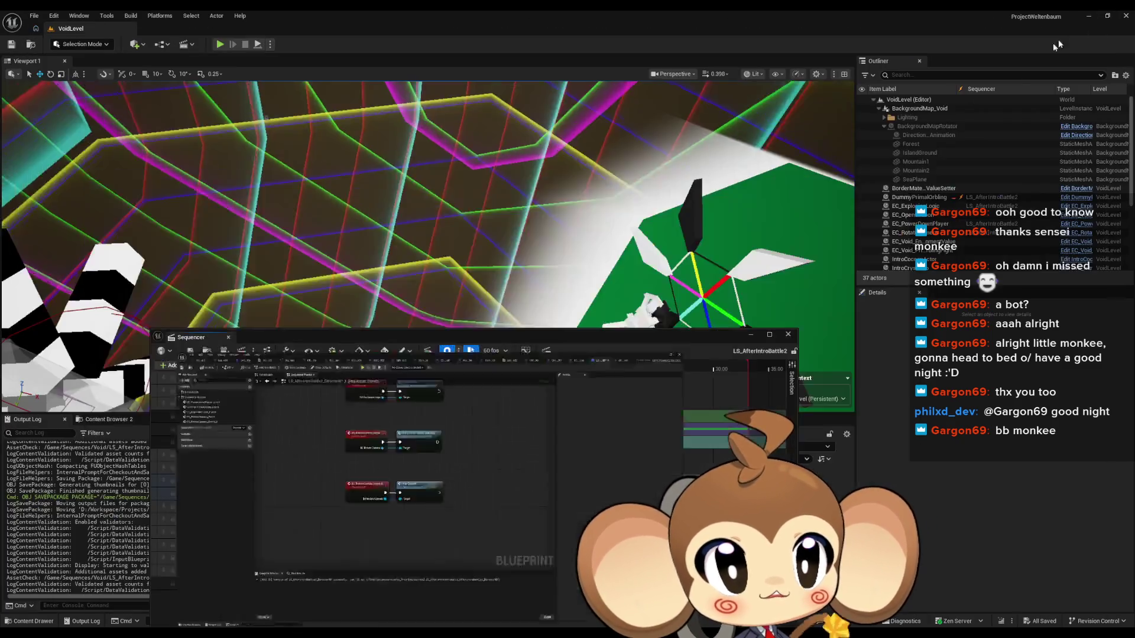
- Close the Sequencer, select EC_RotateCamera, and show the top-level Content folder
{"action": "key", "text": "alt+Tab"}
{"action": "left_click", "coordinate": [788, 334]}
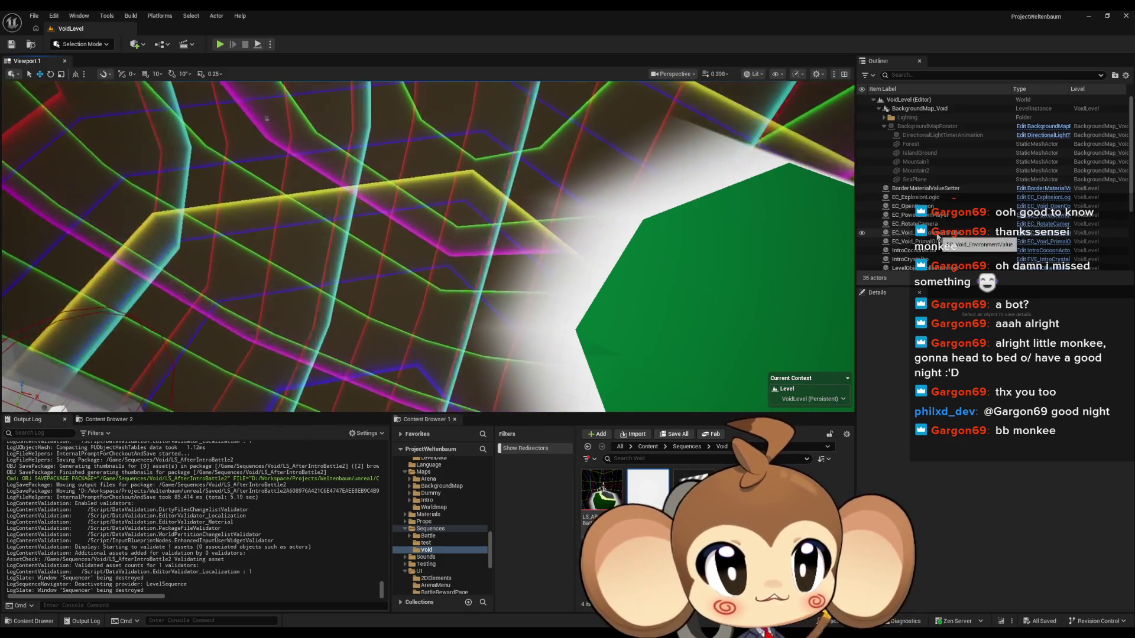
{"action": "left_click", "coordinate": [922, 224]}
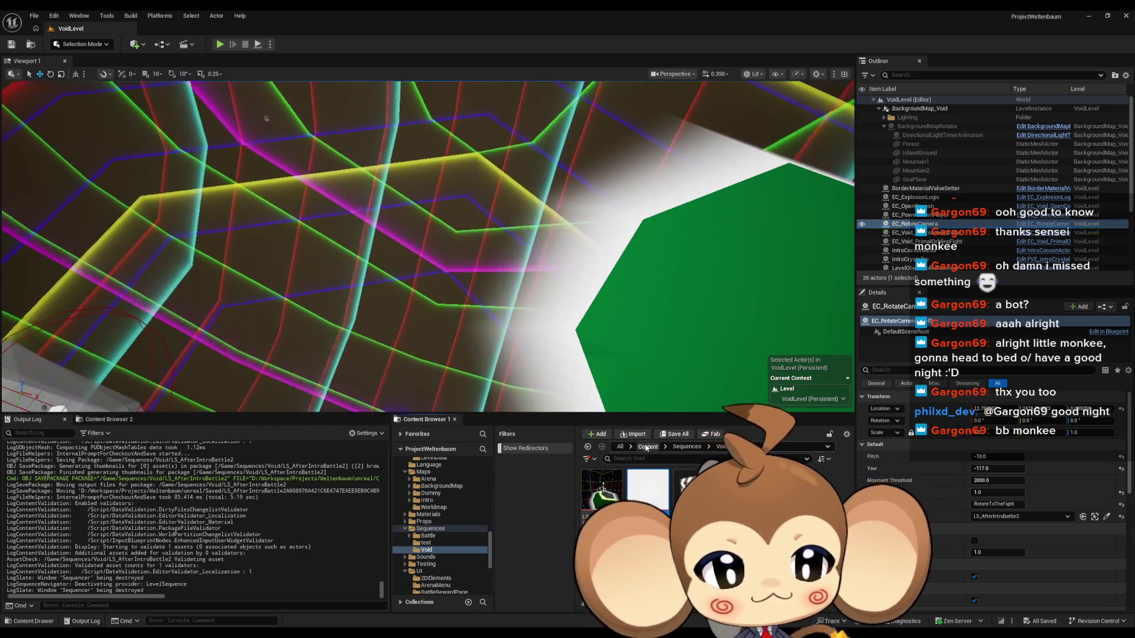
{"action": "left_click", "coordinate": [648, 447]}
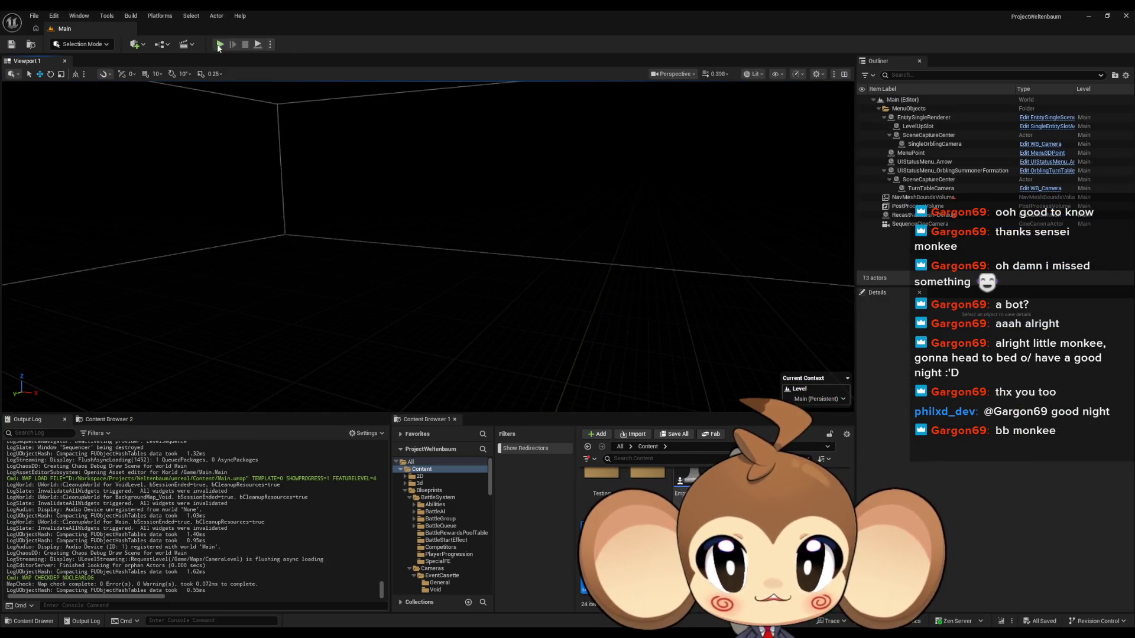
{"action": "left_click", "coordinate": [219, 45]}
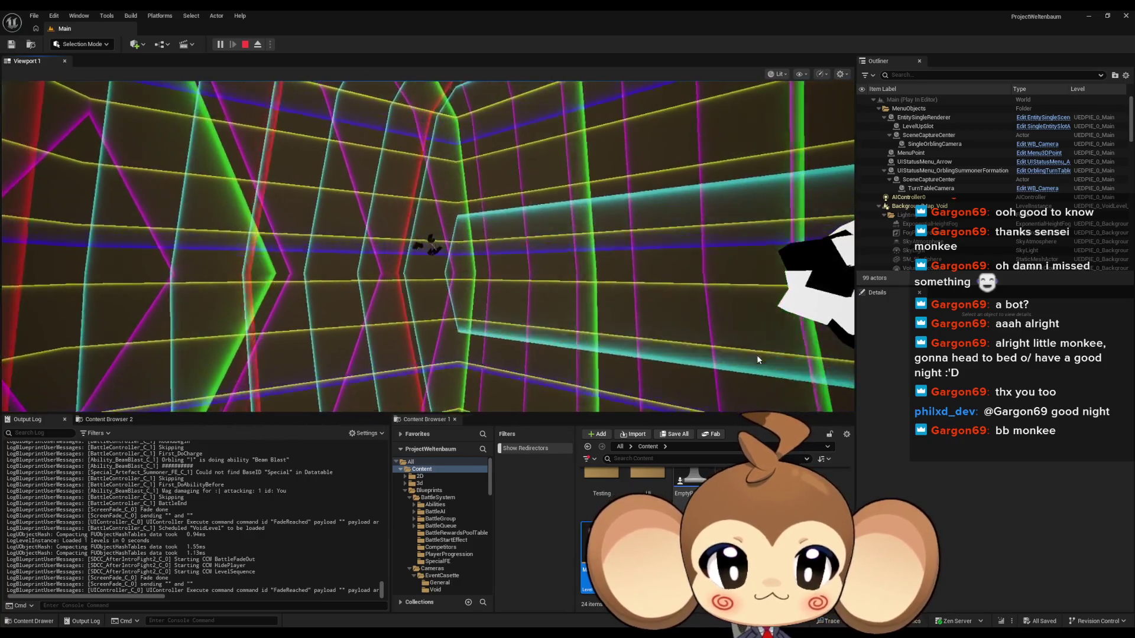
{"action": "left_click", "coordinate": [245, 45]}
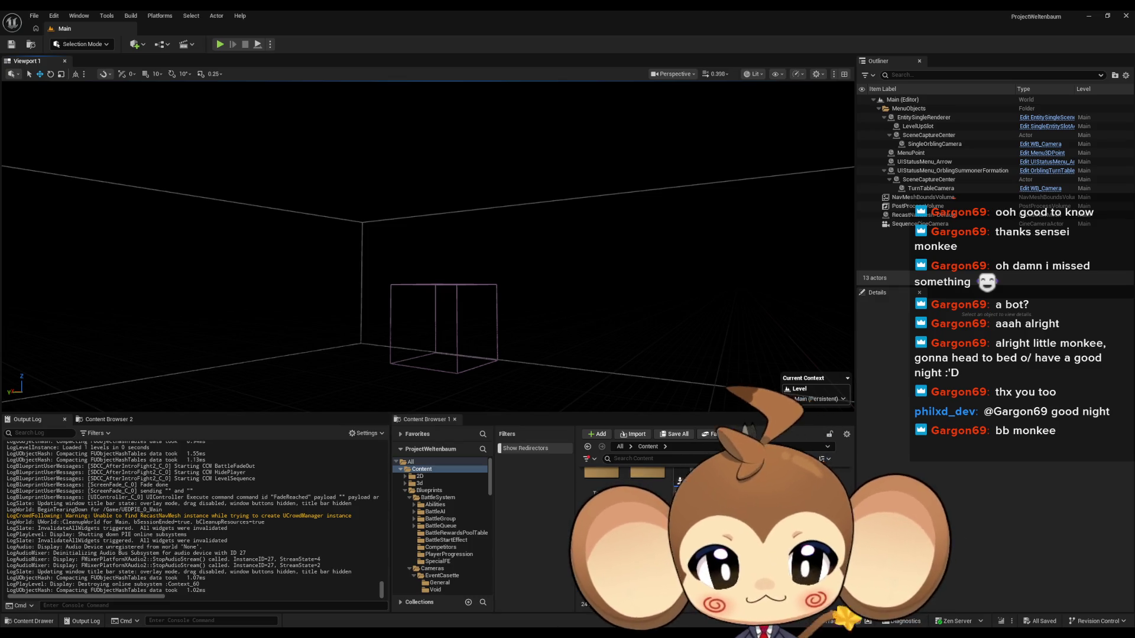
{"action": "left_click", "coordinate": [515, 601]}
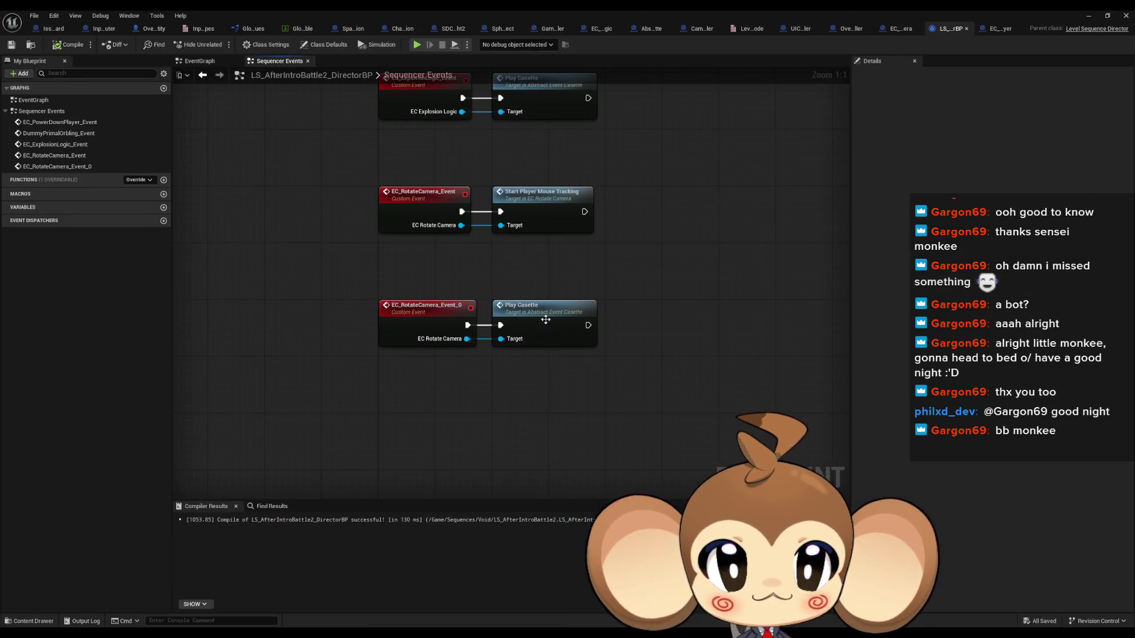
- Switch to the EC_RotateCamera PlayCasette graph and select the Reset Casette node
{"action": "scroll", "coordinate": [567, 343], "scroll_direction": "down", "scroll_amount": 2}
{"action": "scroll", "coordinate": [597, 381], "scroll_direction": "down", "scroll_amount": 2}
{"action": "scroll", "coordinate": [599, 386], "scroll_direction": "up", "scroll_amount": 4}
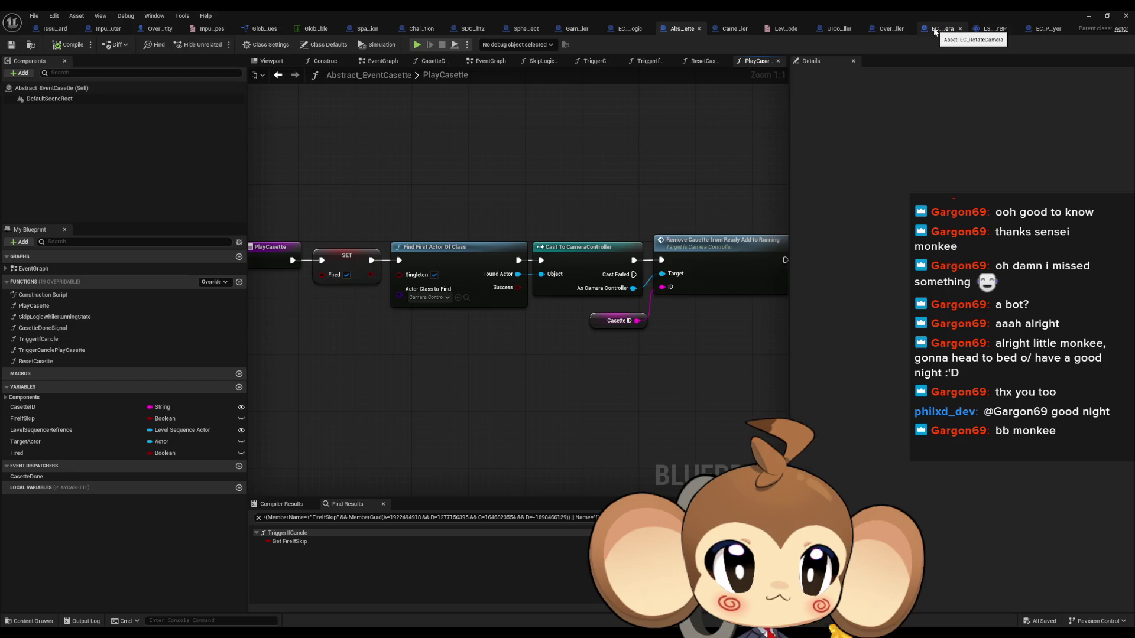
{"action": "left_click", "coordinate": [934, 32]}
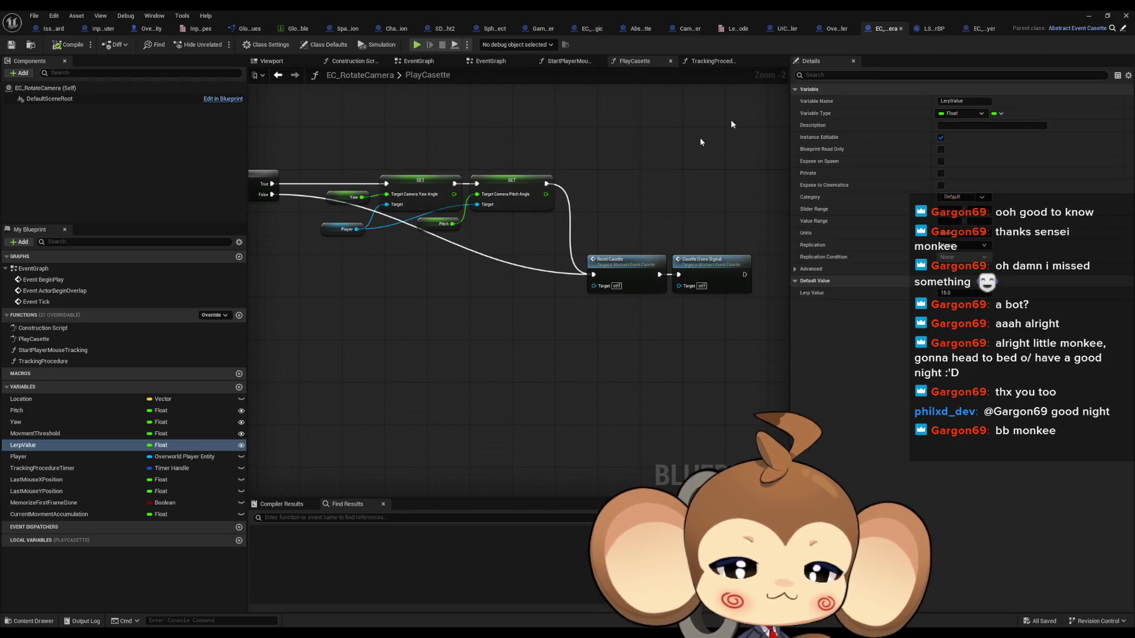
{"action": "left_click_drag", "start_coordinate": [652, 238], "coordinate": [638, 346]}
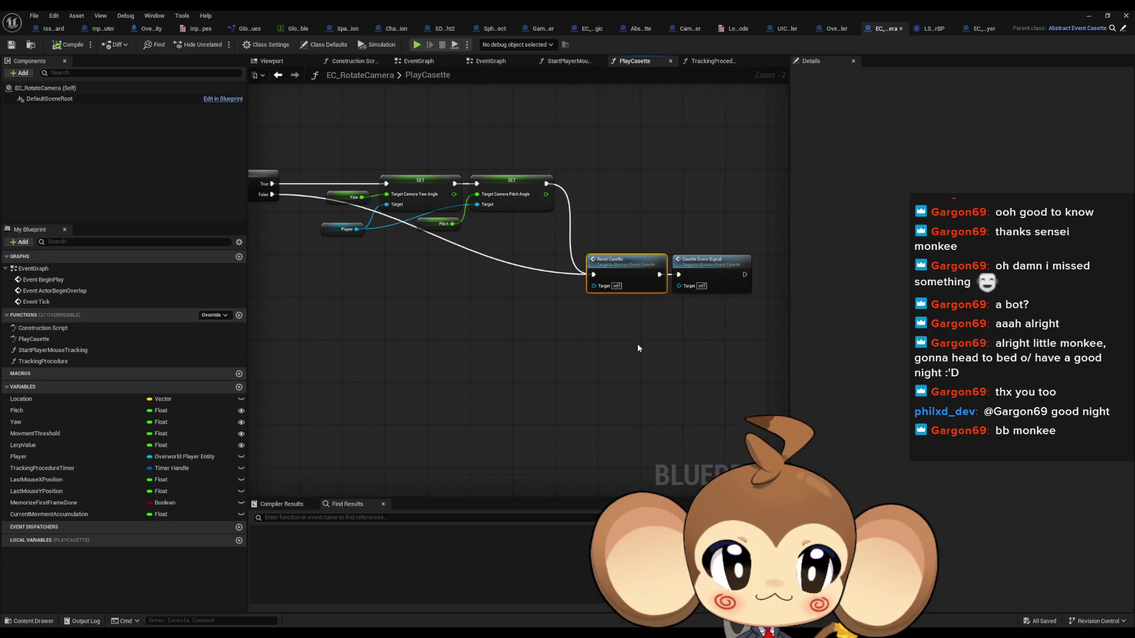
- Check the Play Casette definition, then select the accumulation, threshold and >= nodes
{"action": "left_click", "coordinate": [941, 29]}
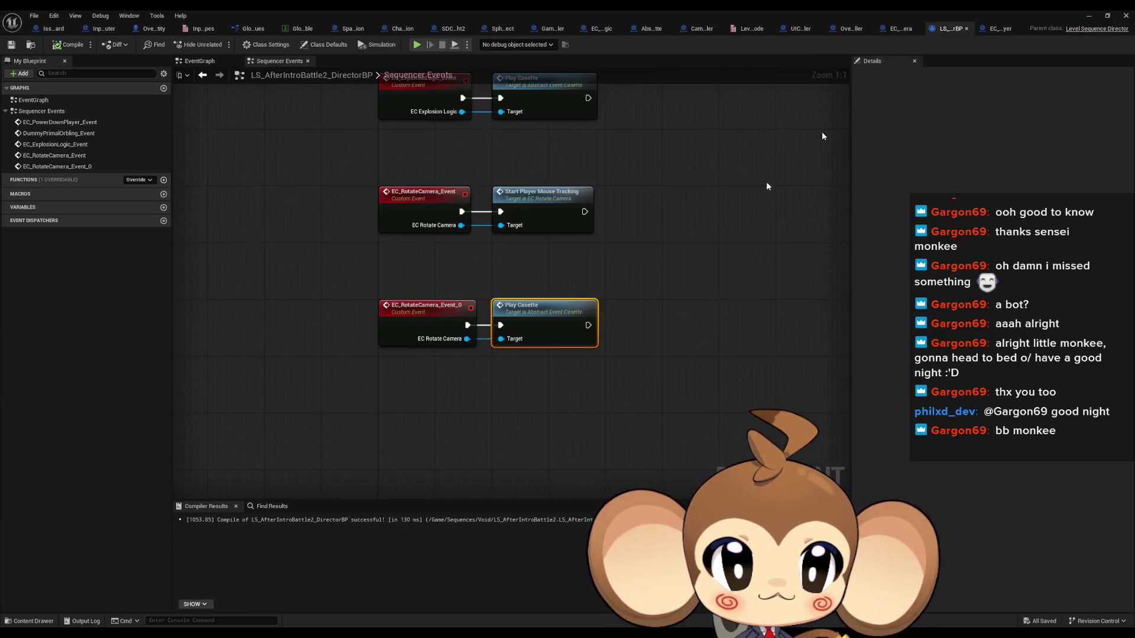
{"action": "double_click", "coordinate": [555, 320]}
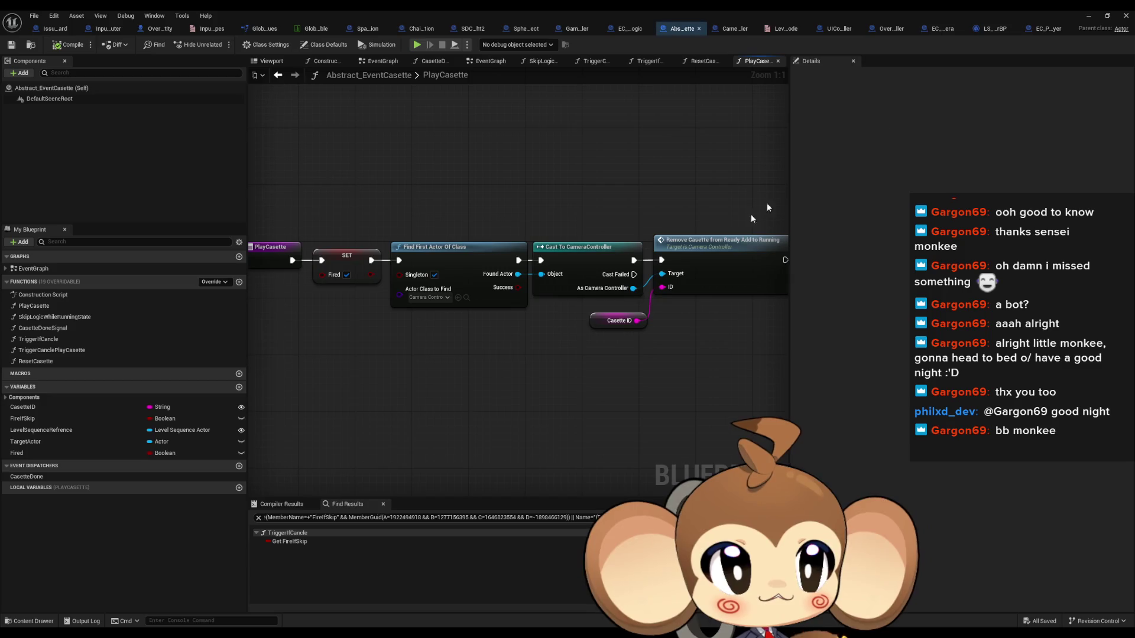
{"action": "left_click", "coordinate": [941, 29]}
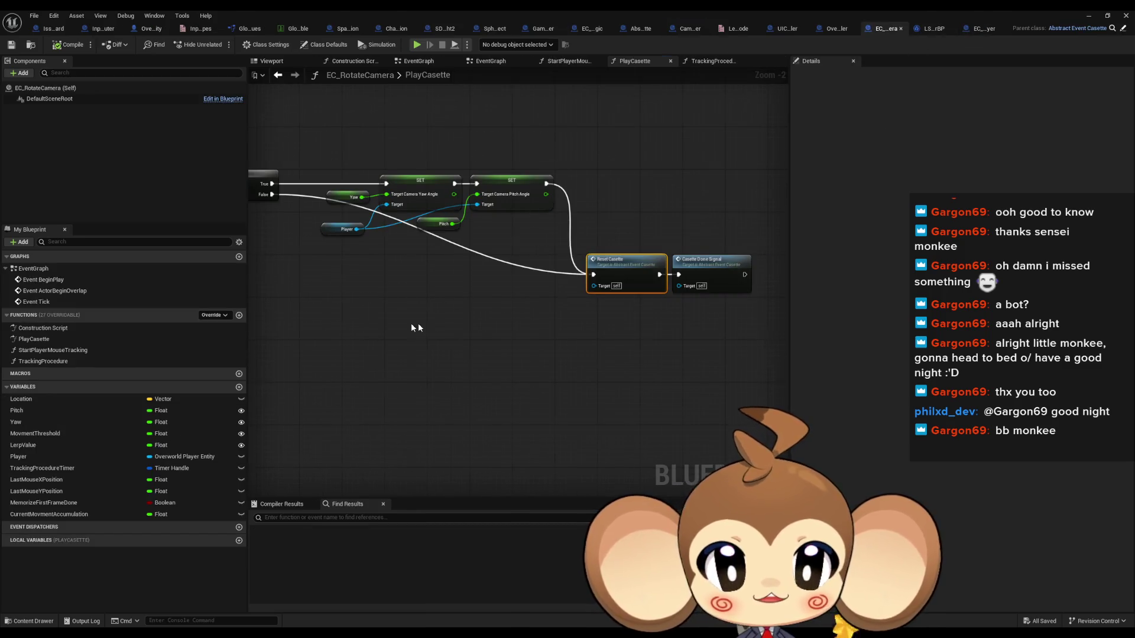
{"action": "scroll", "coordinate": [743, 373], "scroll_direction": "up", "scroll_amount": 2}
{"action": "mouse_move", "coordinate": [526, 336]}
{"action": "left_mouse_down"}
{"action": "mouse_move", "coordinate": [425, 270]}
{"action": "mouse_move", "coordinate": [328, 248]}
{"action": "mouse_move", "coordinate": [591, 301]}
{"action": "mouse_move", "coordinate": [686, 306]}
{"action": "left_mouse_up"}
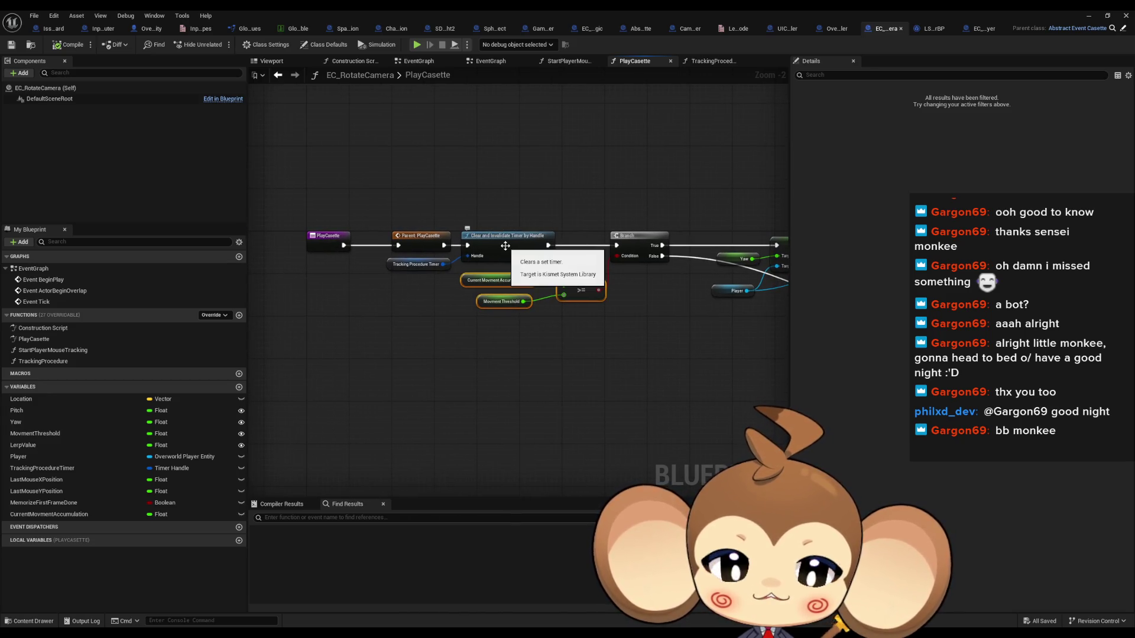
{"action": "right_click", "coordinate": [505, 245]}
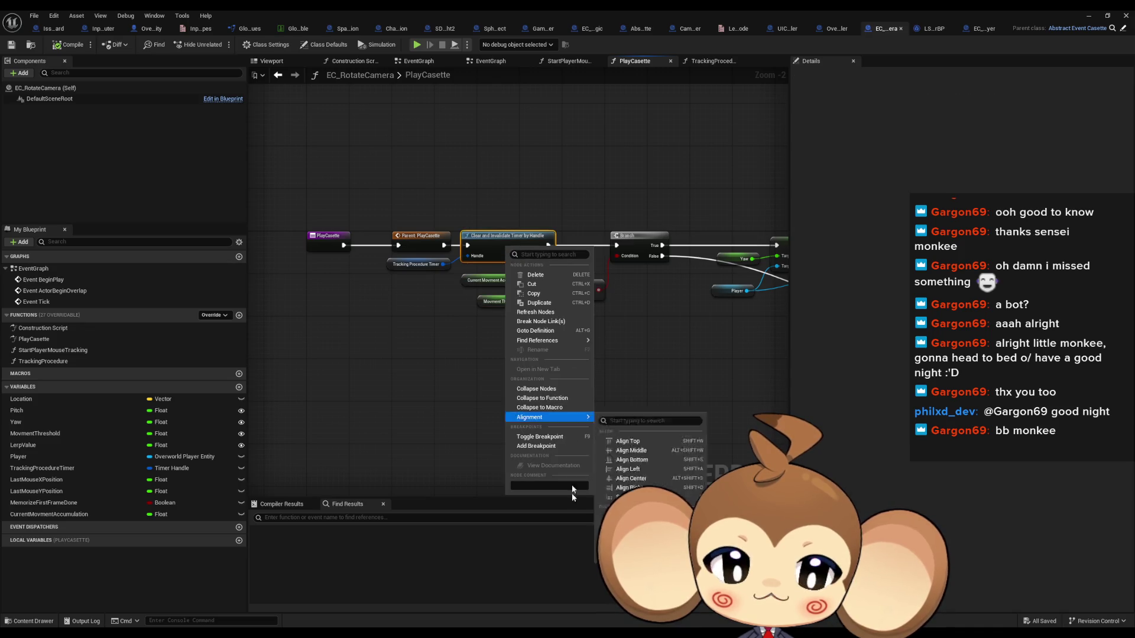
- Breakpoint Clear and Invalidate Timer by Handle, play-test, and view the paused Blueprint
{"action": "left_click", "coordinate": [544, 466]}
{"action": "left_click", "coordinate": [1090, 16]}
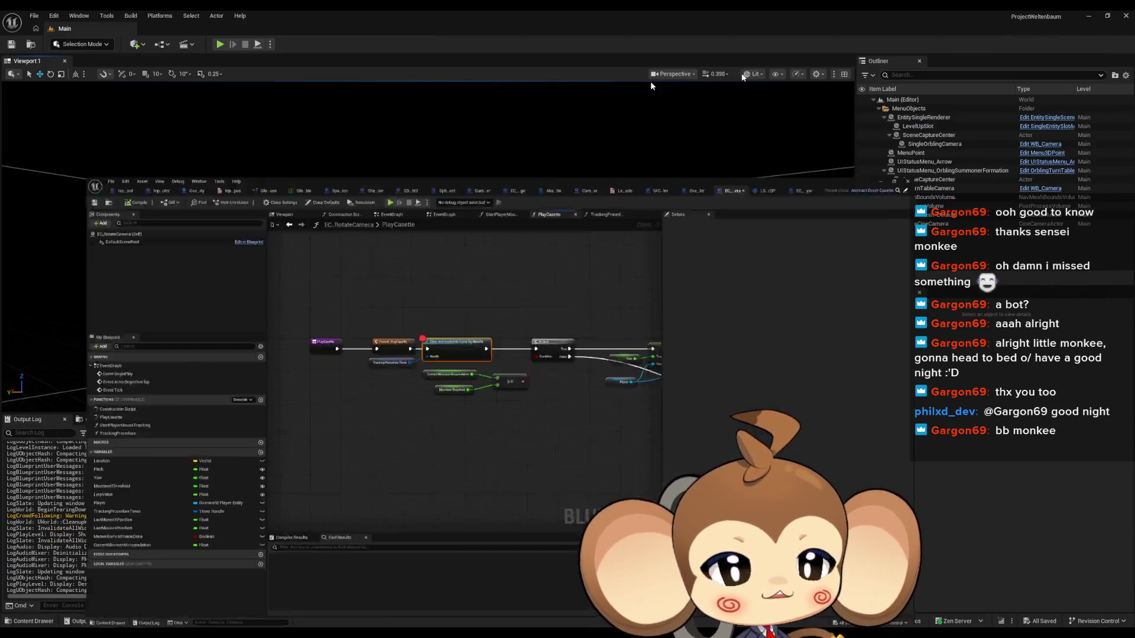
{"action": "left_click", "coordinate": [232, 39]}
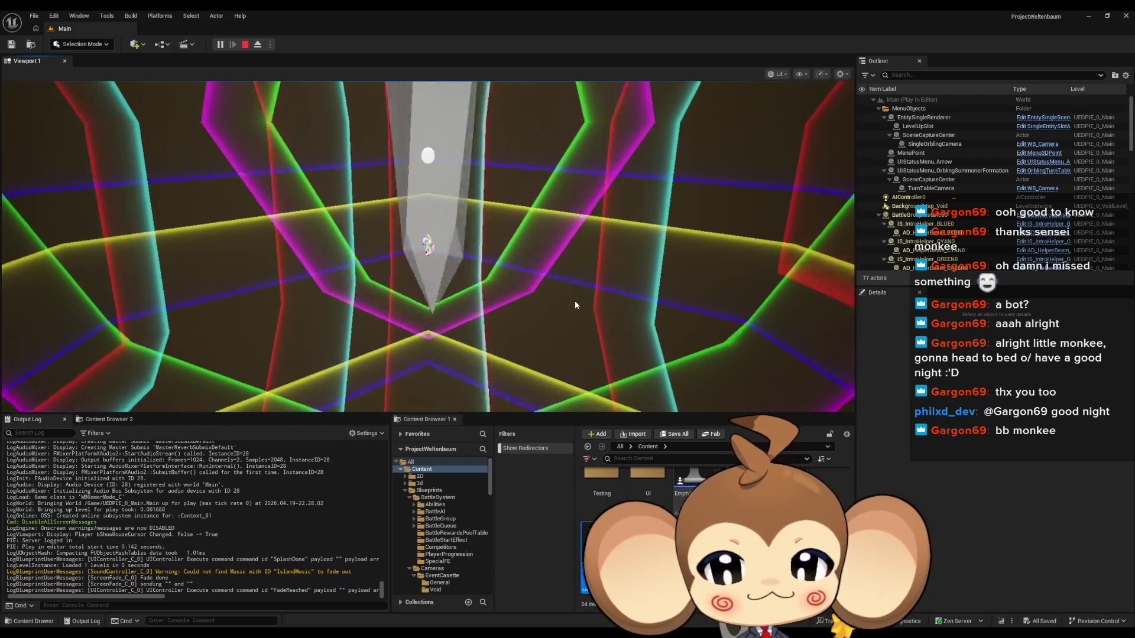
{"action": "left_click", "coordinate": [512, 609]}
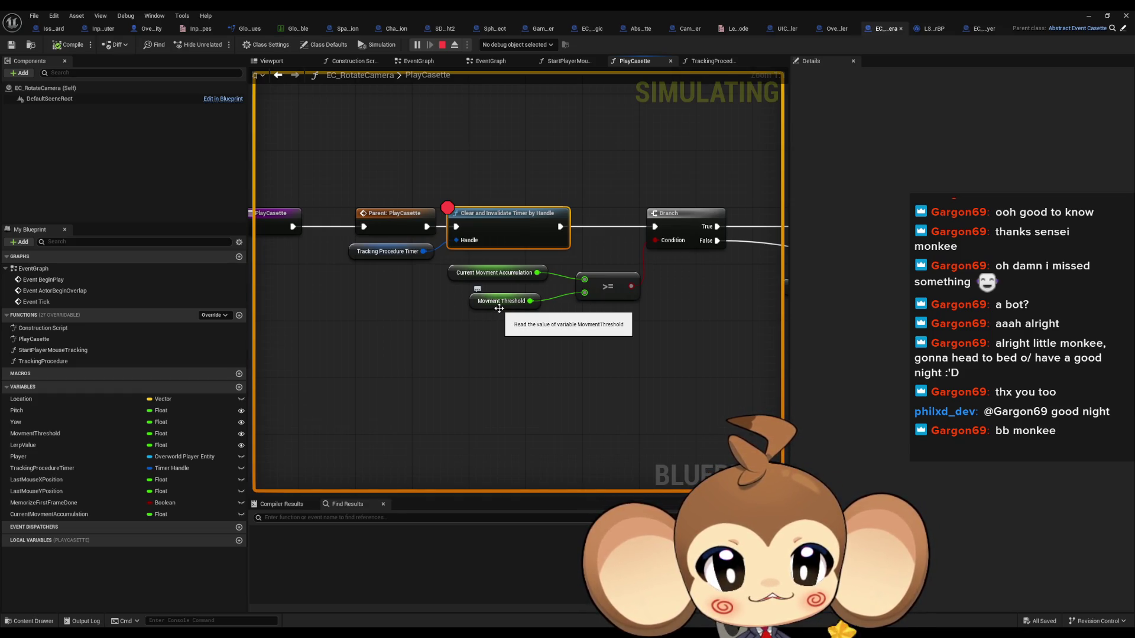
- Stop the simulation and add a <= comparison from Current Movment Accumulation
{"action": "left_click", "coordinate": [443, 45]}
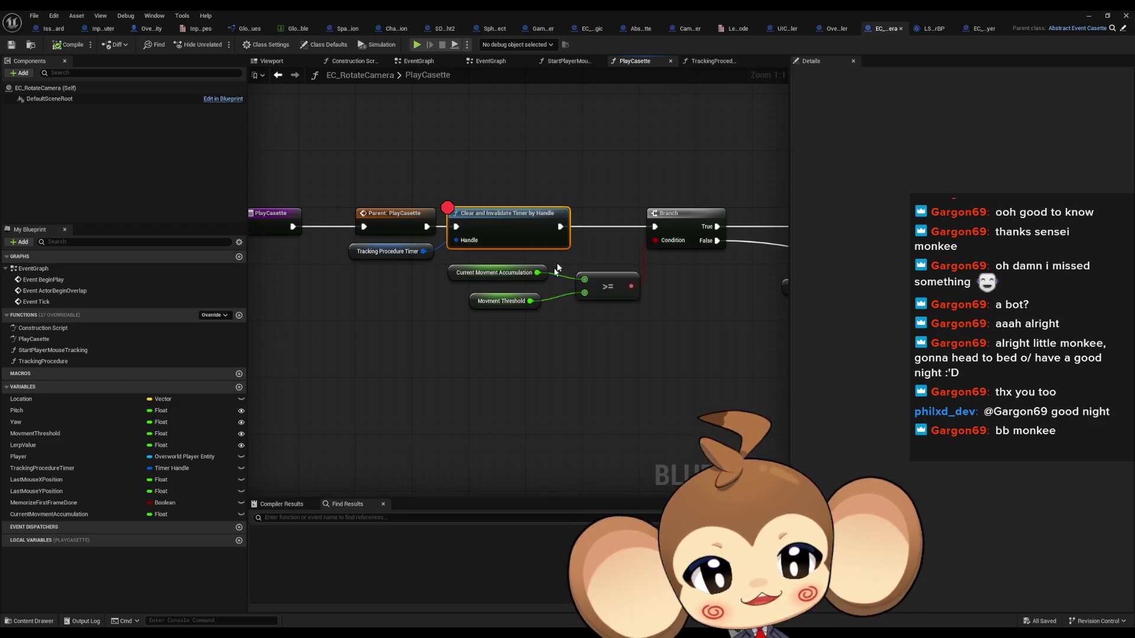
{"action": "mouse_move", "coordinate": [567, 323]}
{"action": "left_mouse_down"}
{"action": "mouse_move", "coordinate": [578, 342]}
{"action": "mouse_move", "coordinate": [550, 331]}
{"action": "mouse_move", "coordinate": [530, 301]}
{"action": "left_mouse_up"}
{"action": "key", "text": "Return"}
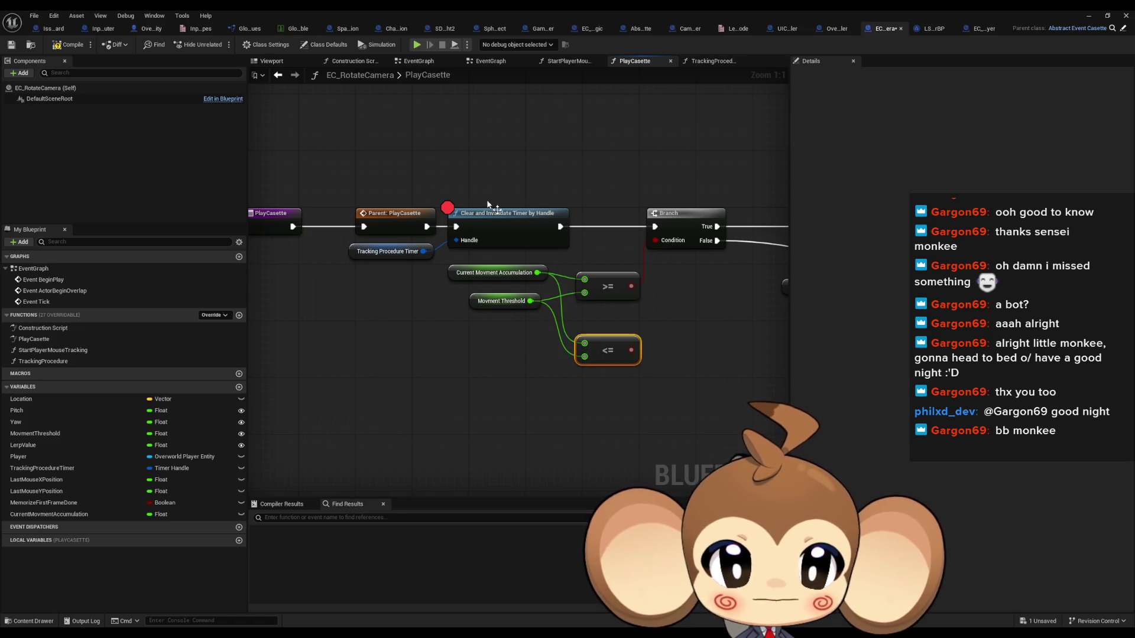
- Remove the breakpoint from the timer node and return to watching the game
{"action": "right_click", "coordinate": [502, 225]}
{"action": "left_click", "coordinate": [535, 421]}
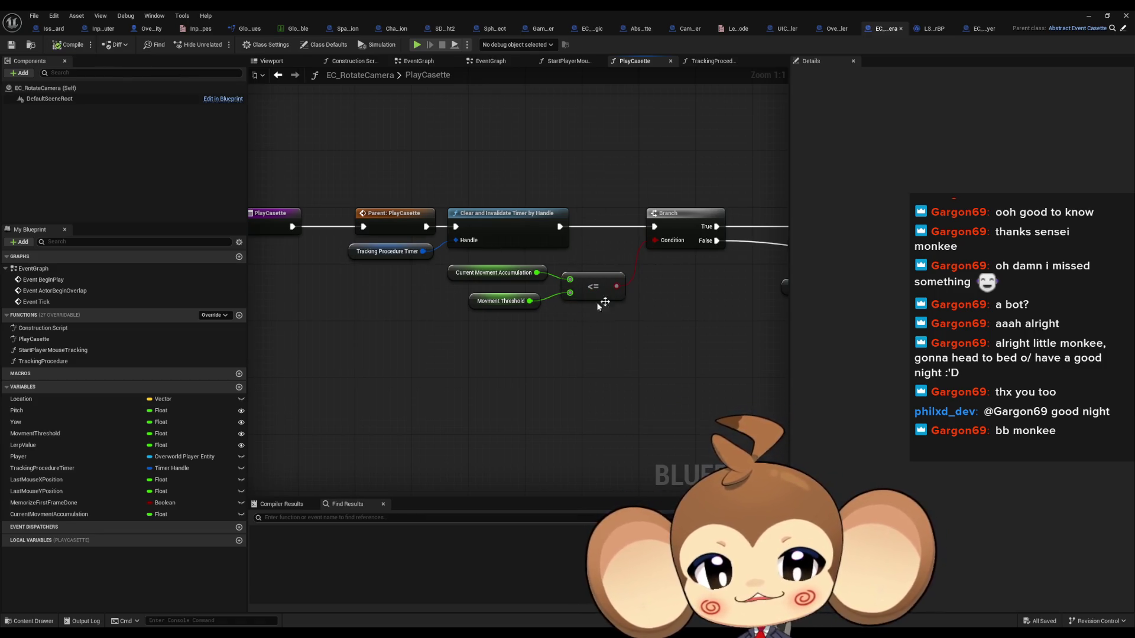
{"action": "left_click_drag", "start_coordinate": [597, 386], "coordinate": [492, 379]}
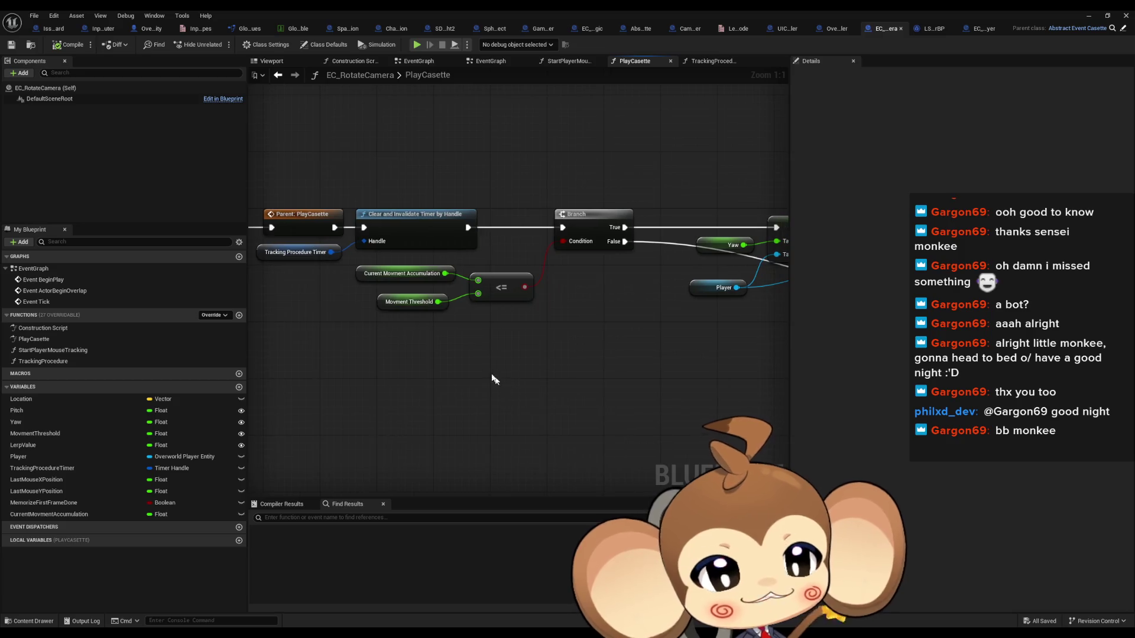
{"action": "left_click", "coordinate": [1089, 16]}
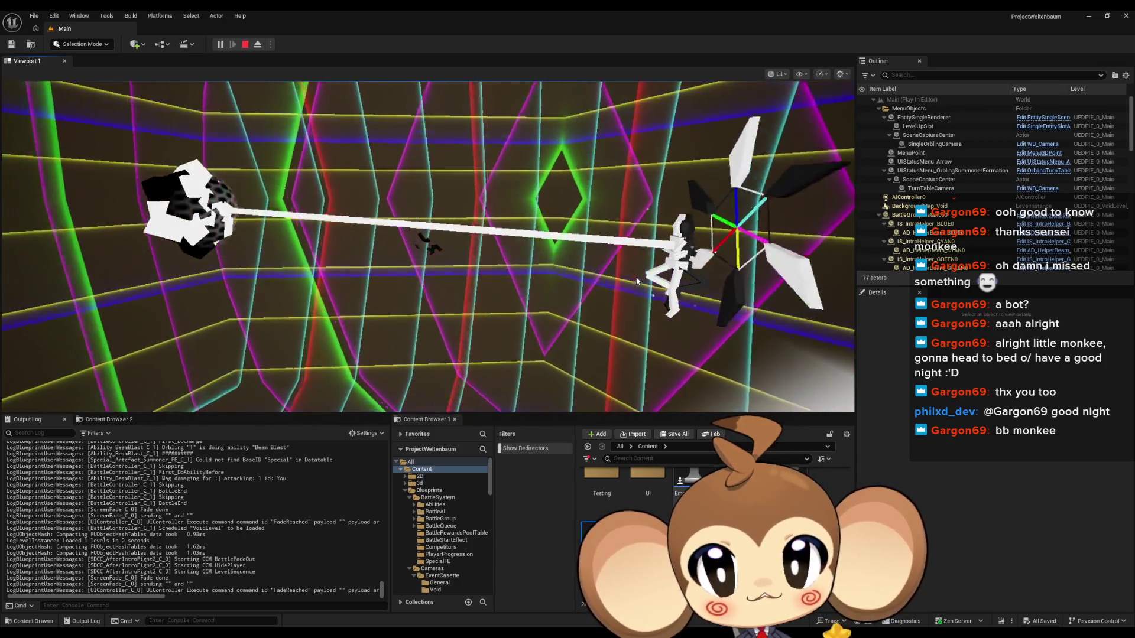
- Stop the play session
{"action": "left_click", "coordinate": [245, 45]}
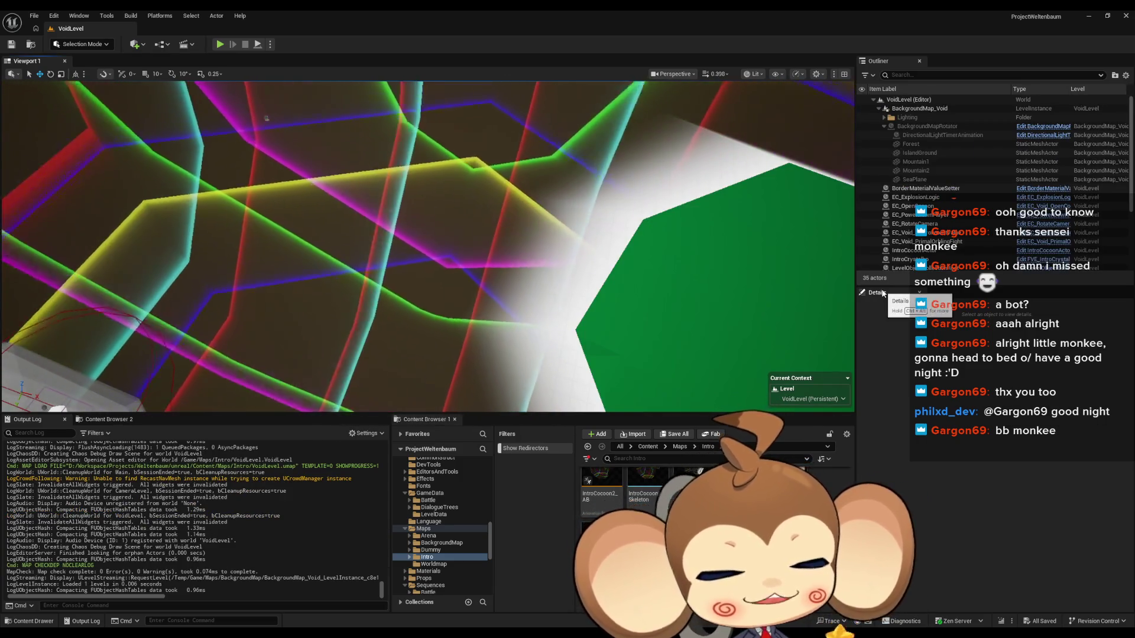
- Select EC_RotateCamera and set the value below Movment Threshold to 15
{"action": "scroll", "coordinate": [945, 227], "scroll_direction": "down", "scroll_amount": 4}
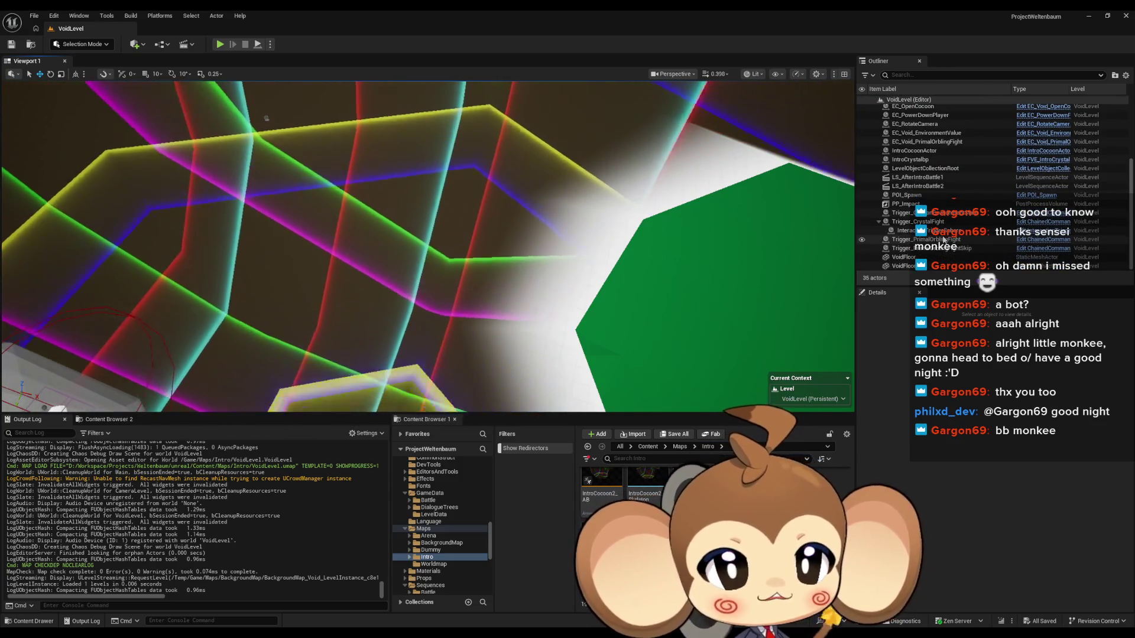
{"action": "scroll", "coordinate": [947, 244], "scroll_direction": "up", "scroll_amount": 3}
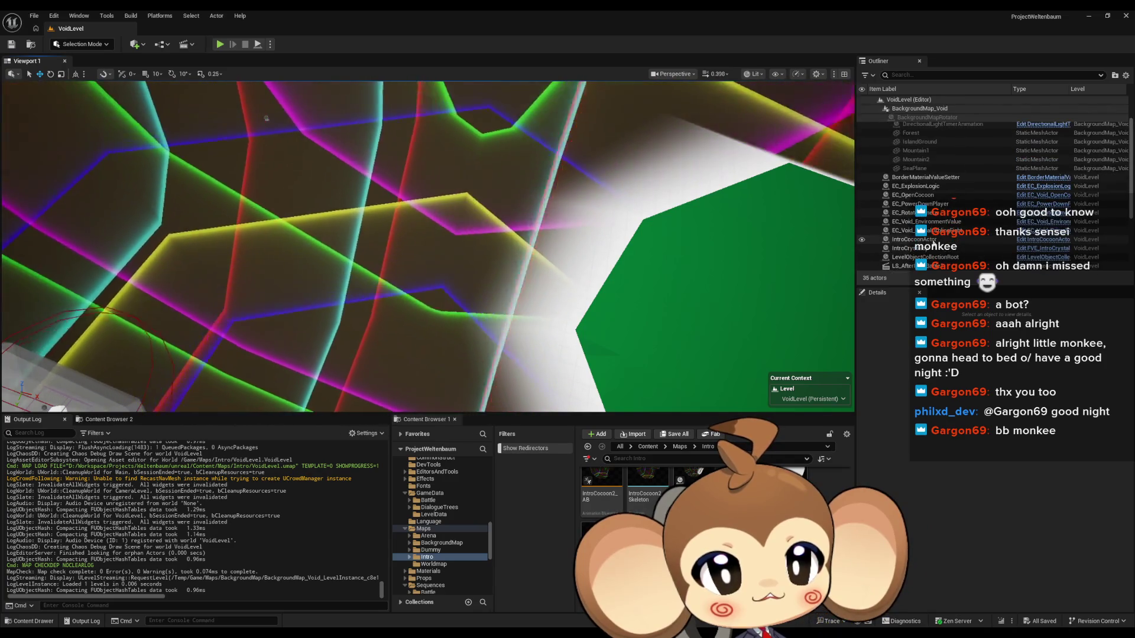
{"action": "left_click", "coordinate": [946, 213]}
{"action": "left_click", "coordinate": [999, 492]}
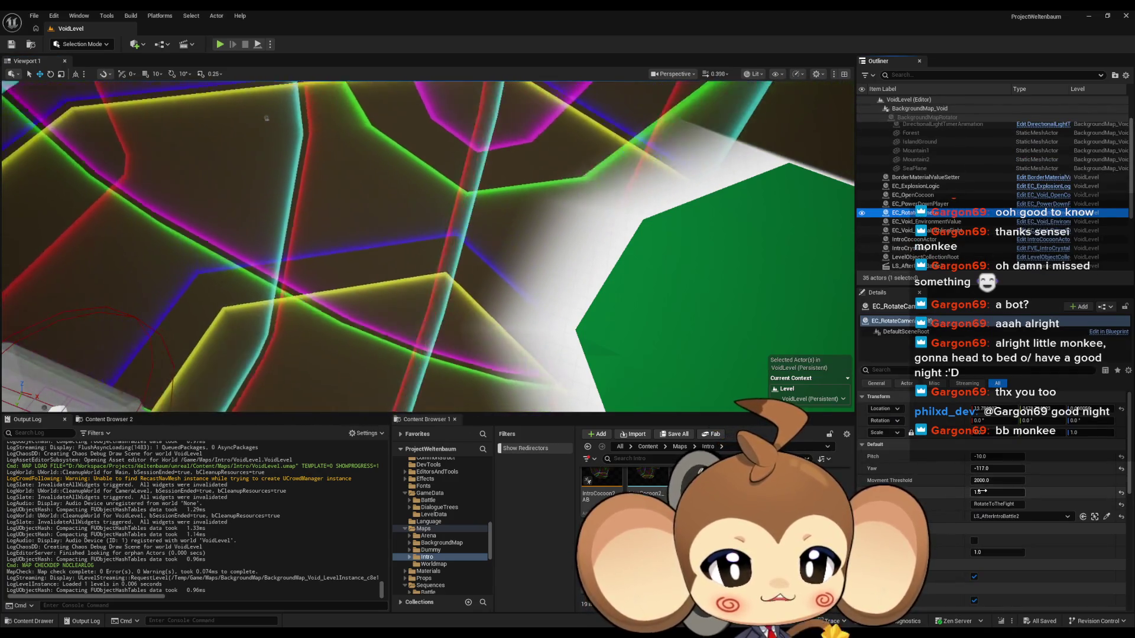
{"action": "type", "text": "15"}
{"action": "key", "text": "Return"}
- Inspect the Branch and SET nodes in the EC_RotateCamera Blueprint, then return to the level
{"action": "left_click", "coordinate": [1024, 214]}
{"action": "mouse_move", "coordinate": [513, 343]}
{"action": "left_mouse_down"}
{"action": "mouse_move", "coordinate": [261, 327]}
{"action": "mouse_move", "coordinate": [542, 349]}
{"action": "left_mouse_up"}
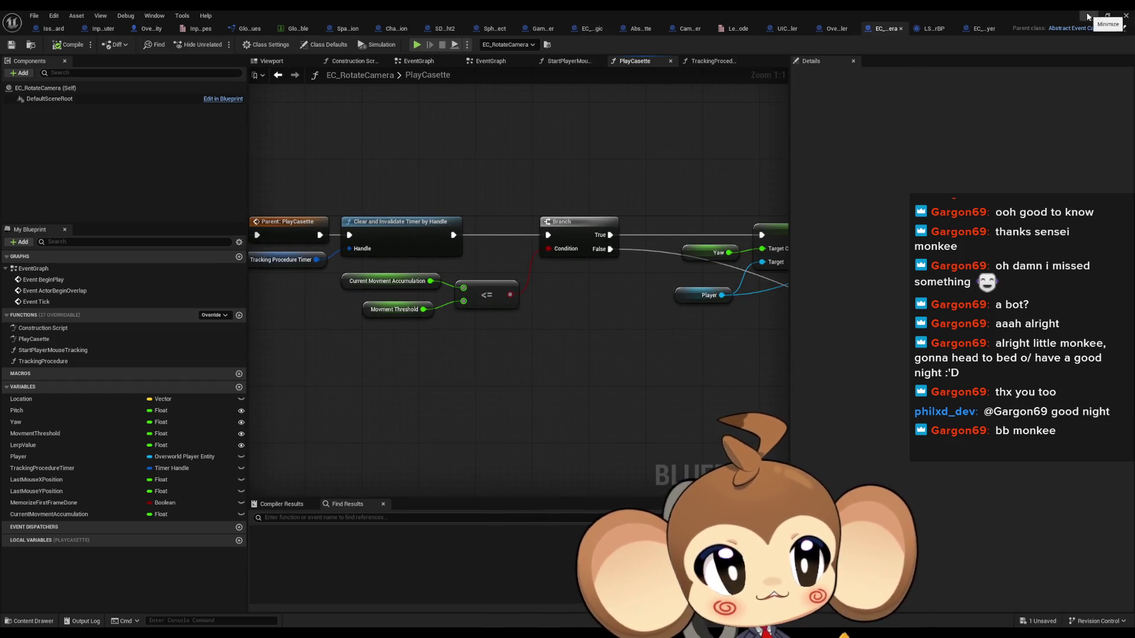
{"action": "left_click", "coordinate": [1089, 16]}
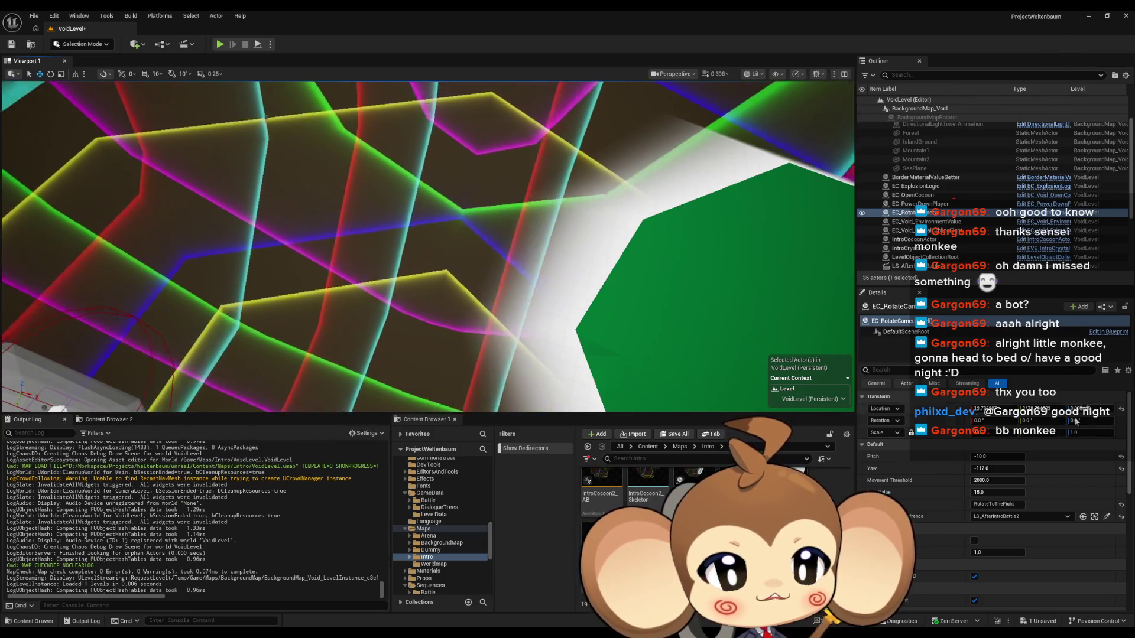
- Set Lerp Value to 0.1, save the level, and start a play test
{"action": "left_click", "coordinate": [998, 493]}
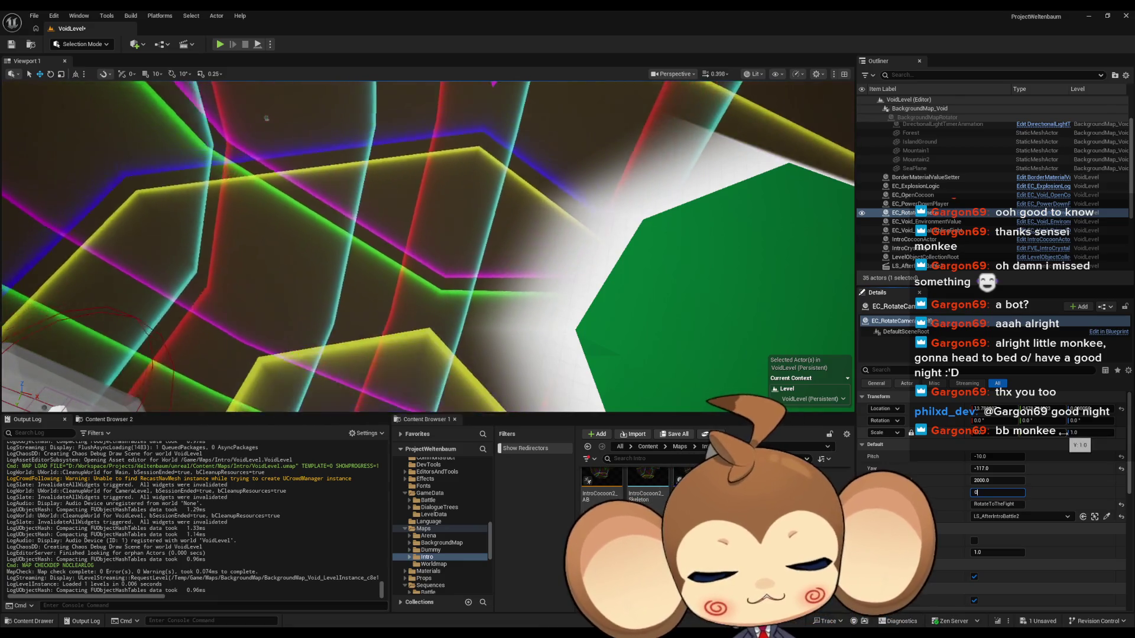
{"action": "type", "text": "0.1"}
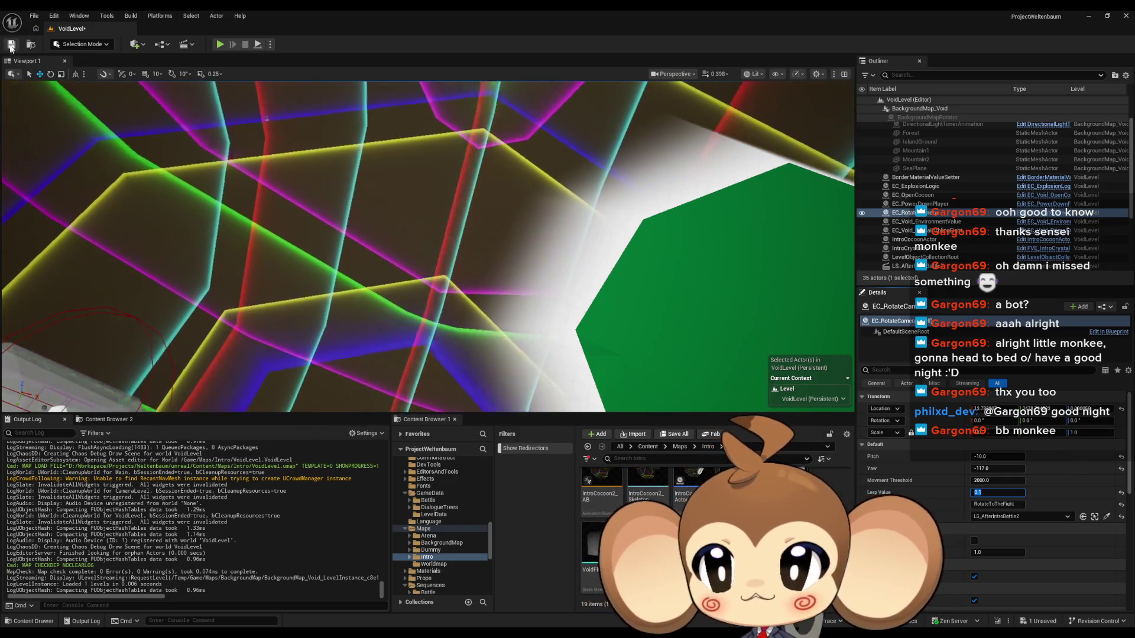
{"action": "key", "text": "ctrl+s"}
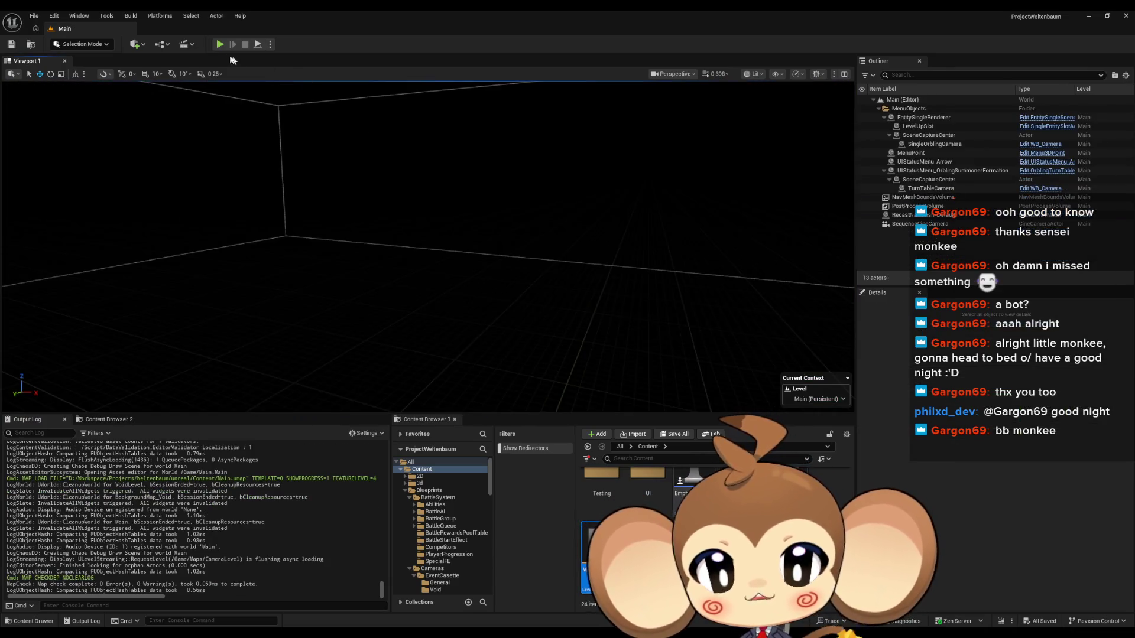
{"action": "left_click", "coordinate": [219, 44]}
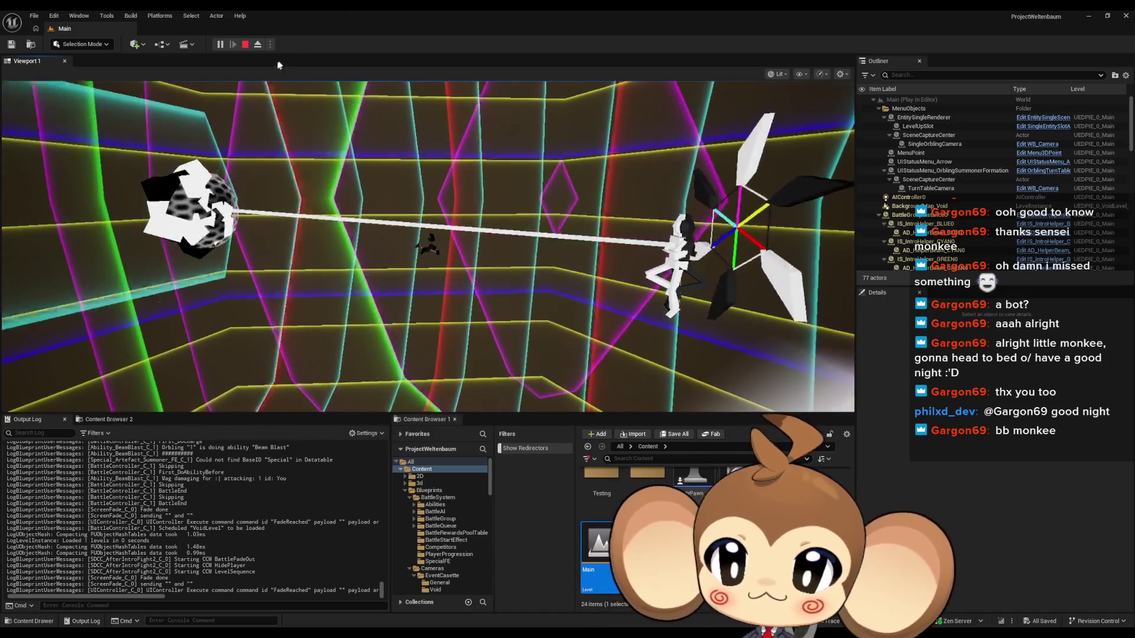
- Stop the play test and bring up EC_RotateCamera's PlayCasette graph
{"action": "left_click", "coordinate": [245, 45]}
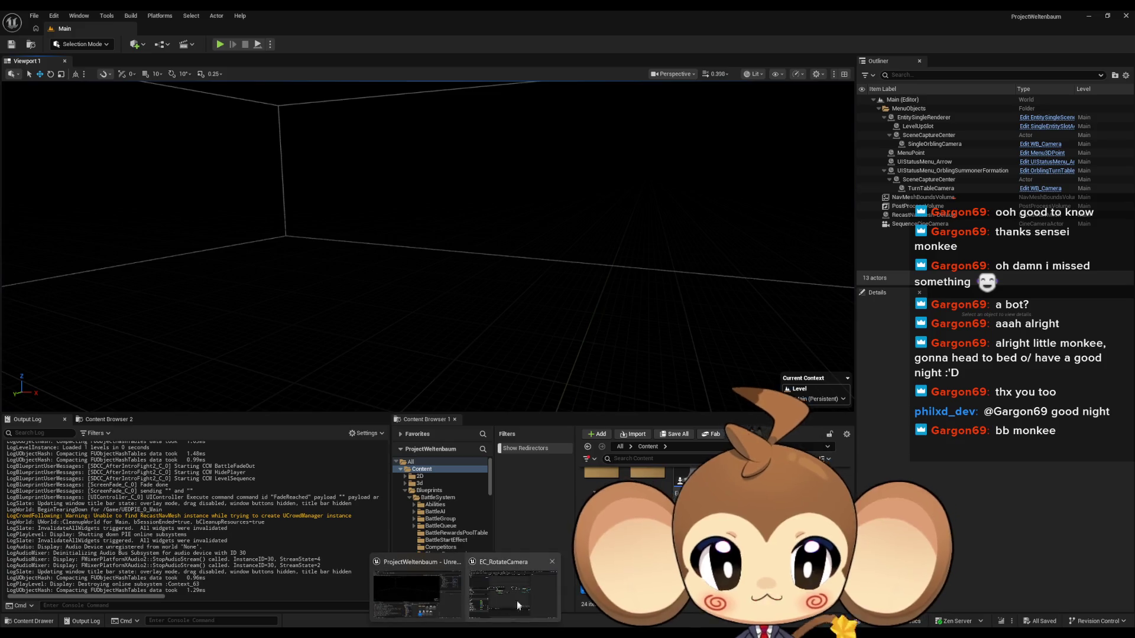
{"action": "left_click", "coordinate": [513, 593]}
{"action": "scroll", "coordinate": [337, 316], "scroll_direction": "up", "scroll_amount": 2}
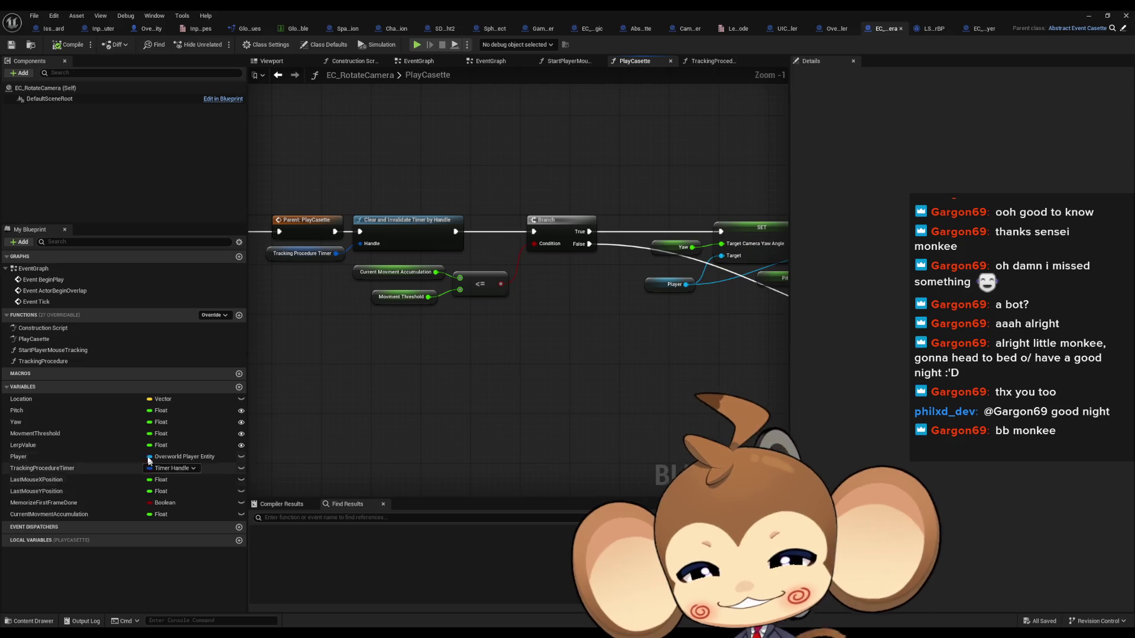
- Add a Set Camera Lerp Rotation Speed node from the Player reference
{"action": "left_click_drag", "start_coordinate": [499, 355], "coordinate": [309, 381]}
{"action": "left_click_drag", "start_coordinate": [378, 375], "coordinate": [845, 391]}
{"action": "left_click_drag", "start_coordinate": [970, 401], "coordinate": [591, 389]}
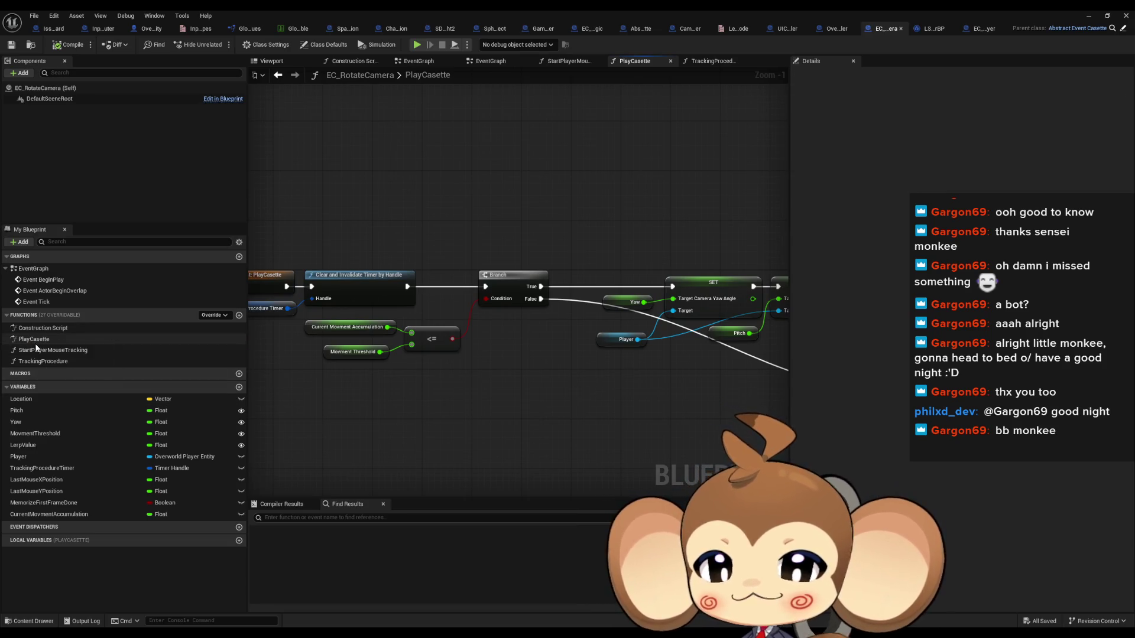
{"action": "left_click_drag", "start_coordinate": [595, 353], "coordinate": [422, 348]}
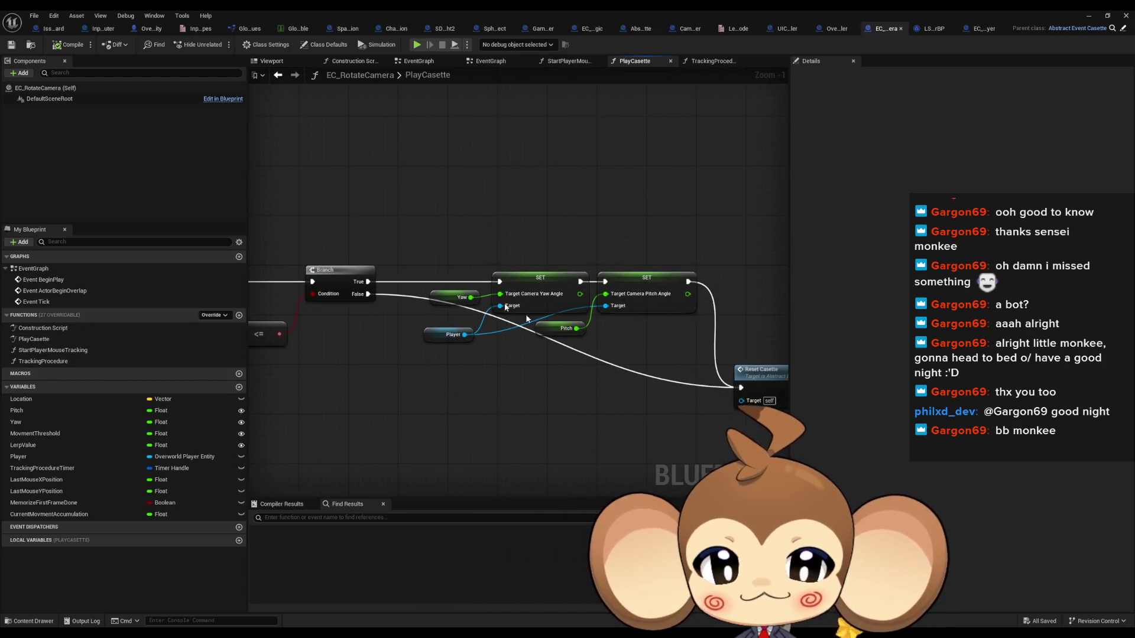
{"action": "mouse_move", "coordinate": [381, 428]}
{"action": "left_mouse_down"}
{"action": "mouse_move", "coordinate": [461, 375]}
{"action": "mouse_move", "coordinate": [449, 378]}
{"action": "mouse_move", "coordinate": [495, 370]}
{"action": "mouse_move", "coordinate": [355, 388]}
{"action": "mouse_move", "coordinate": [420, 392]}
{"action": "mouse_move", "coordinate": [398, 485]}
{"action": "mouse_move", "coordinate": [647, 418]}
{"action": "left_mouse_up"}
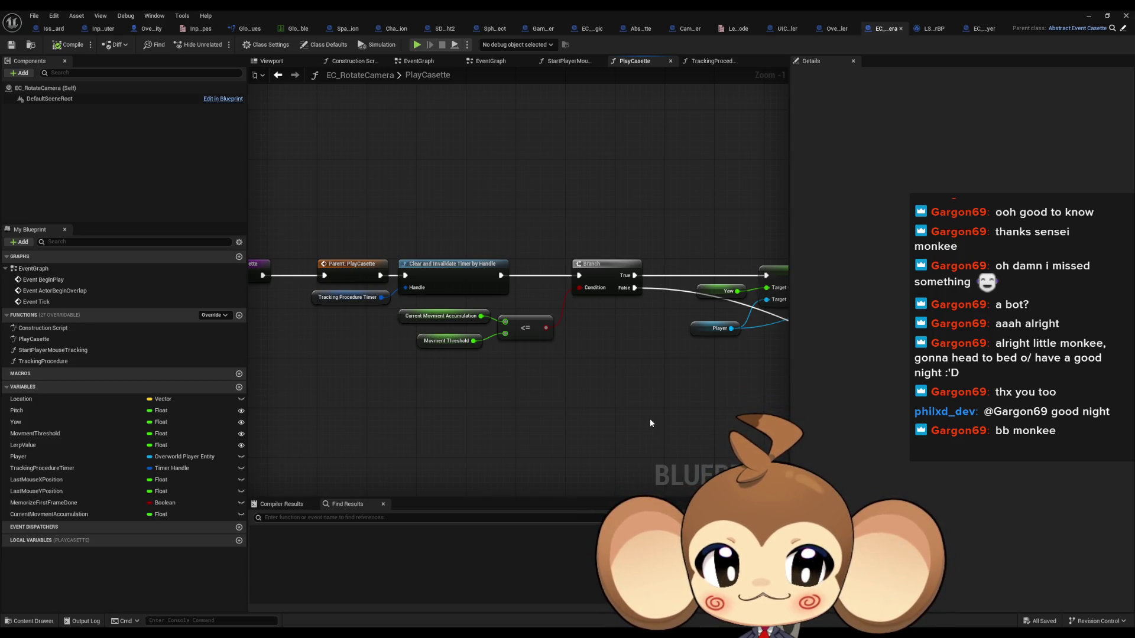
{"action": "left_click_drag", "start_coordinate": [648, 418], "coordinate": [771, 425]}
{"action": "left_click_drag", "start_coordinate": [627, 334], "coordinate": [466, 361]}
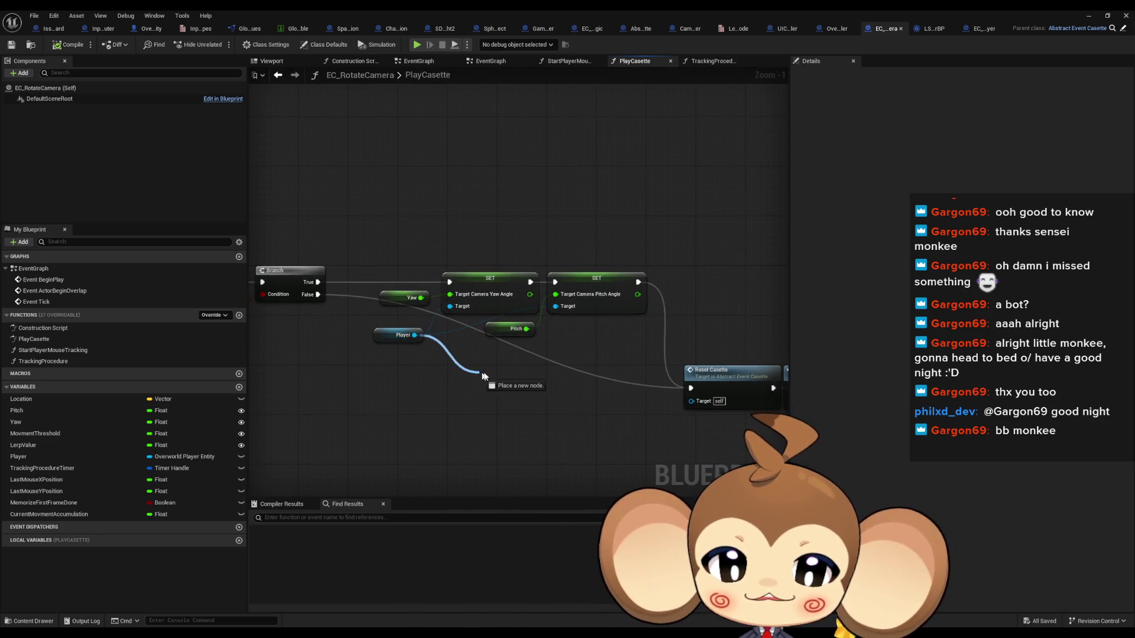
{"action": "left_click_drag", "start_coordinate": [497, 374], "coordinate": [497, 374]}
{"action": "type", "text": "lerp"}
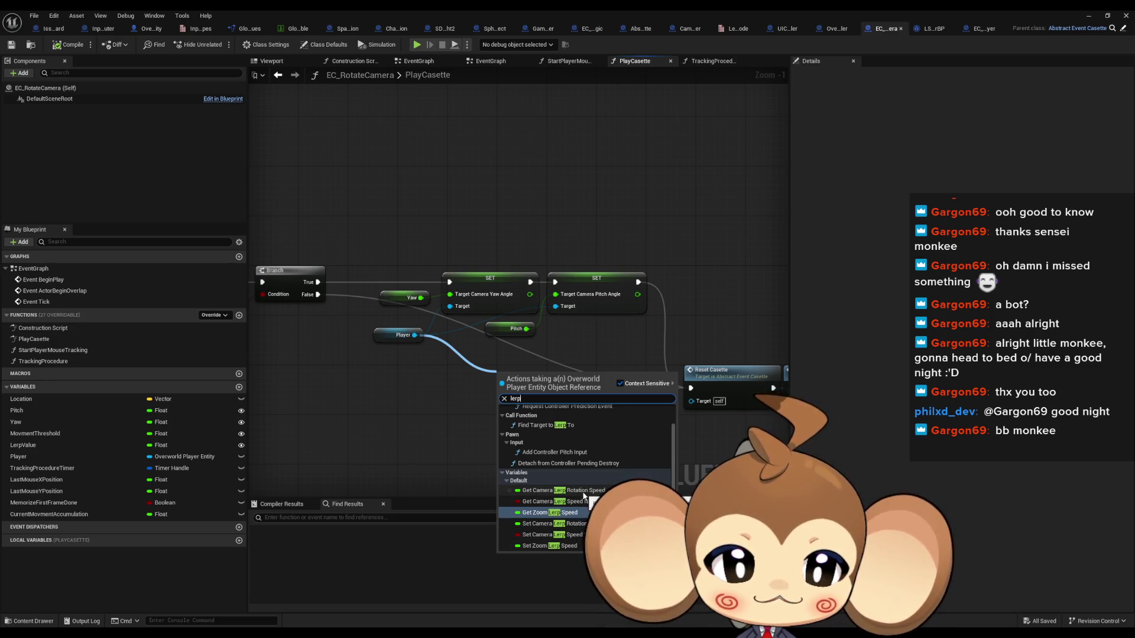
{"action": "left_click", "coordinate": [554, 524]}
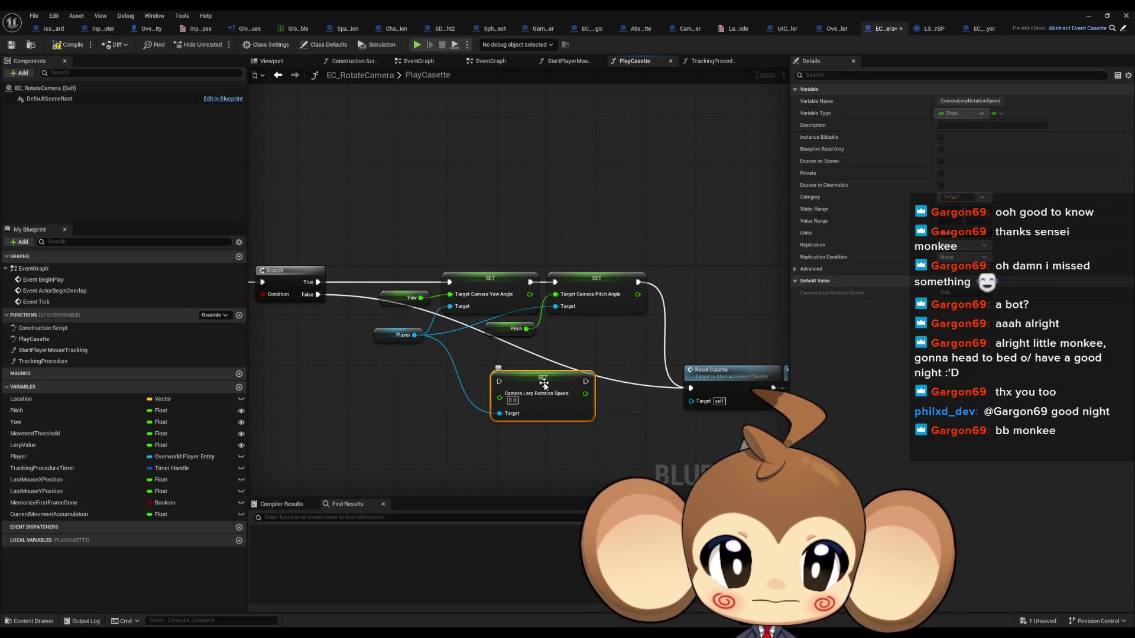
{"action": "left_click_drag", "start_coordinate": [544, 385], "coordinate": [544, 403]}
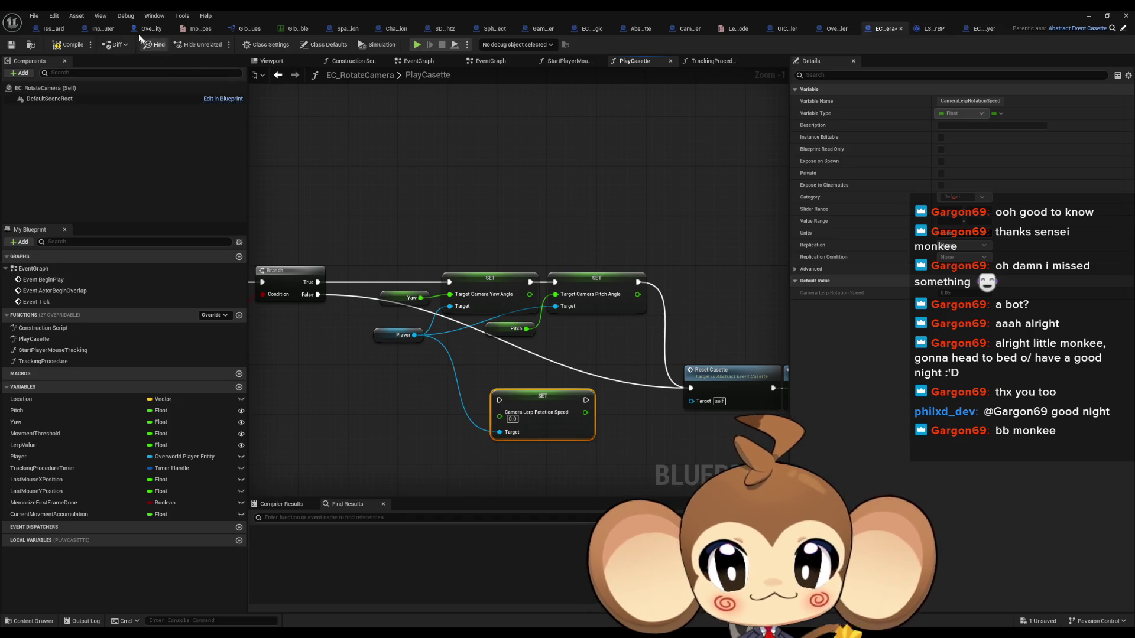
- Review the OverworldPlayerEntity Blueprint's functions list, then return to EC_RotateCamera
{"action": "left_click", "coordinate": [147, 28]}
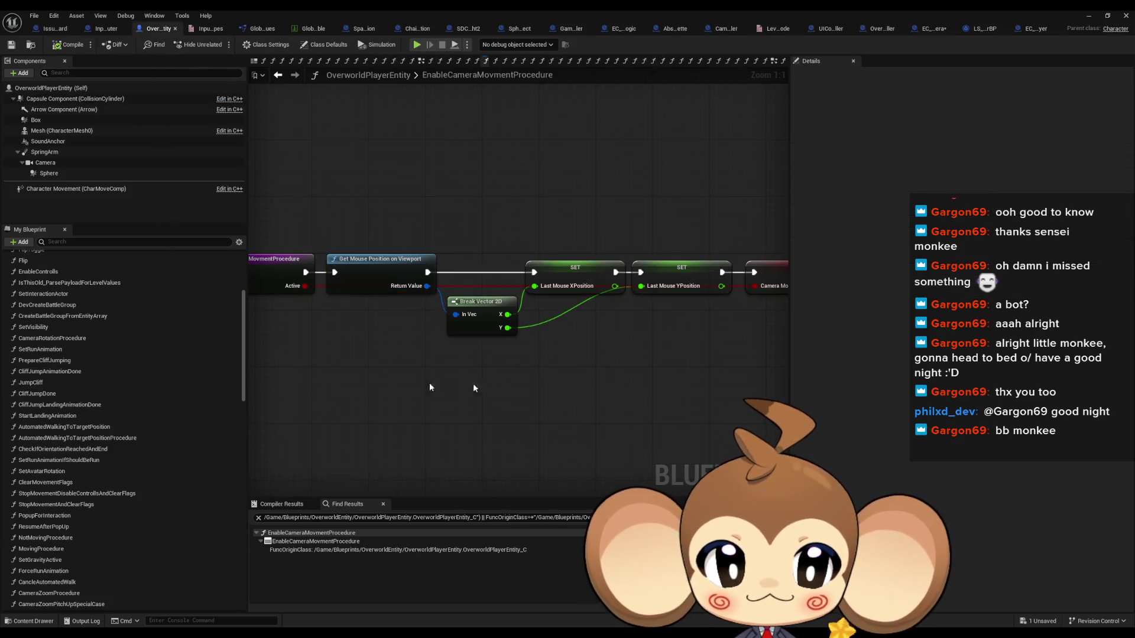
{"action": "scroll", "coordinate": [179, 523], "scroll_direction": "down", "scroll_amount": 15}
{"action": "type", "text": "lerp"}
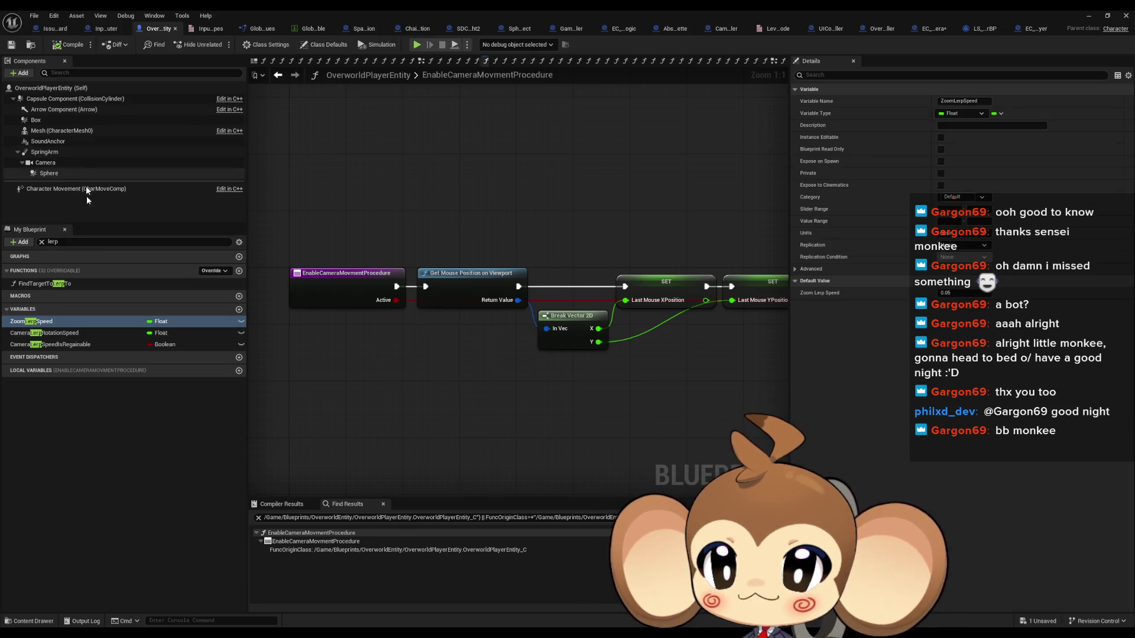
{"action": "left_click", "coordinate": [42, 244]}
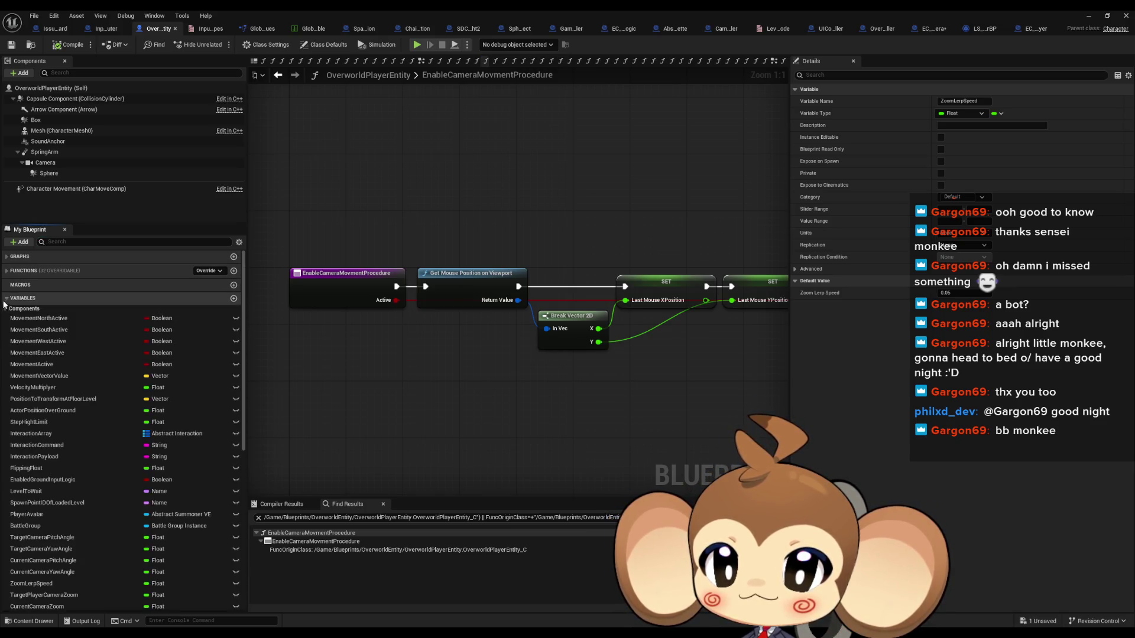
{"action": "left_click", "coordinate": [8, 272]}
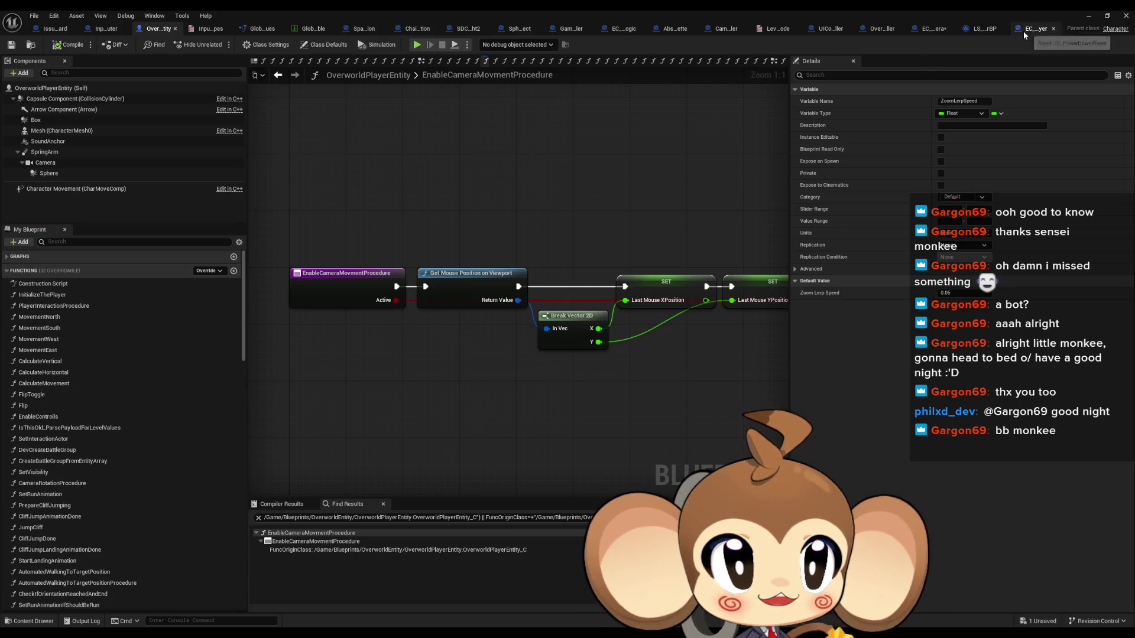
{"action": "left_click", "coordinate": [930, 29]}
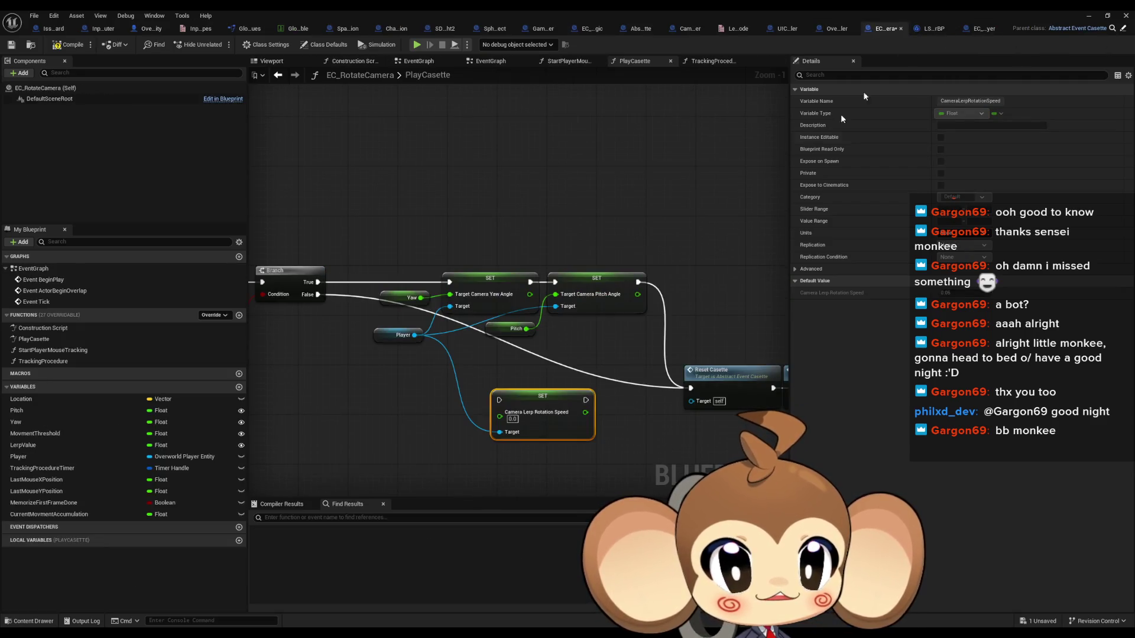
- Run the lerp speed setter after SET Pitch, feed it LerpValue, and return to the level editor
{"action": "mouse_move", "coordinate": [583, 387]}
{"action": "left_mouse_down"}
{"action": "mouse_move", "coordinate": [467, 381]}
{"action": "mouse_move", "coordinate": [634, 368]}
{"action": "left_mouse_up"}
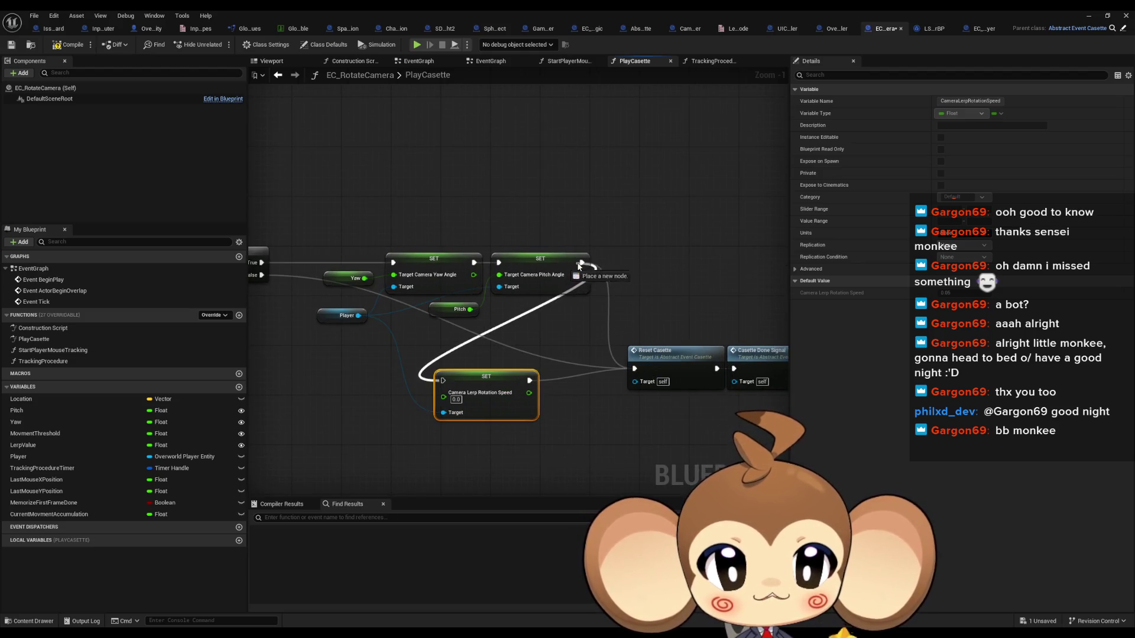
{"action": "left_click_drag", "start_coordinate": [579, 266], "coordinate": [582, 263]}
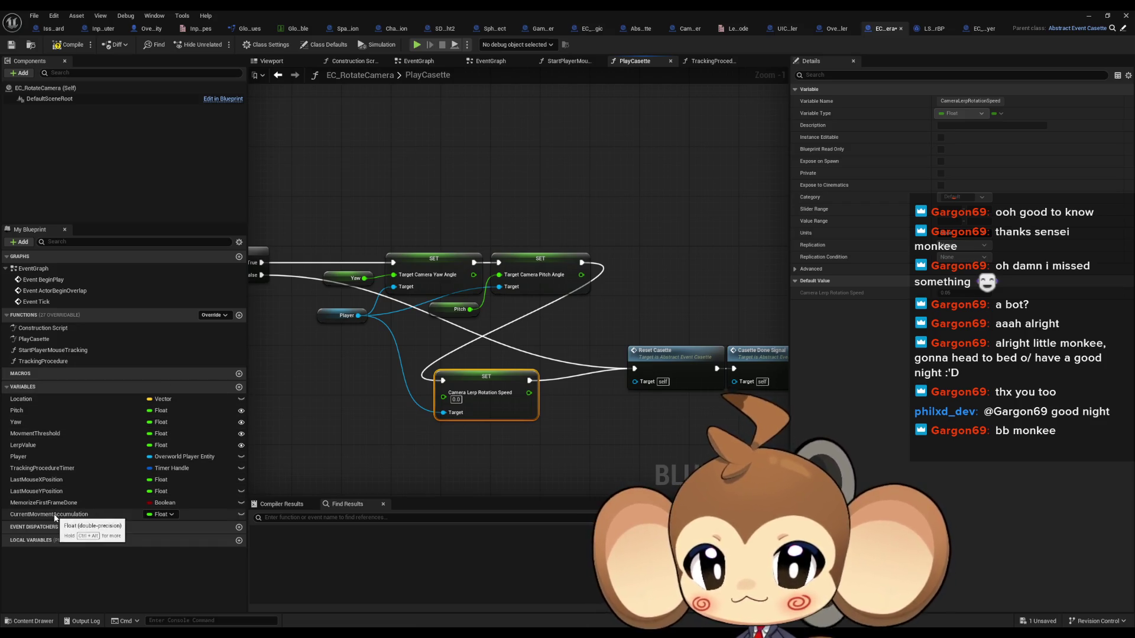
{"action": "mouse_move", "coordinate": [29, 448]}
{"action": "left_mouse_down"}
{"action": "mouse_move", "coordinate": [365, 467]}
{"action": "mouse_move", "coordinate": [444, 393]}
{"action": "mouse_move", "coordinate": [639, 256]}
{"action": "left_mouse_up"}
{"action": "left_click_drag", "start_coordinate": [422, 413], "coordinate": [545, 313]}
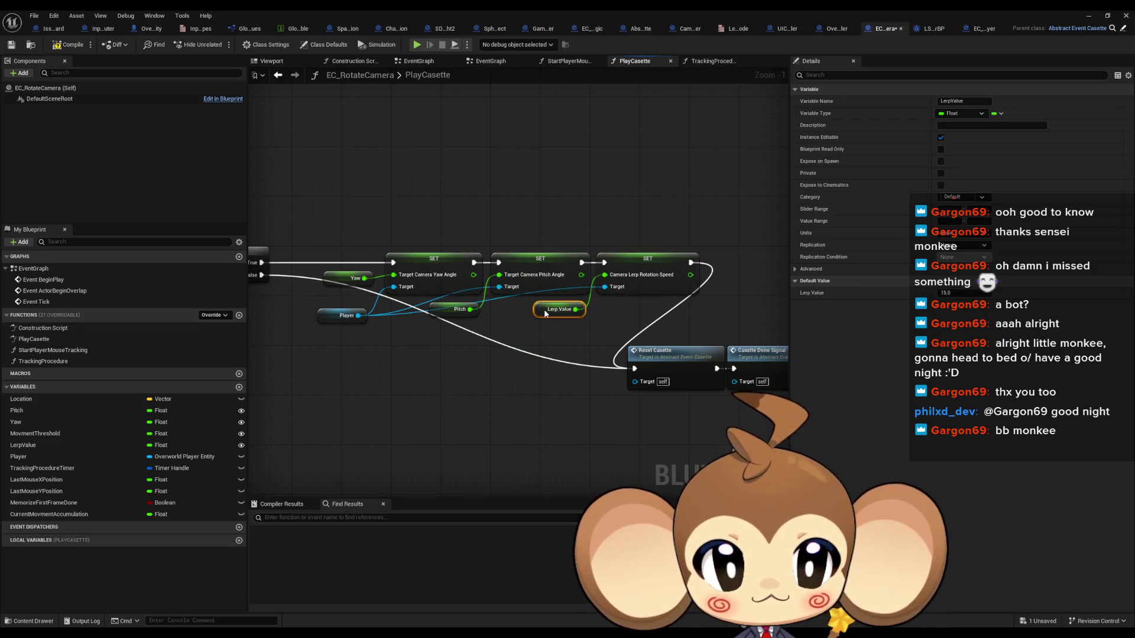
{"action": "left_click", "coordinate": [1089, 16]}
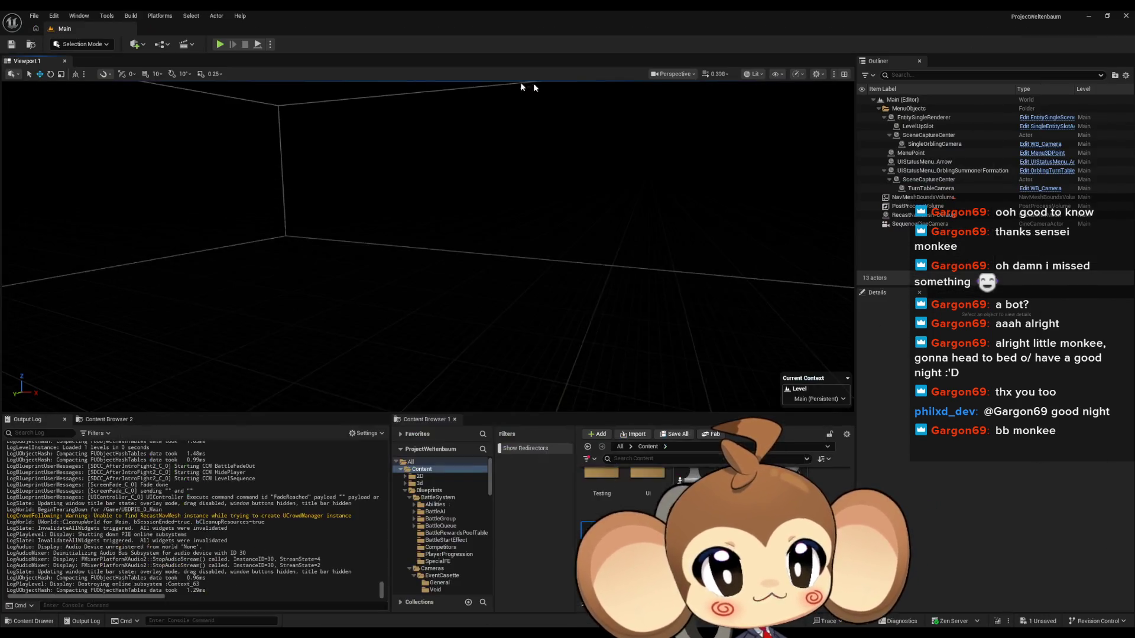
{"action": "left_click", "coordinate": [219, 44]}
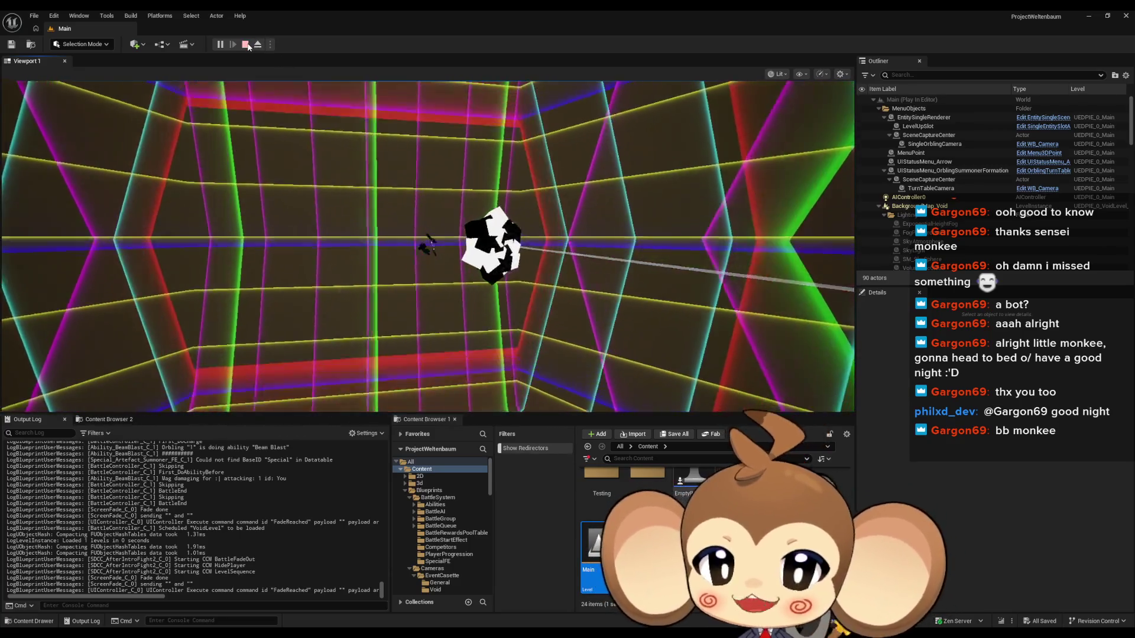
{"action": "left_click", "coordinate": [245, 44]}
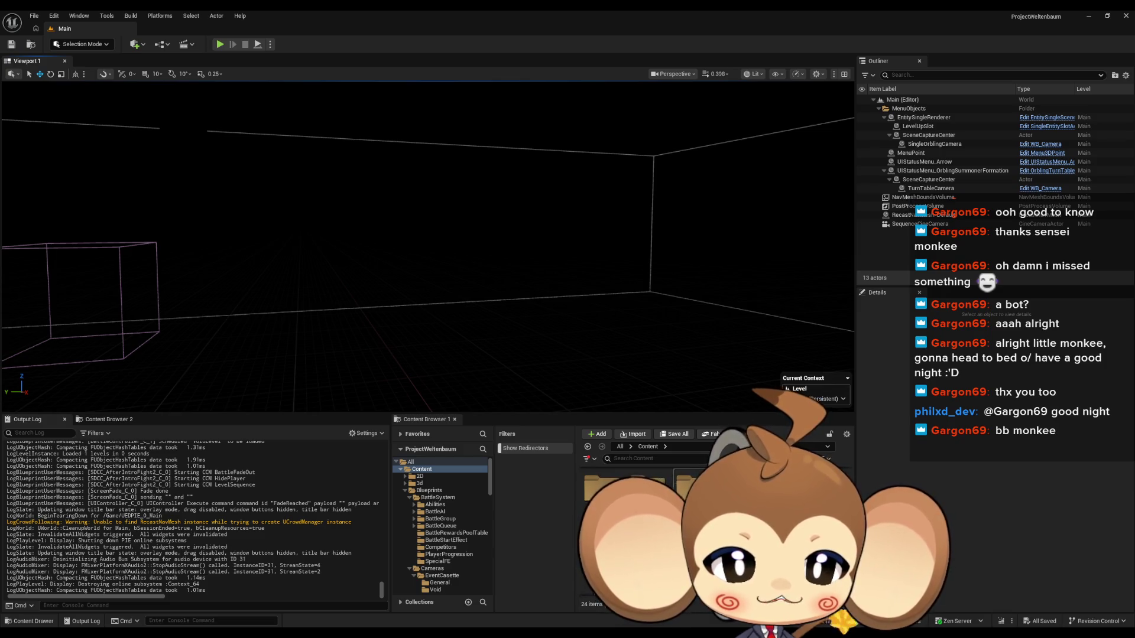
- Give VoidLevel's EC_RotateCamera a Lerp Value of 1.0, save the level, then run a play test
{"action": "left_click", "coordinate": [423, 529]}
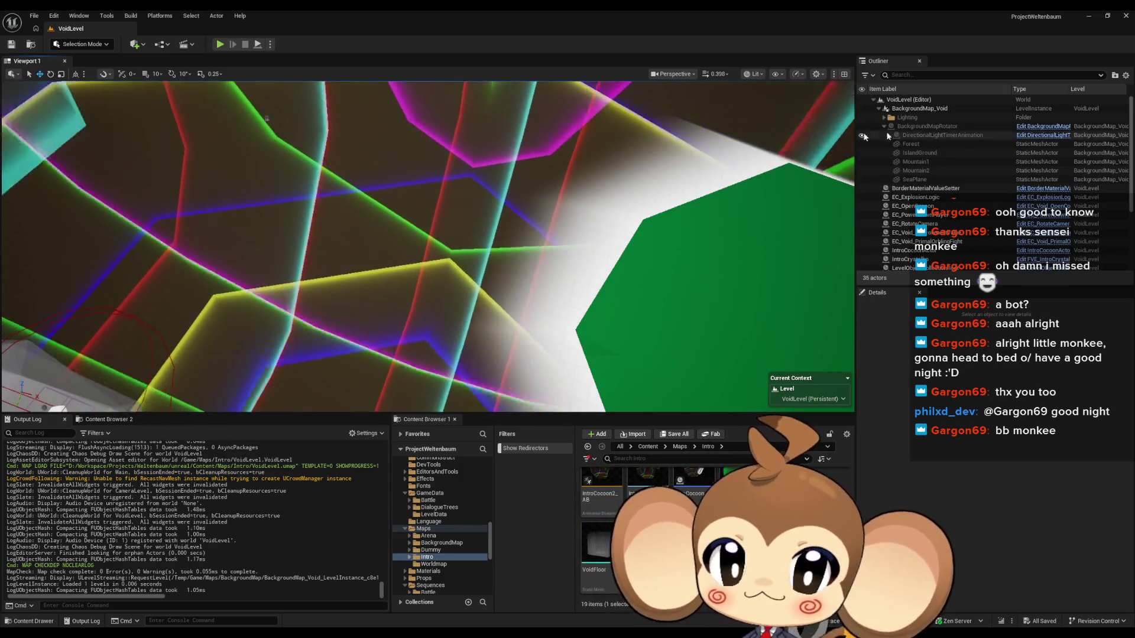
{"action": "left_click", "coordinate": [916, 223]}
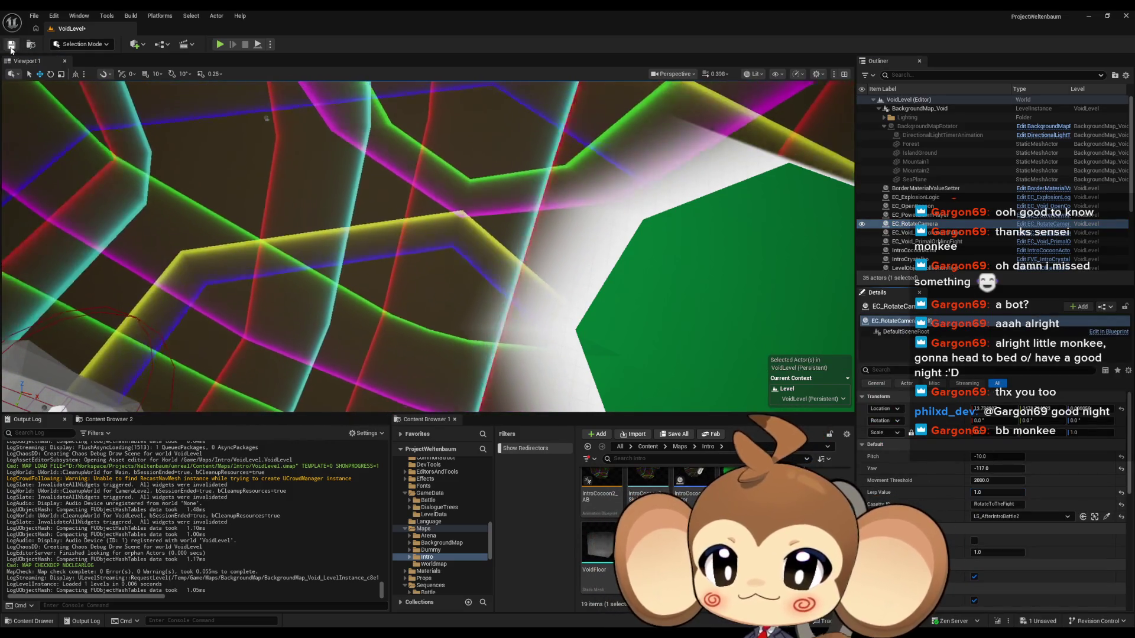
{"action": "key", "text": "ctrl+s"}
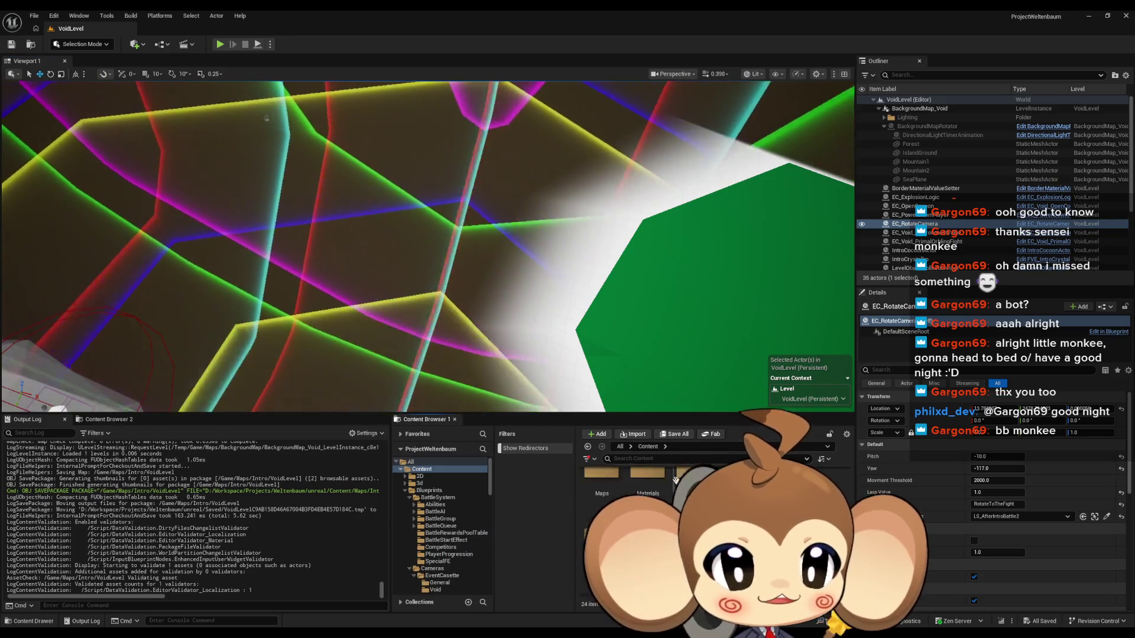
{"action": "left_click", "coordinate": [422, 469]}
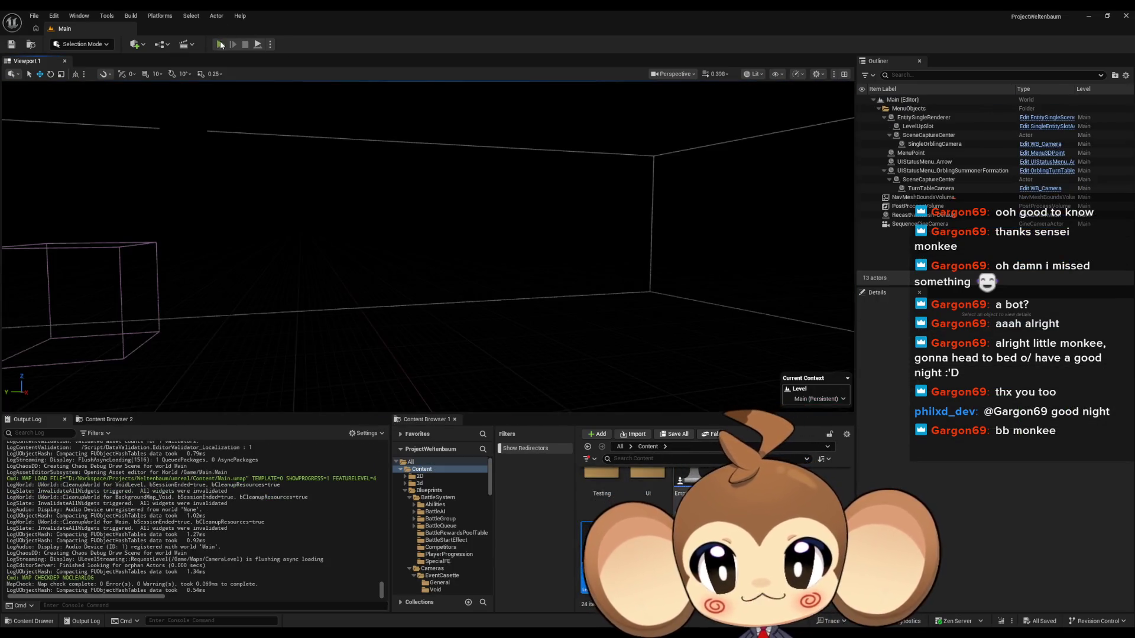
{"action": "left_click", "coordinate": [220, 44]}
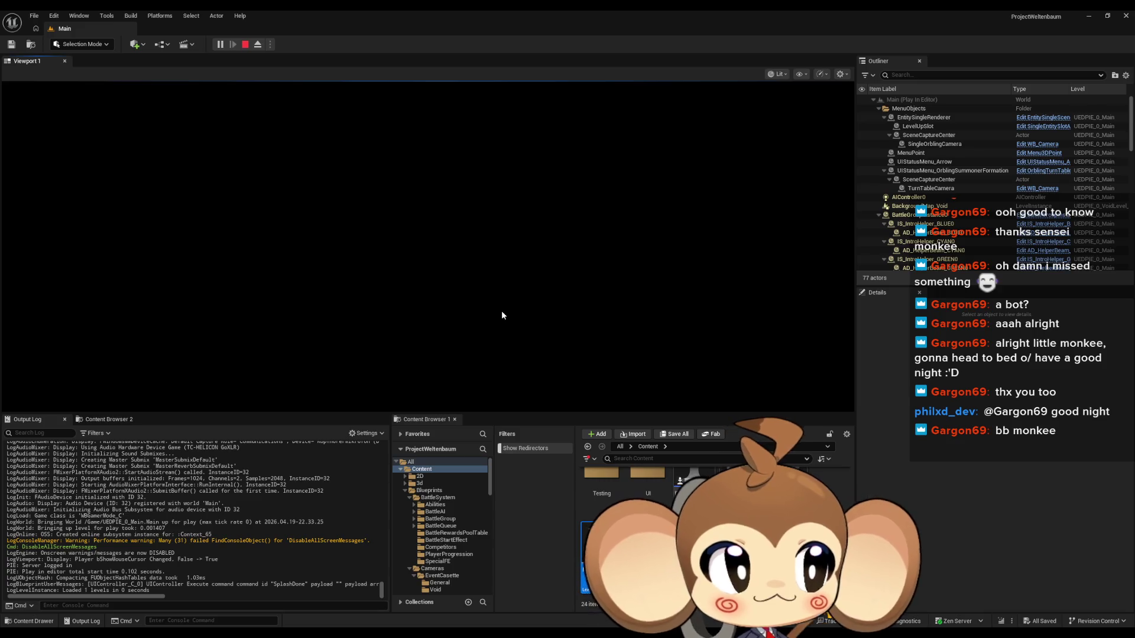
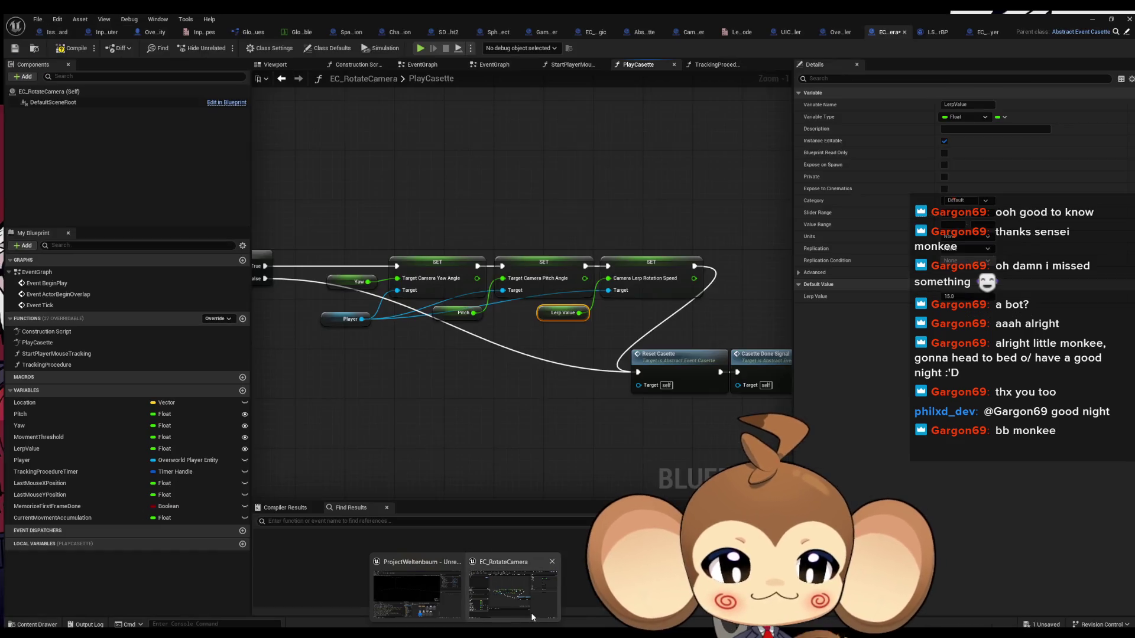
- Open EC_RotateCamera and shift the Reset Casette and Casette Done Signal nodes to the right
{"action": "left_click", "coordinate": [531, 612]}
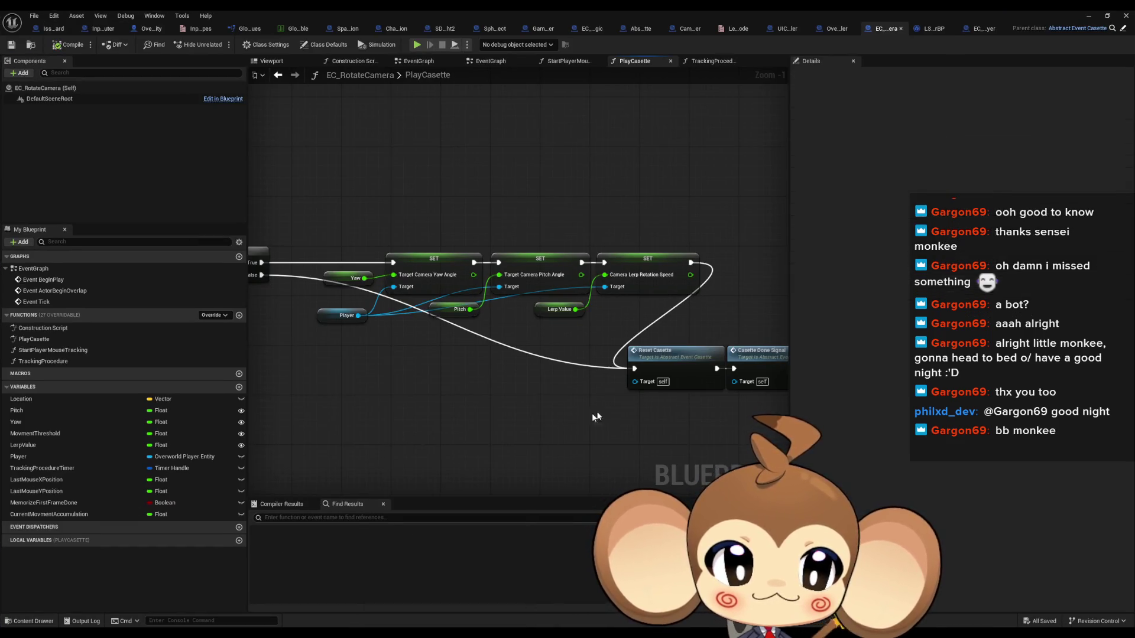
{"action": "left_click_drag", "start_coordinate": [398, 485], "coordinate": [532, 390]}
{"action": "left_click_drag", "start_coordinate": [467, 374], "coordinate": [560, 374]}
{"action": "left_click", "coordinate": [414, 414]}
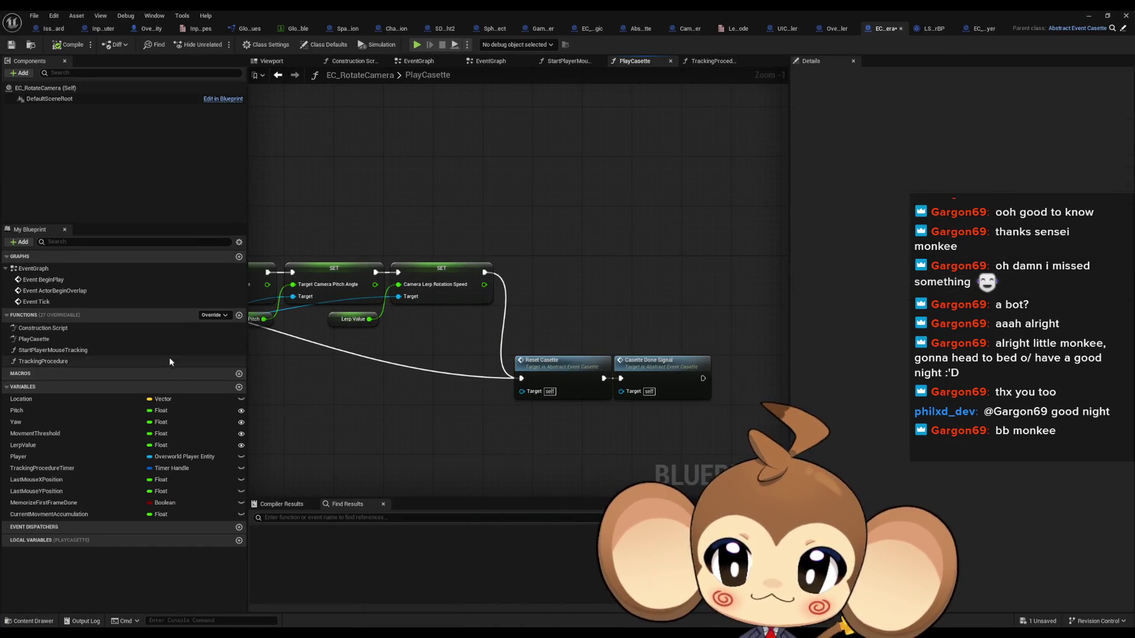
- Review the IssueBoard notes, including the skipping-no-cam-sequence note, then close the Blueprint window
{"action": "left_click", "coordinate": [53, 30]}
{"action": "left_click_drag", "start_coordinate": [423, 216], "coordinate": [464, 194]}
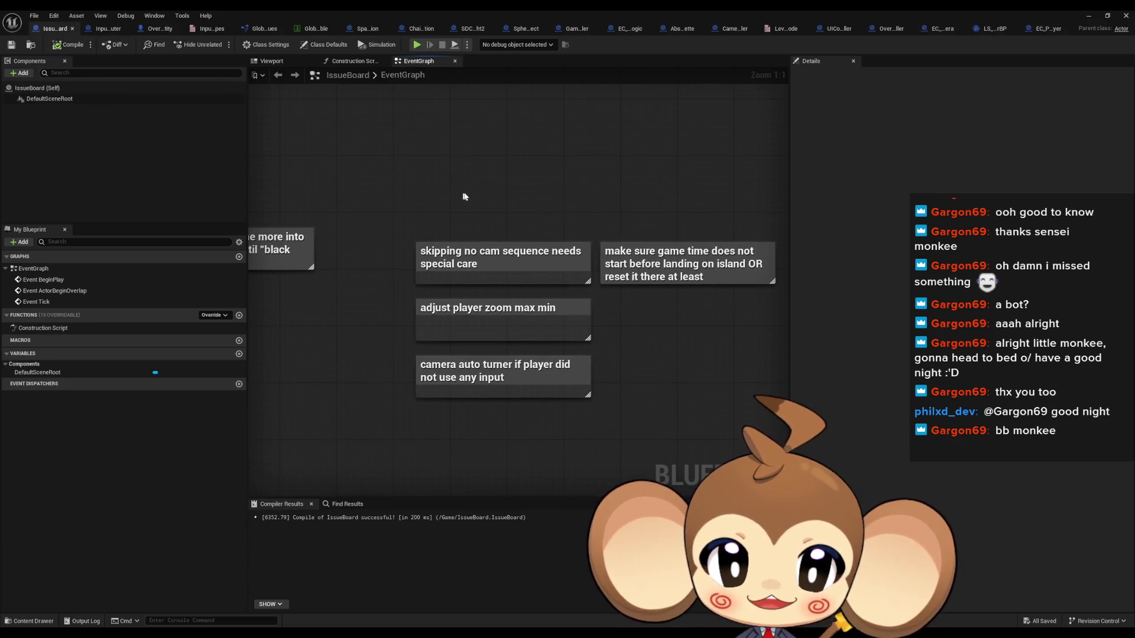
{"action": "left_click", "coordinate": [550, 260]}
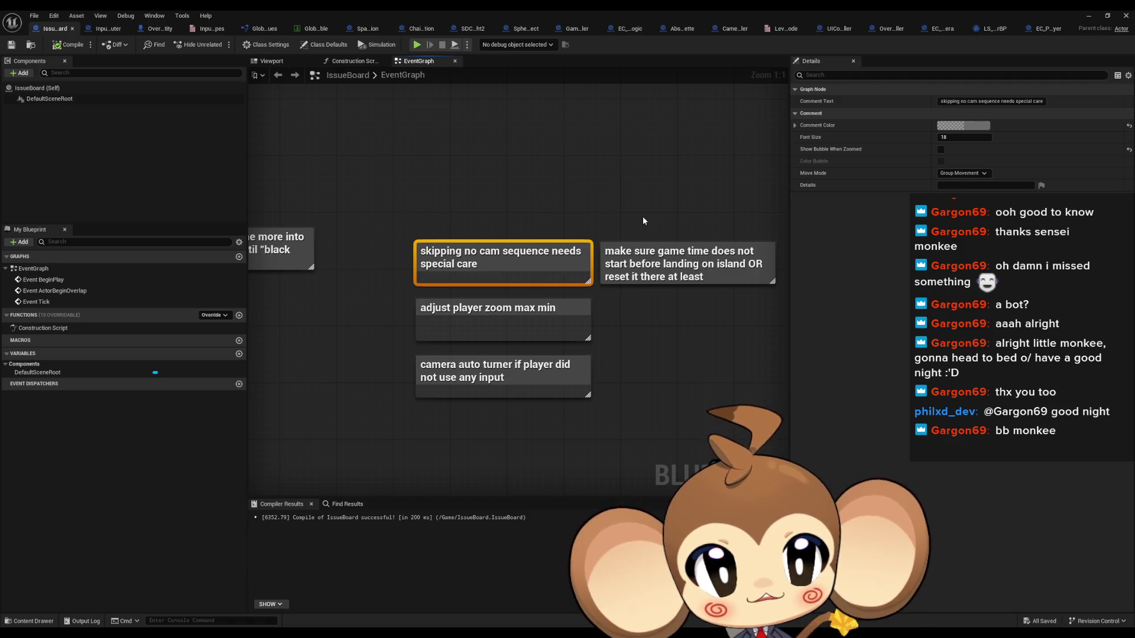
{"action": "left_click", "coordinate": [1088, 16]}
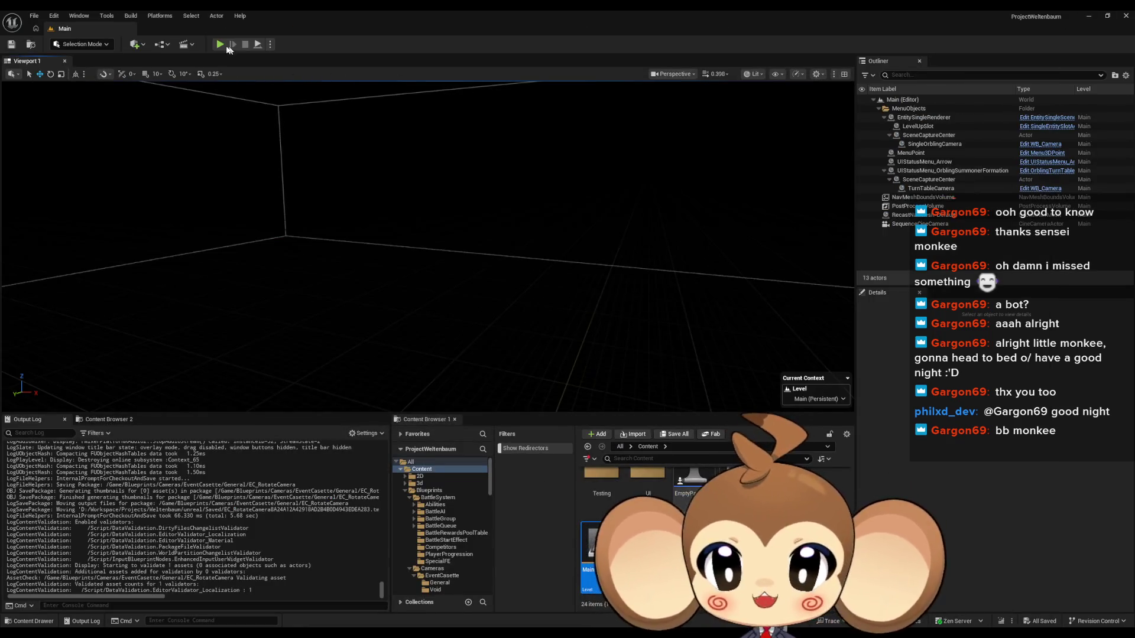
{"action": "left_click", "coordinate": [219, 44]}
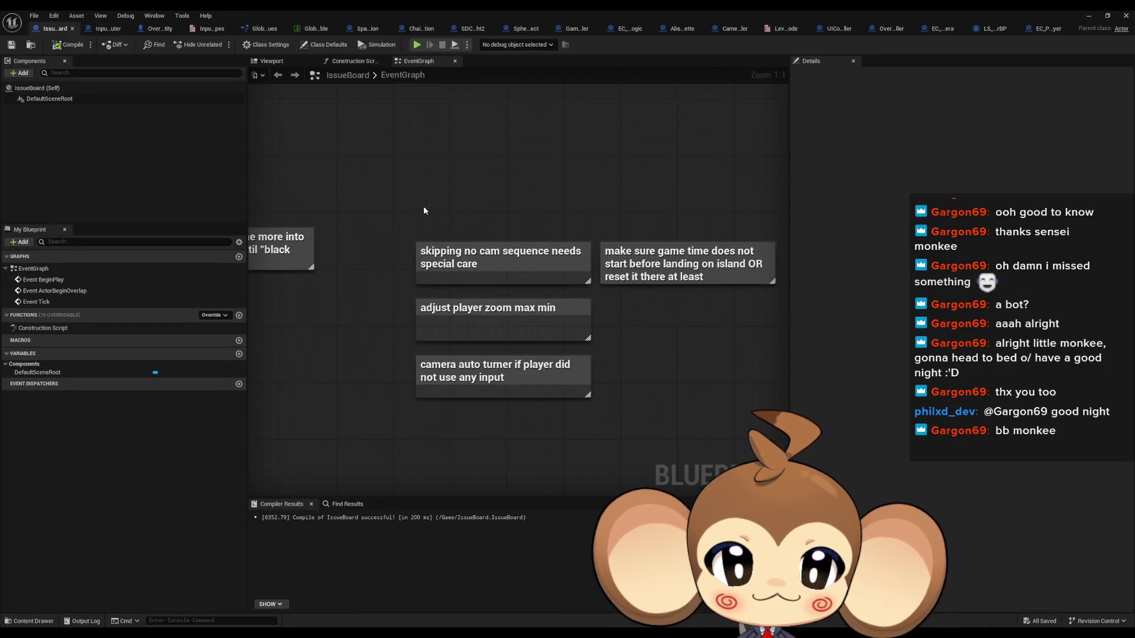
{"action": "left_click", "coordinate": [568, 262]}
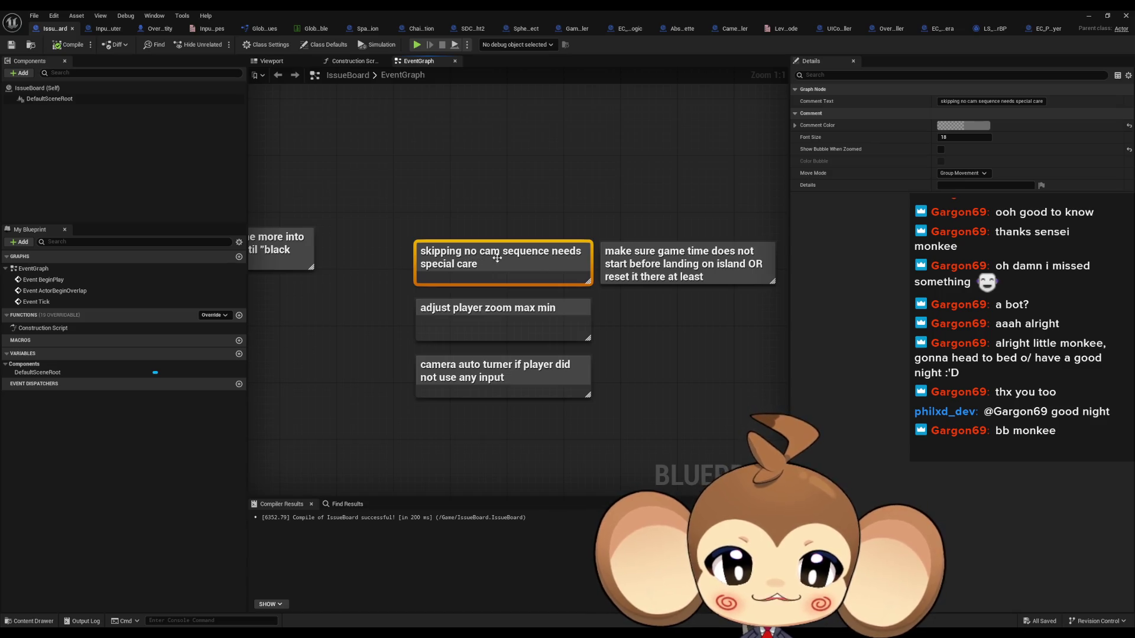
- Delete the 'skipping no cam sequence' and 'camera auto turner' notes from IssueBoard
{"action": "key", "text": "Delete"}
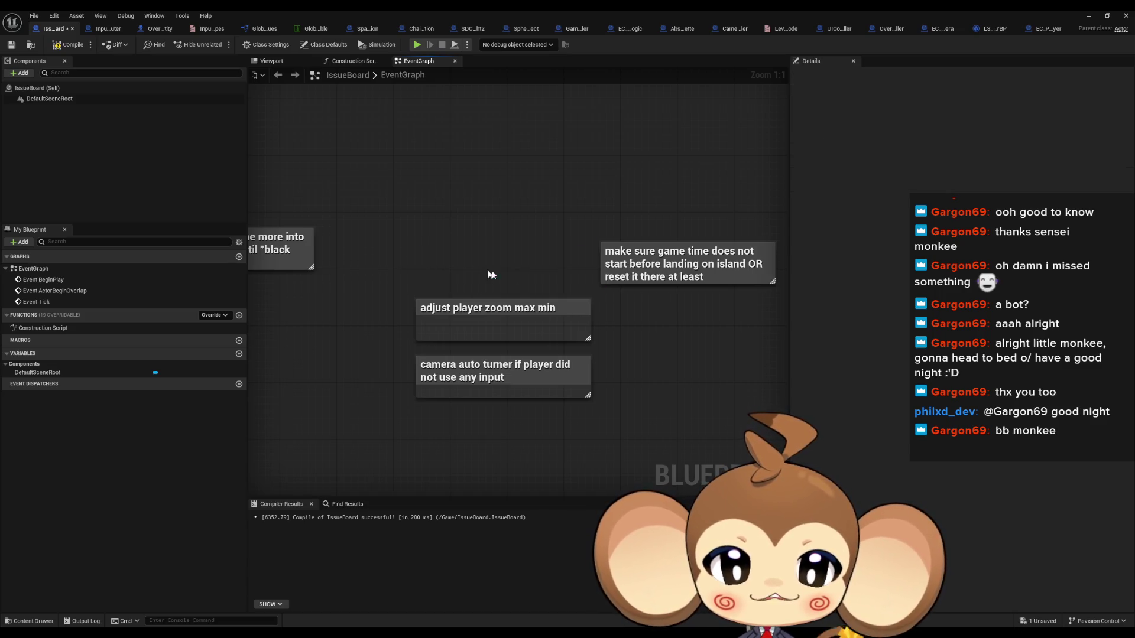
{"action": "left_click", "coordinate": [470, 284]}
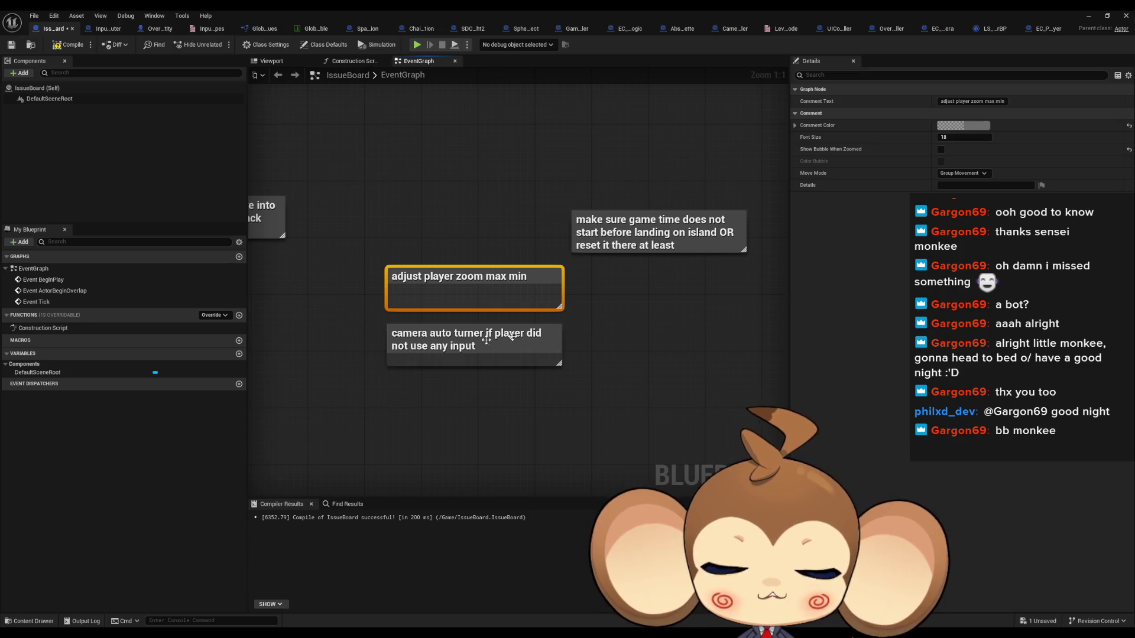
{"action": "left_click", "coordinate": [375, 343]}
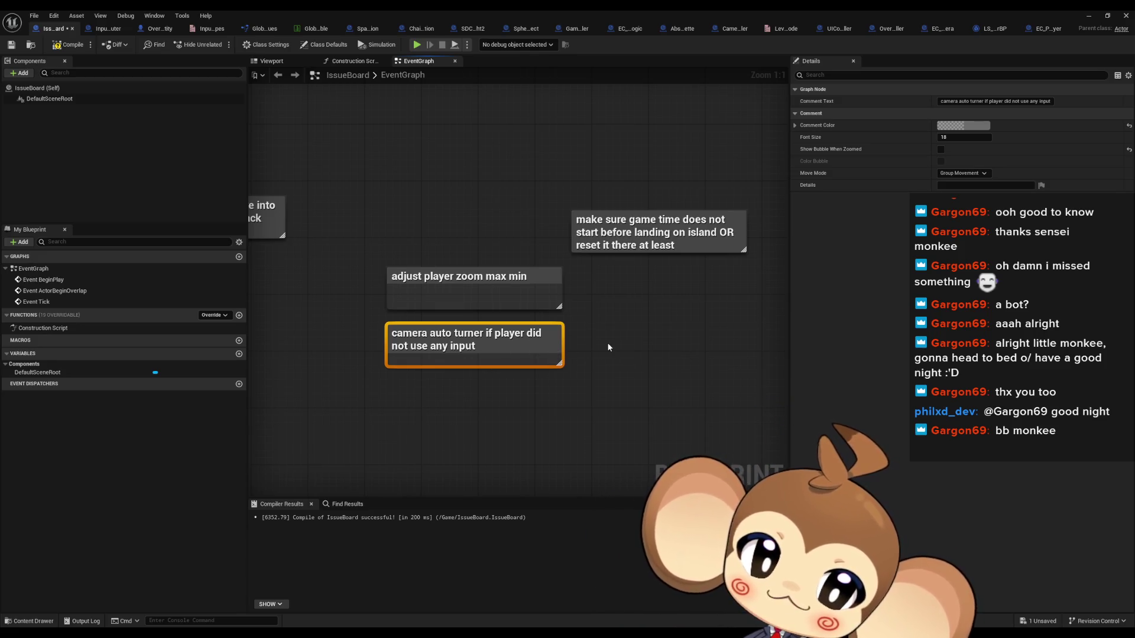
{"action": "key", "text": "Delete"}
- Place the 'adjust player zoom max min' note beside the 'make sure game time' note
{"action": "left_click_drag", "start_coordinate": [617, 304], "coordinate": [564, 309]}
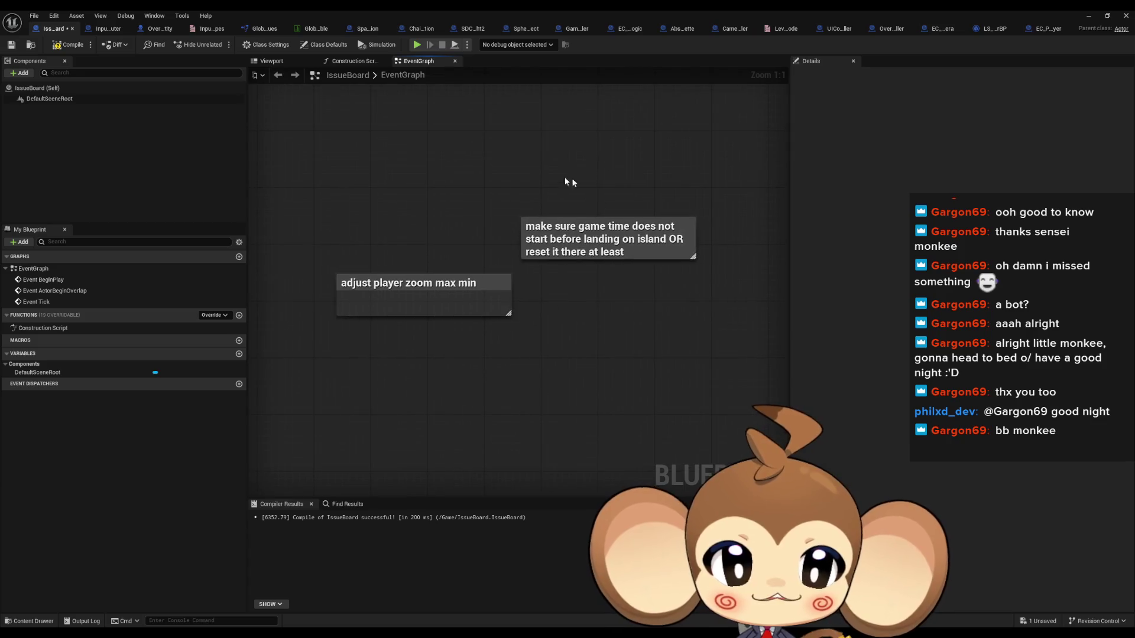
{"action": "left_click", "coordinate": [592, 234]}
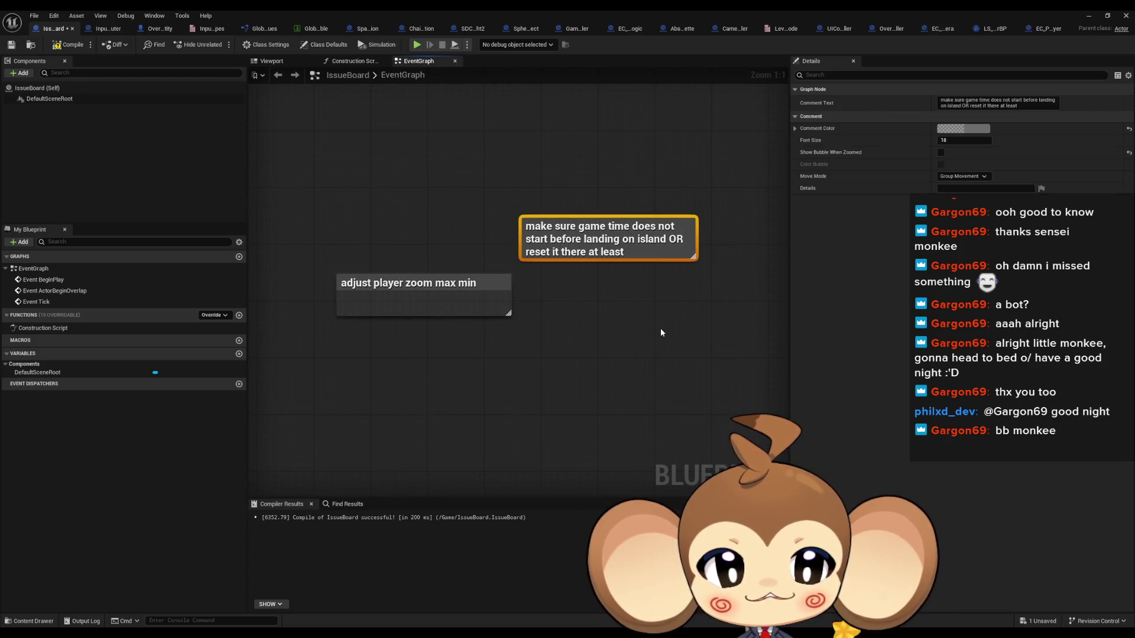
{"action": "left_click_drag", "start_coordinate": [440, 276], "coordinate": [440, 220]}
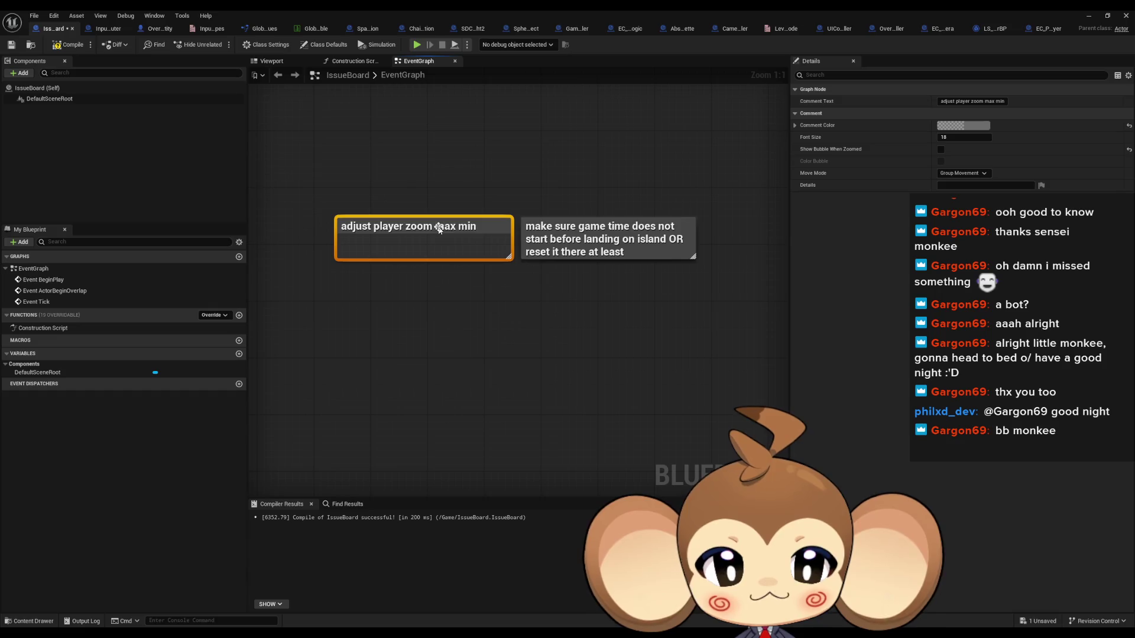
{"action": "left_click", "coordinate": [307, 230]}
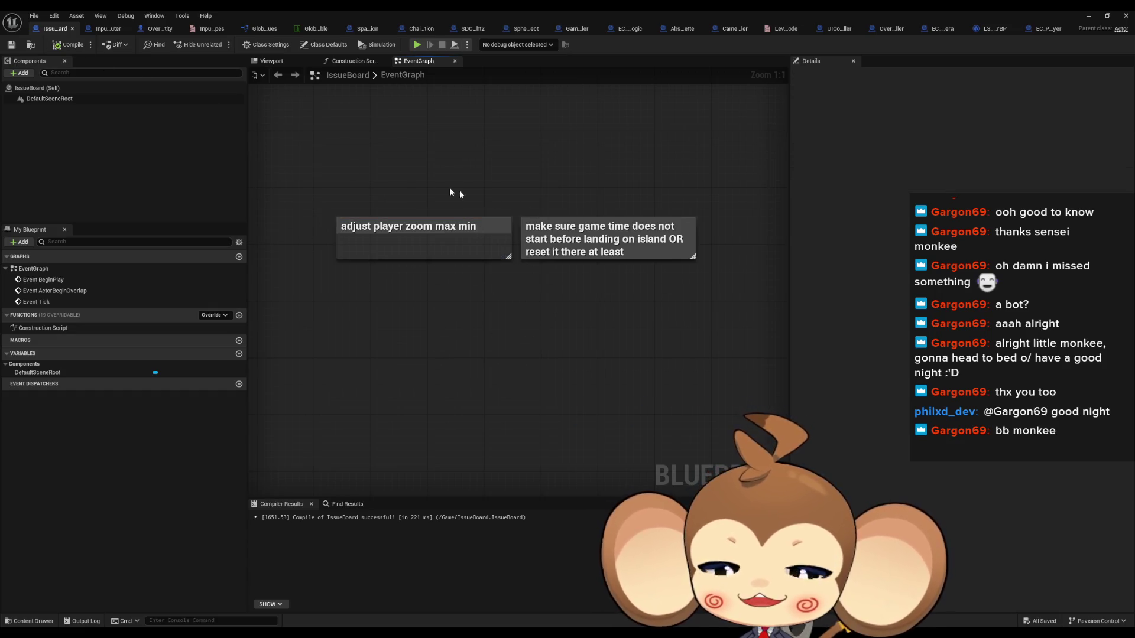
{"action": "left_click_drag", "start_coordinate": [459, 193], "coordinate": [617, 292]}
{"action": "left_click_drag", "start_coordinate": [397, 161], "coordinate": [570, 349]}
{"action": "left_click", "coordinate": [559, 353]}
{"action": "left_click_drag", "start_coordinate": [516, 304], "coordinate": [389, 185]}
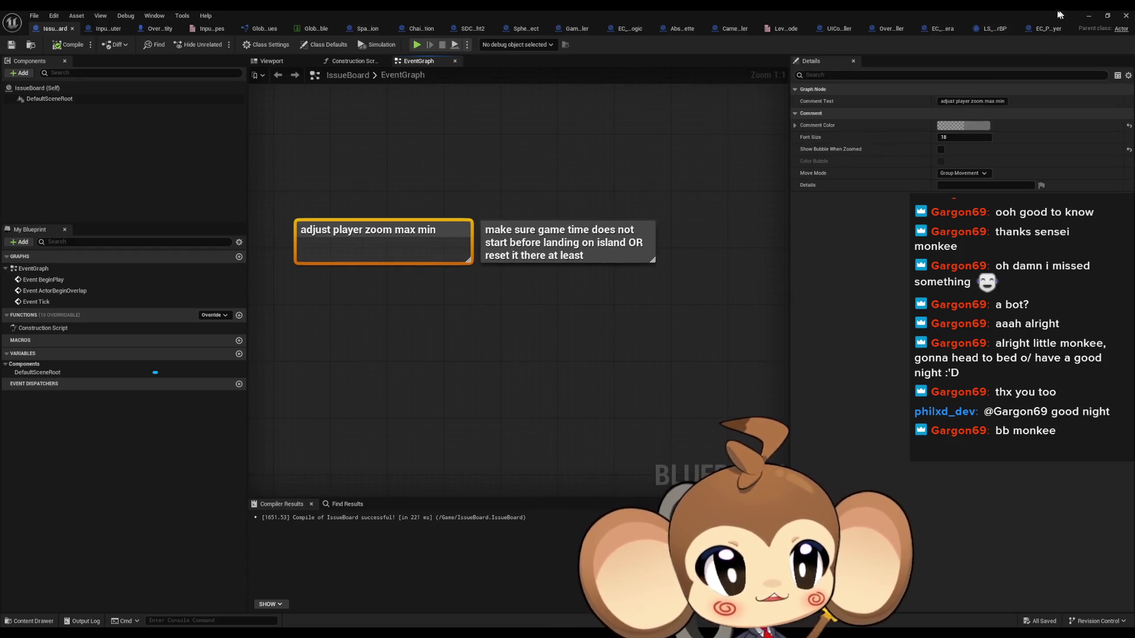
- Open OverworldPlayerEntity and select the ZoomLerpSpeed variable in My Blueprint
{"action": "left_click", "coordinate": [152, 30]}
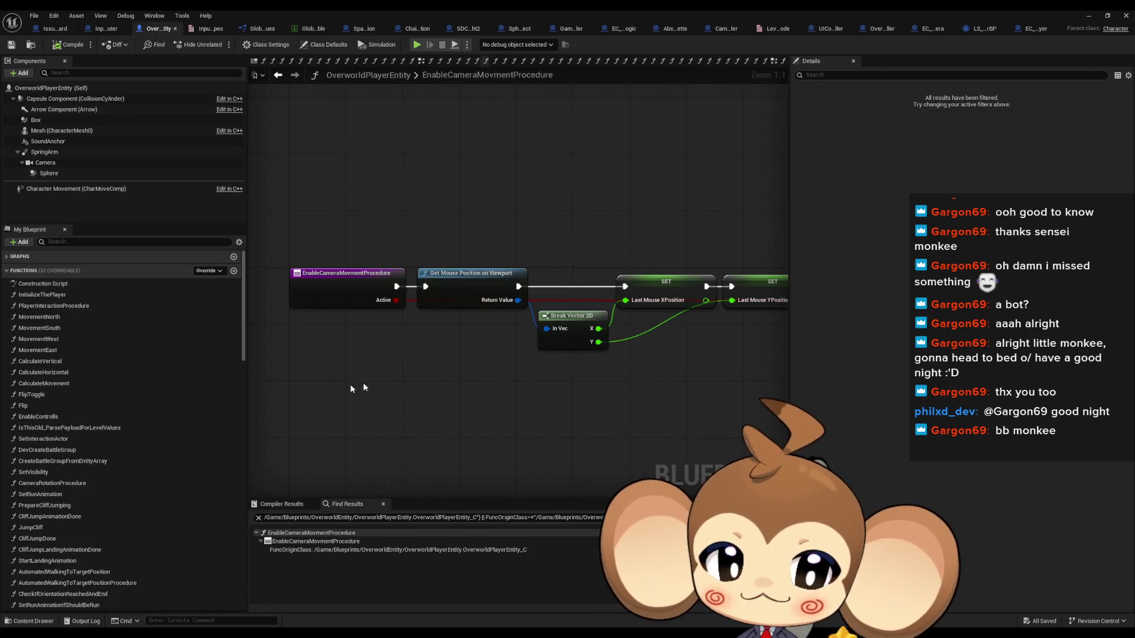
{"action": "scroll", "coordinate": [218, 427], "scroll_direction": "down", "scroll_amount": 2}
{"action": "scroll", "coordinate": [220, 428], "scroll_direction": "down", "scroll_amount": 10}
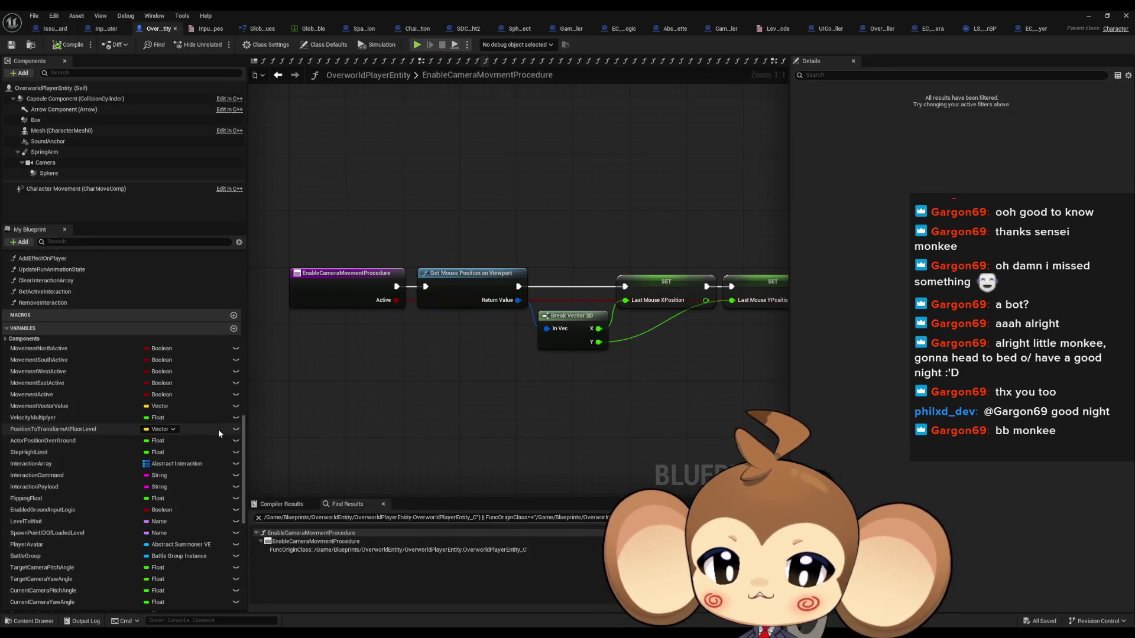
{"action": "scroll", "coordinate": [132, 474], "scroll_direction": "down", "scroll_amount": 1}
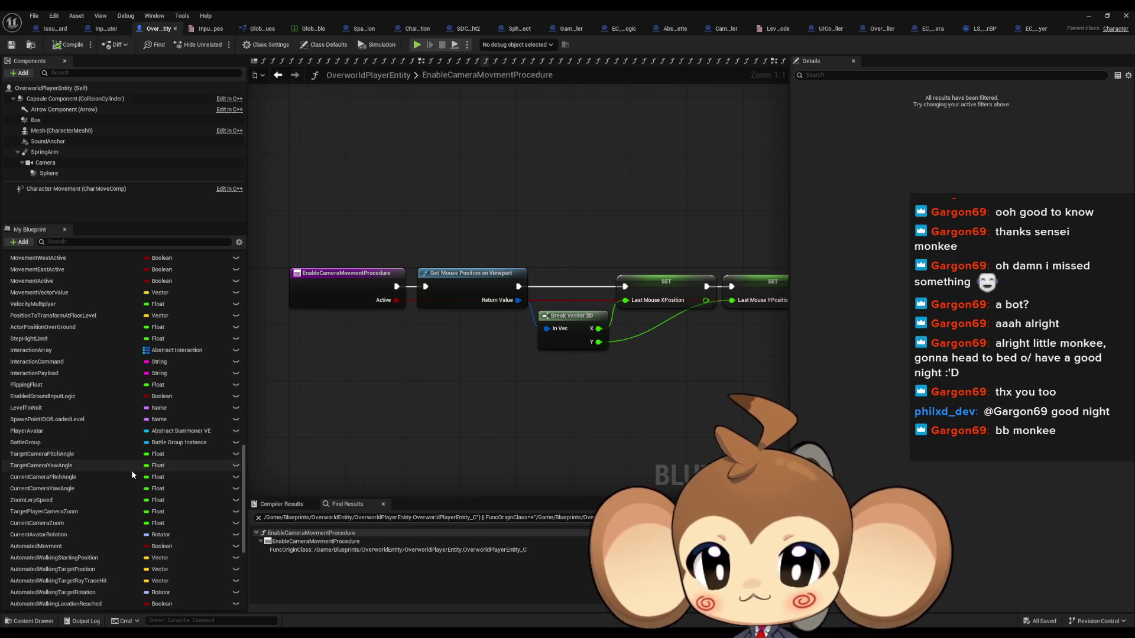
{"action": "left_click", "coordinate": [53, 501]}
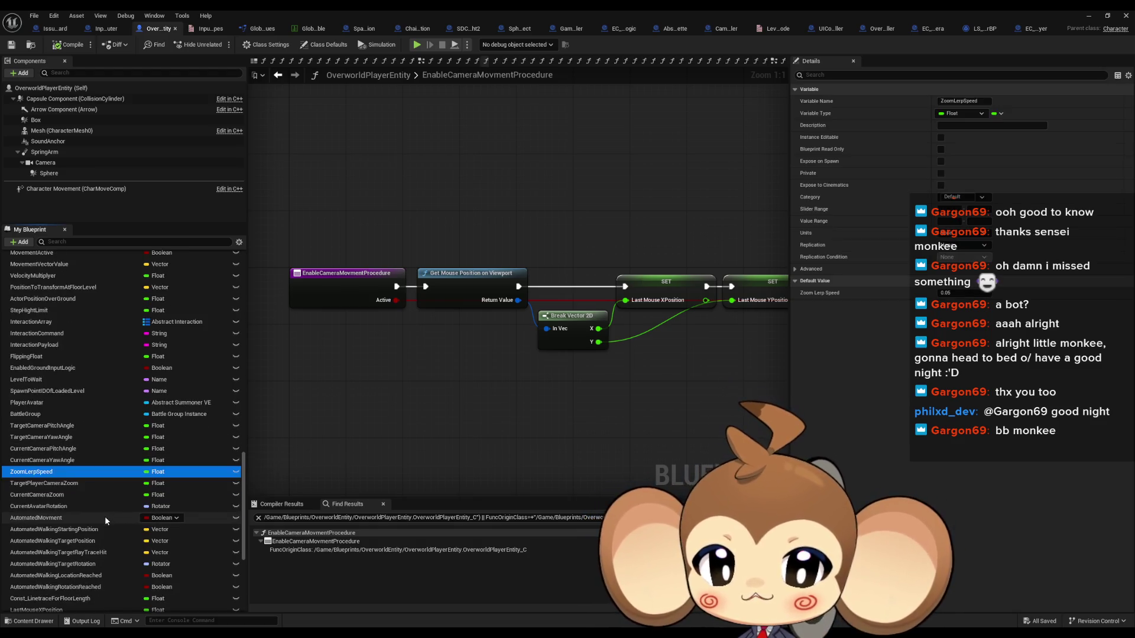
{"action": "scroll", "coordinate": [104, 516], "scroll_direction": "down", "scroll_amount": 3}
{"action": "scroll", "coordinate": [102, 519], "scroll_direction": "up", "scroll_amount": 3}
{"action": "scroll", "coordinate": [101, 518], "scroll_direction": "up", "scroll_amount": 5}
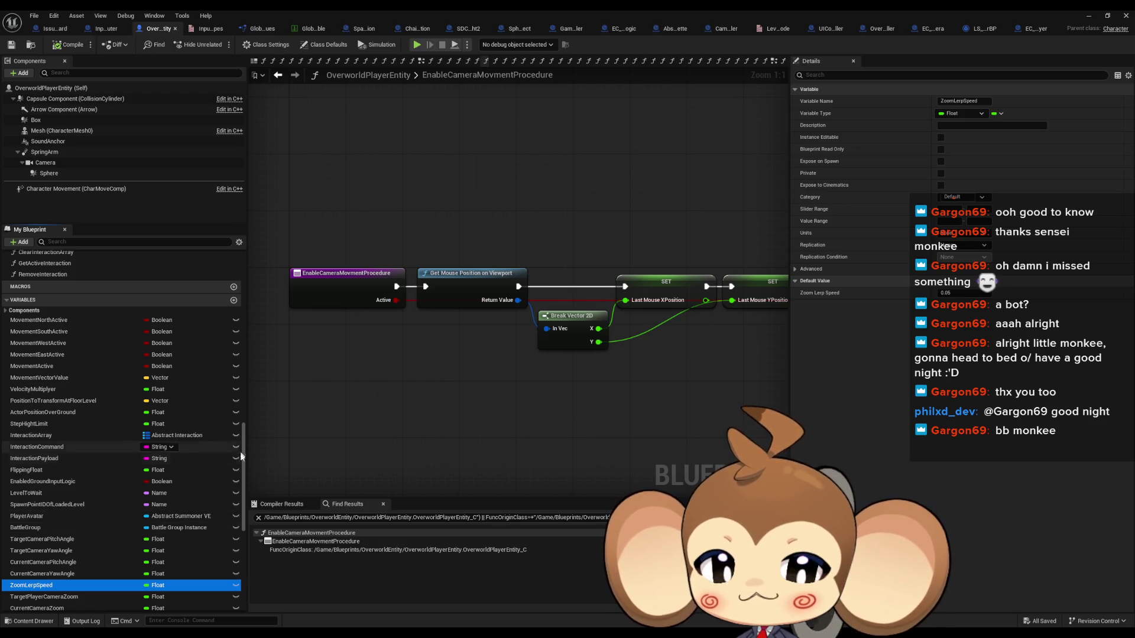
{"action": "scroll", "coordinate": [200, 486], "scroll_direction": "down", "scroll_amount": 4}
{"action": "scroll", "coordinate": [199, 489], "scroll_direction": "down", "scroll_amount": 7}
- Find references to ZoomLerpSpeed and jump to its use in CameraZoomProcedure
{"action": "right_click", "coordinate": [35, 388]}
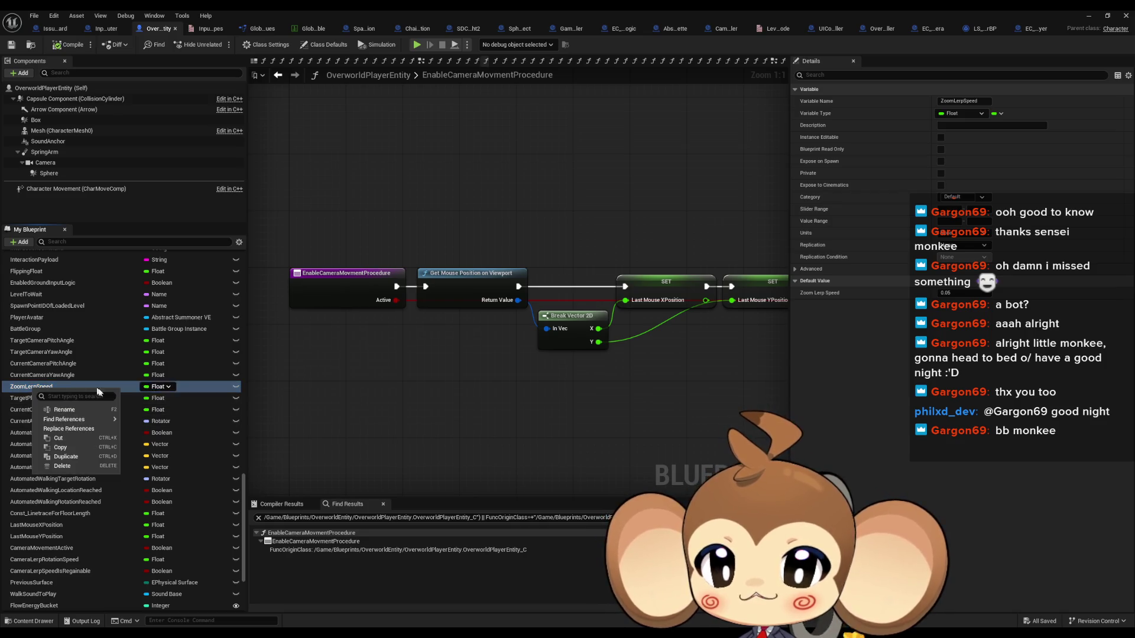
{"action": "mouse_move", "coordinate": [92, 419]}
{"action": "left_click", "coordinate": [153, 444]}
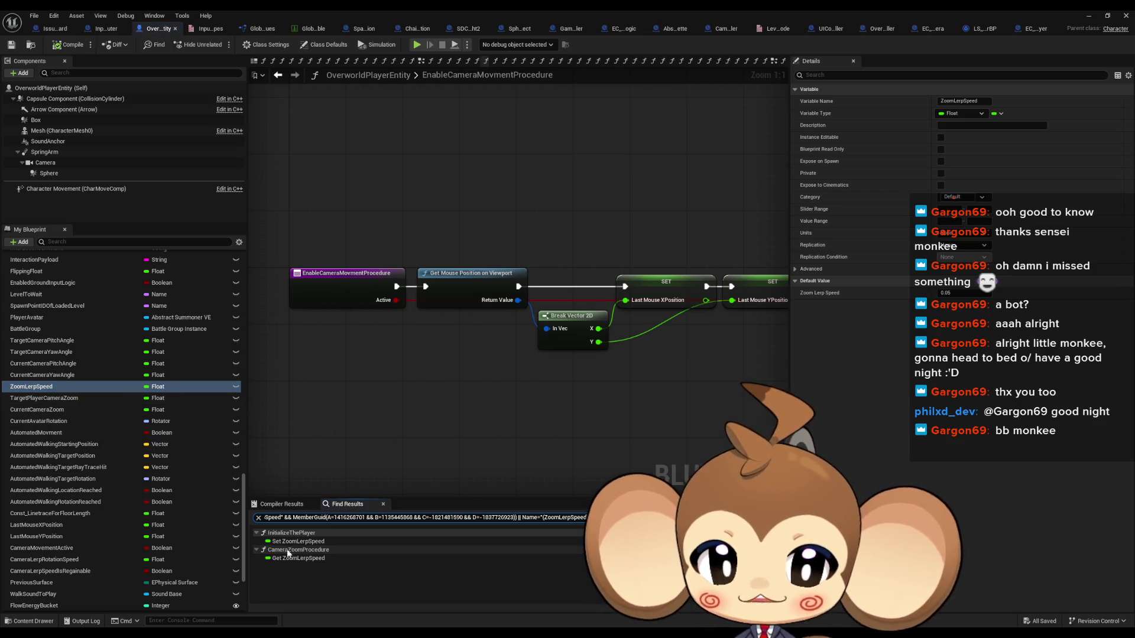
{"action": "double_click", "coordinate": [289, 556]}
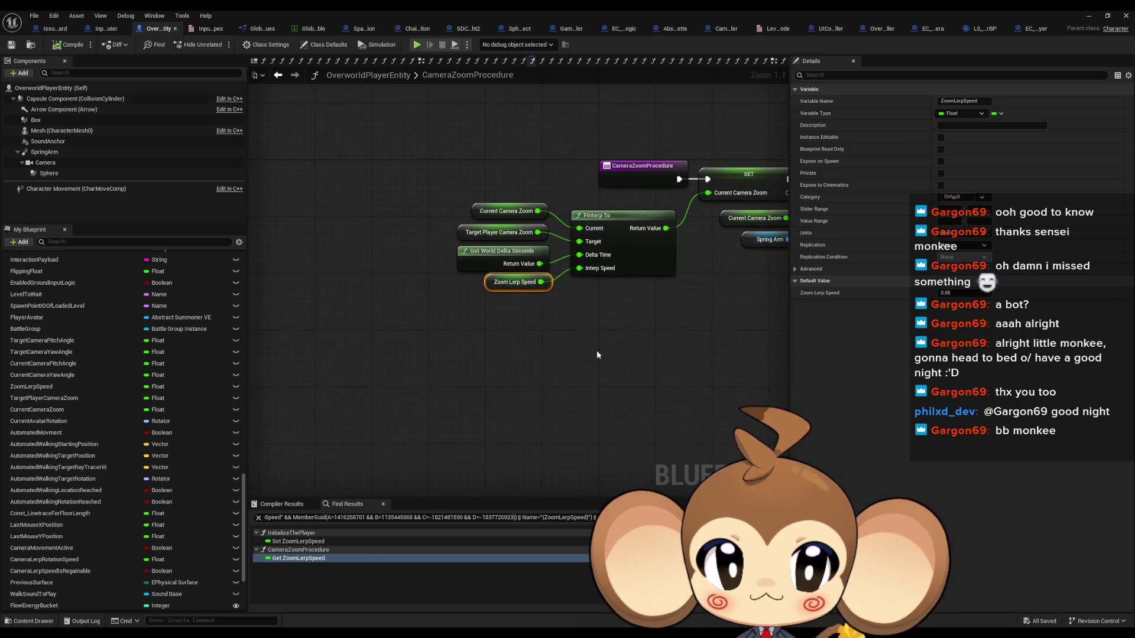
{"action": "left_click", "coordinate": [414, 294]}
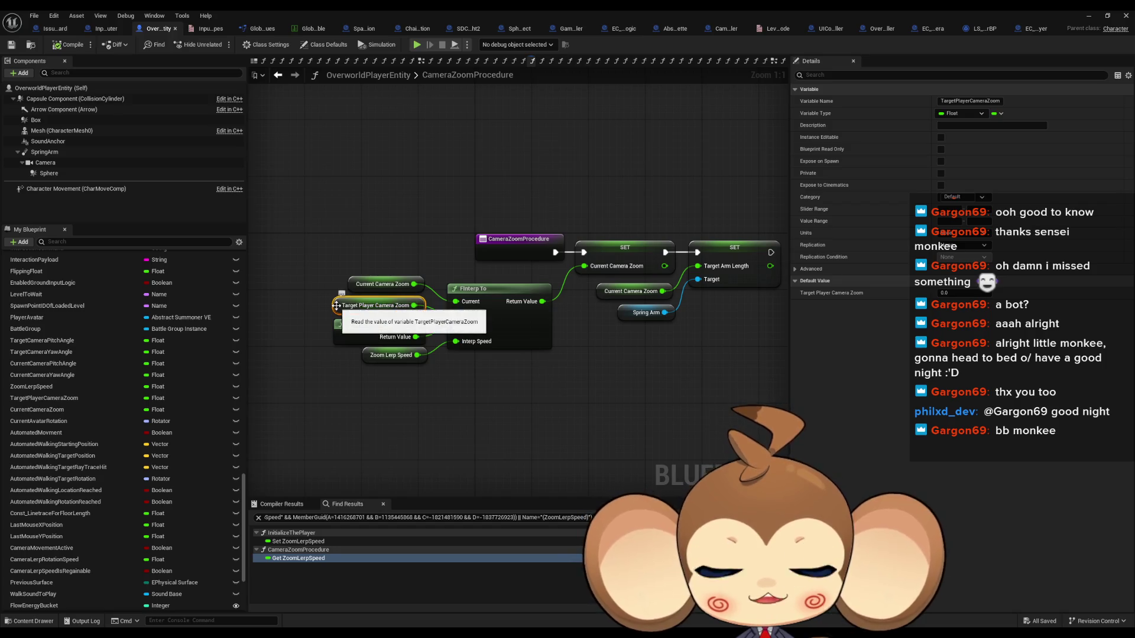
- List TargetPlayerCameraZoom references and visit its writes in InitializeThePlayer and ZoomPlayerCamera
{"action": "right_click", "coordinate": [338, 306]}
{"action": "mouse_move", "coordinate": [461, 401]}
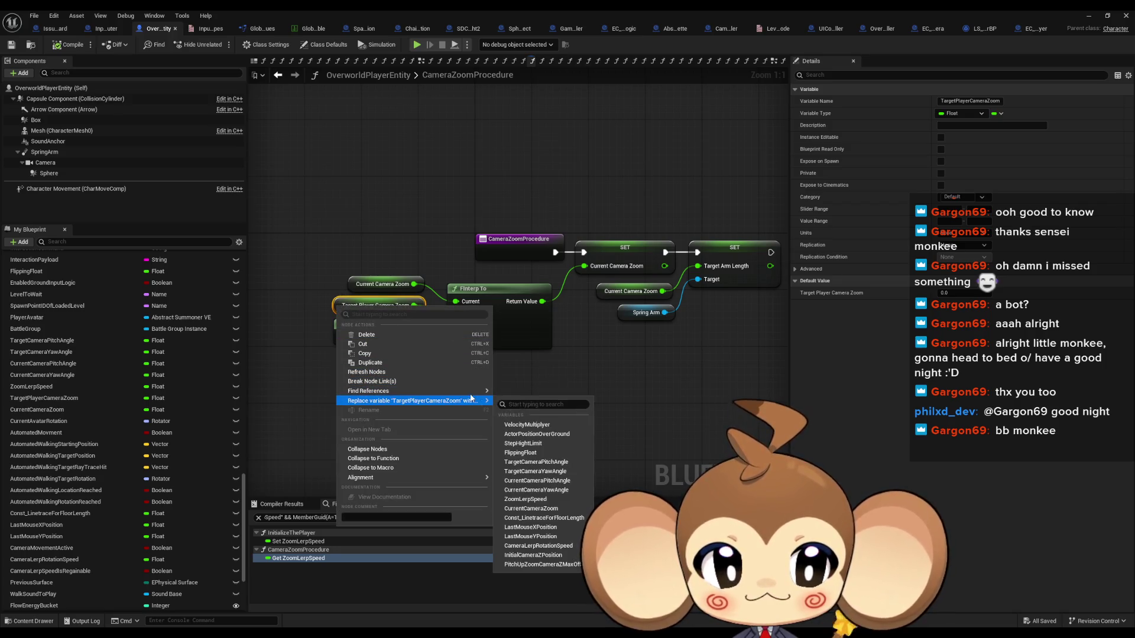
{"action": "left_click", "coordinate": [505, 414]}
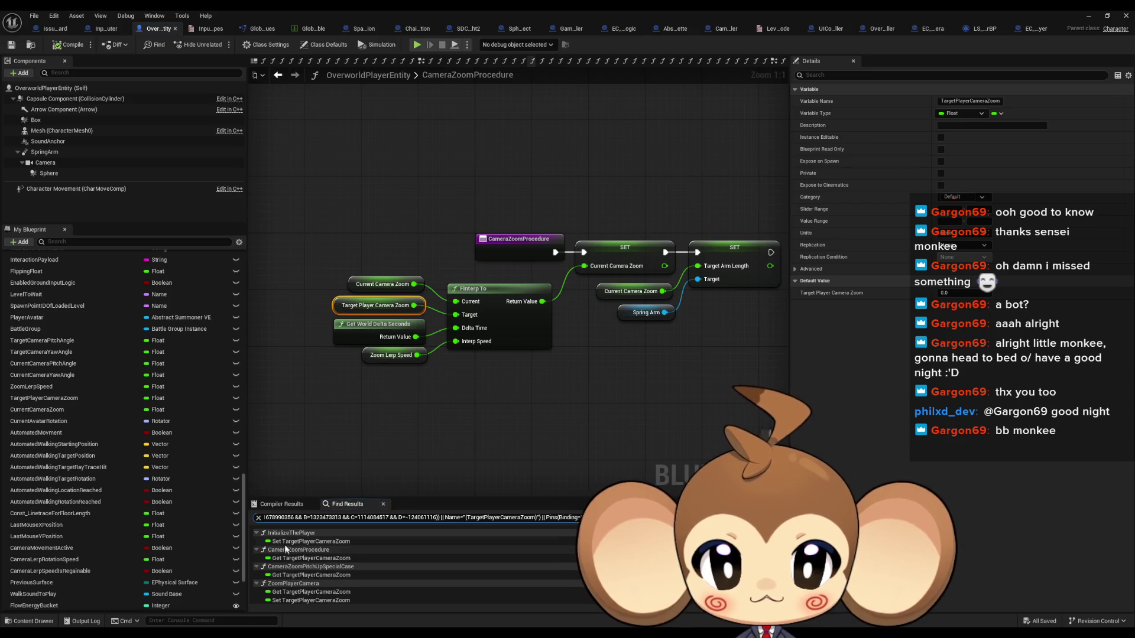
{"action": "left_click", "coordinate": [307, 542]}
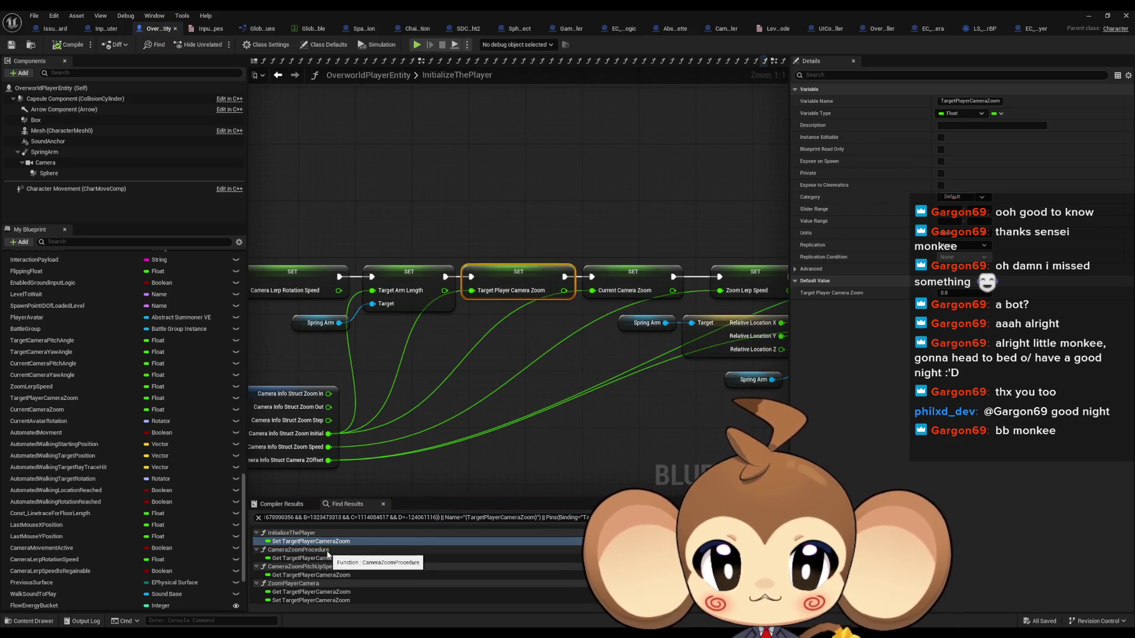
{"action": "scroll", "coordinate": [328, 556], "scroll_direction": "down", "scroll_amount": 2}
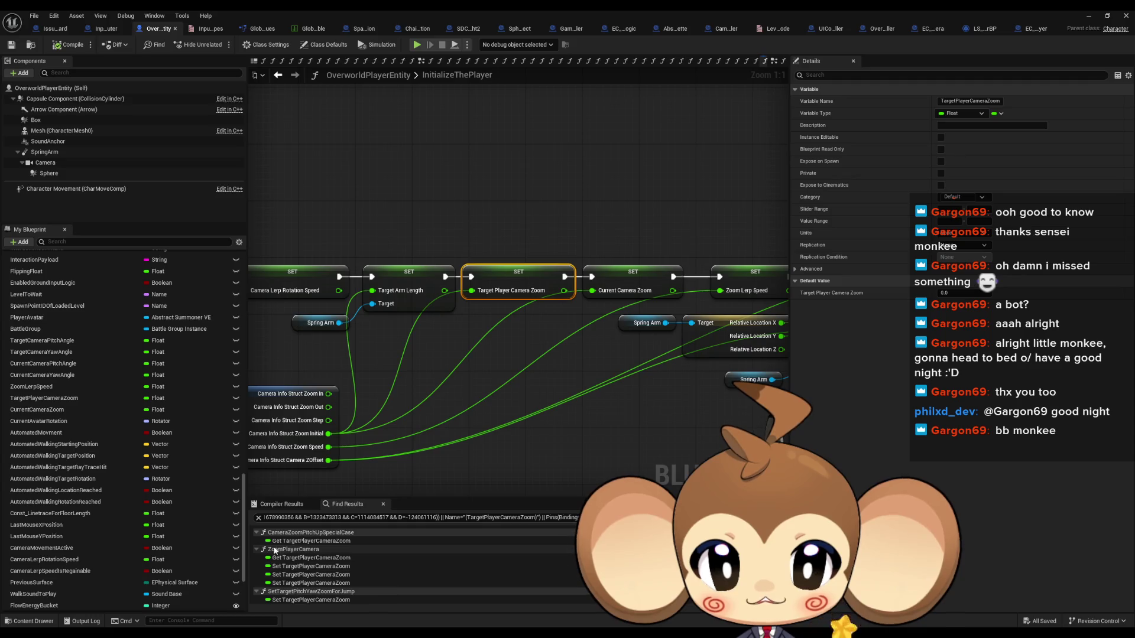
{"action": "left_click", "coordinate": [298, 574]}
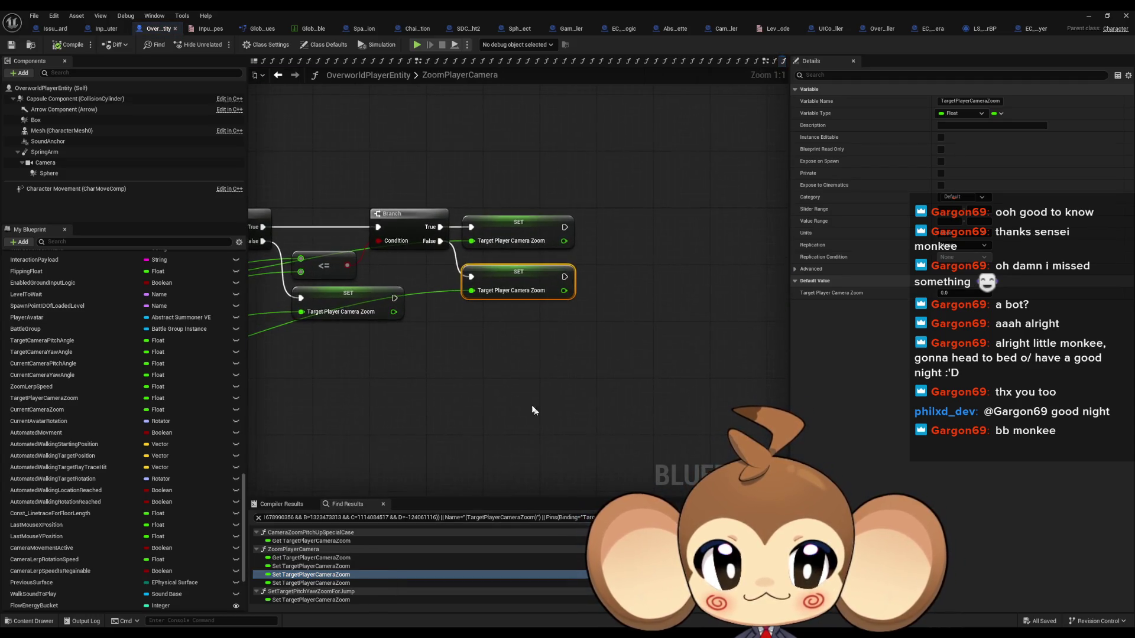
{"action": "scroll", "coordinate": [380, 351], "scroll_direction": "up", "scroll_amount": 5}
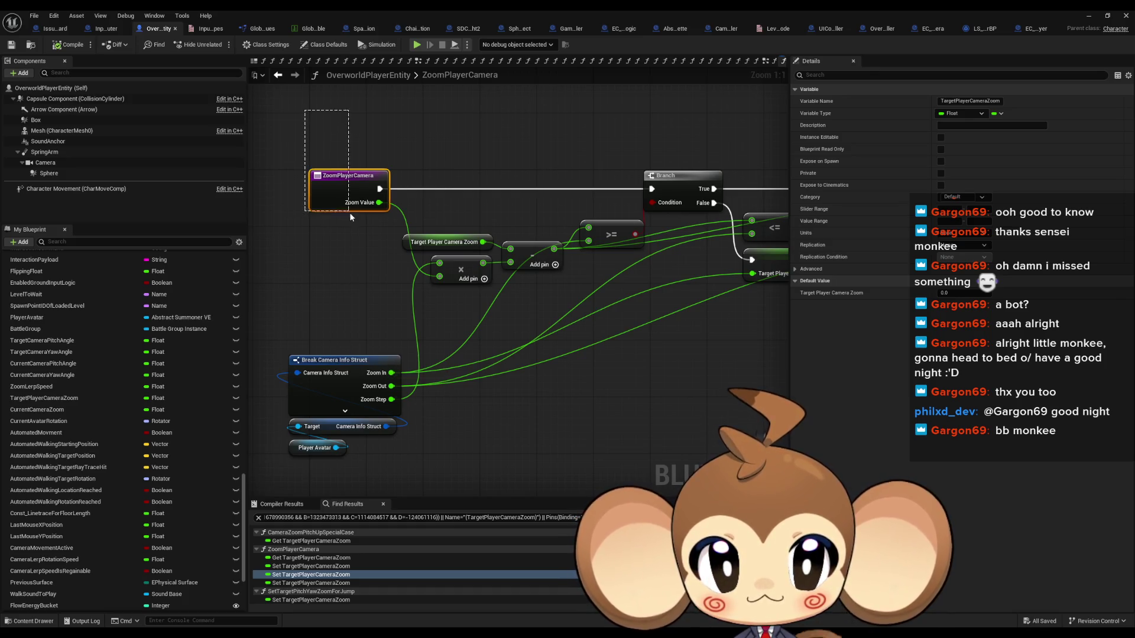
- Find every call to ZoomPlayerCamera and open the InputRouter's OverworldInputAxis graph
{"action": "left_click_drag", "start_coordinate": [349, 212], "coordinate": [359, 240]}
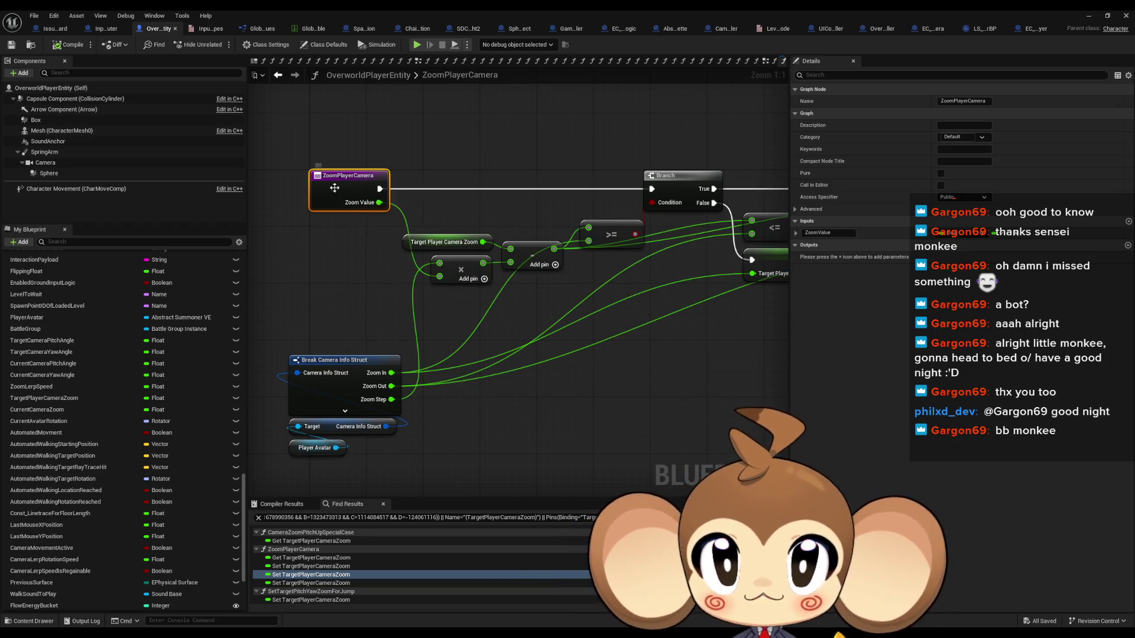
{"action": "right_click", "coordinate": [335, 188]}
{"action": "mouse_move", "coordinate": [385, 282]}
{"action": "left_click", "coordinate": [466, 305]}
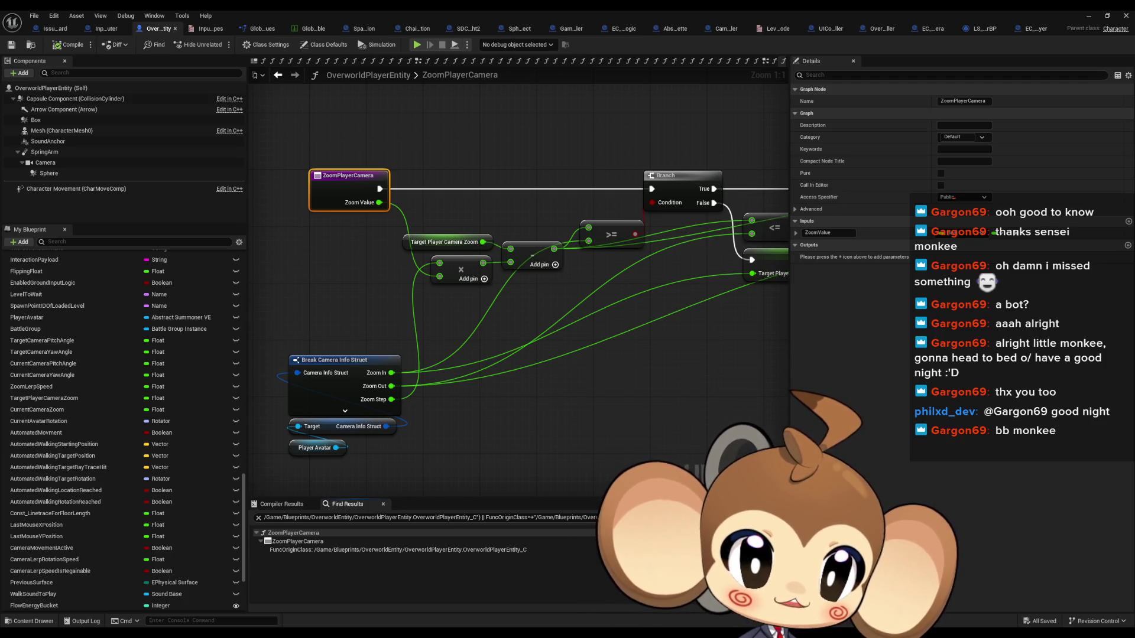
{"action": "double_click", "coordinate": [1100, 273]}
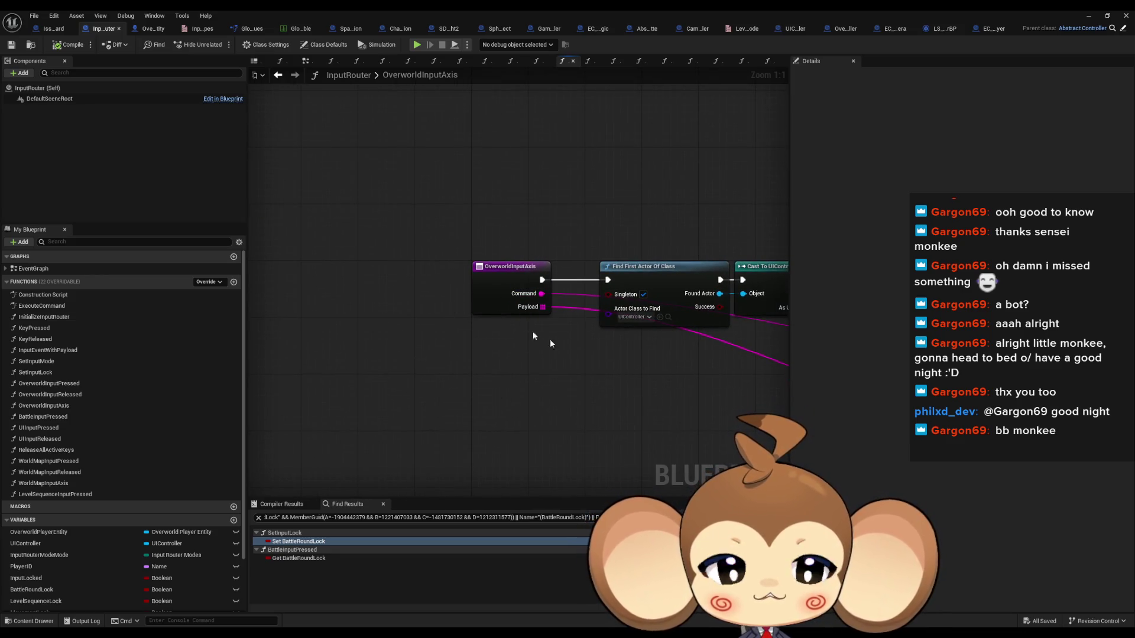
- Find every call to OverworldInputAxis and jump to the InputEventWithPayload caller
{"action": "mouse_move", "coordinate": [615, 322]}
{"action": "left_mouse_down"}
{"action": "mouse_move", "coordinate": [585, 350]}
{"action": "mouse_move", "coordinate": [178, 283]}
{"action": "left_mouse_up"}
{"action": "left_click_drag", "start_coordinate": [616, 294], "coordinate": [537, 278]}
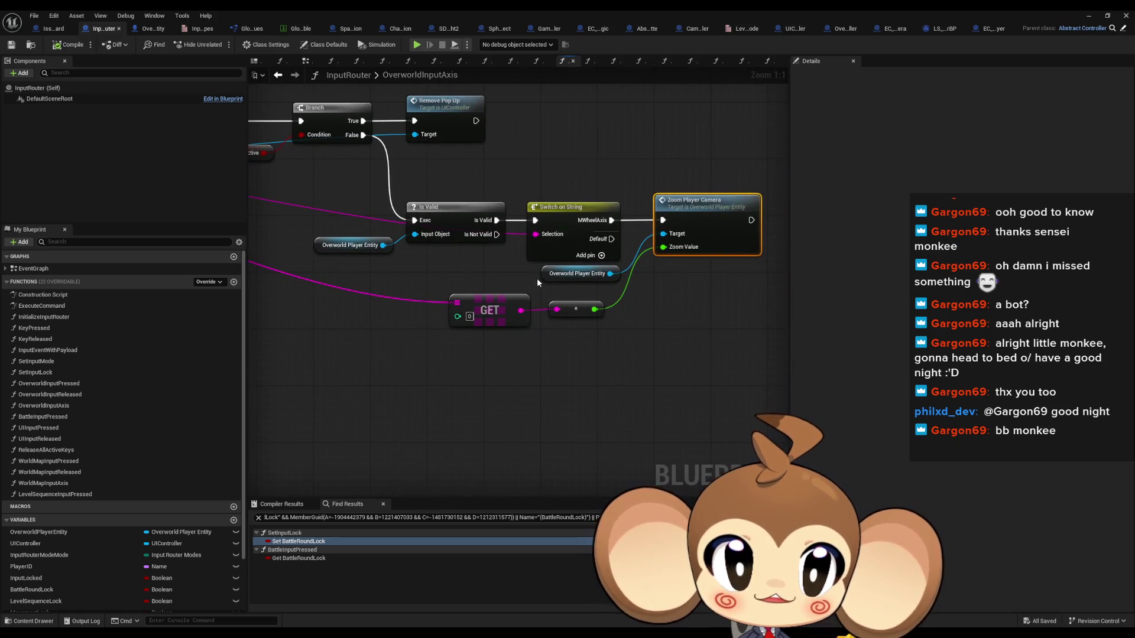
{"action": "mouse_move", "coordinate": [478, 309]}
{"action": "left_mouse_down"}
{"action": "mouse_move", "coordinate": [650, 354]}
{"action": "mouse_move", "coordinate": [485, 254]}
{"action": "mouse_move", "coordinate": [464, 195]}
{"action": "left_mouse_up"}
{"action": "left_click", "coordinate": [461, 192]}
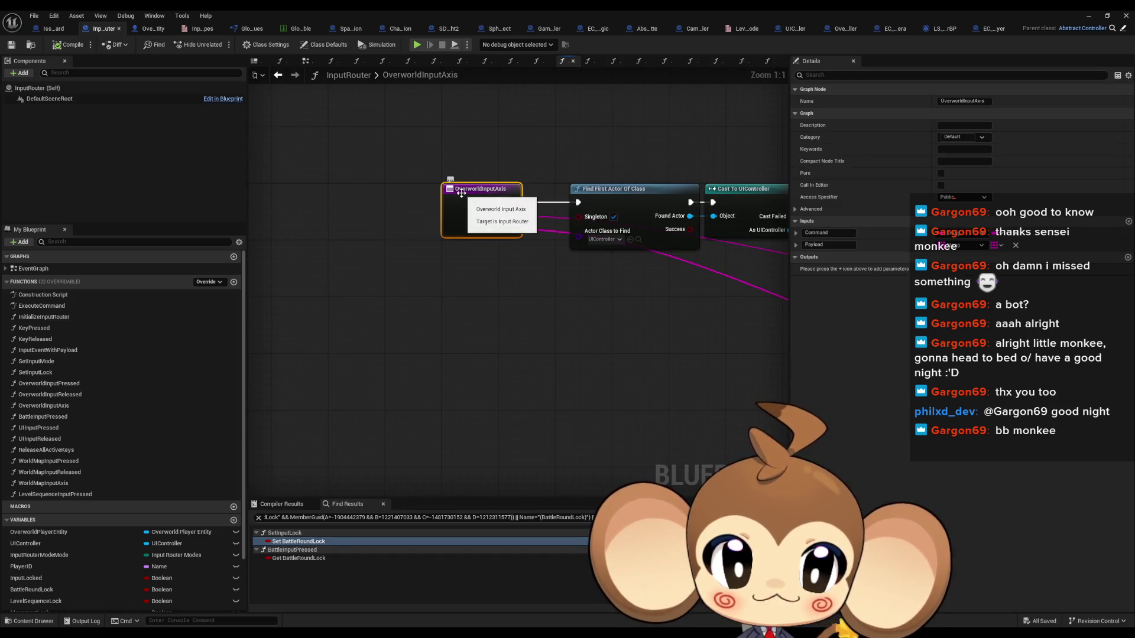
{"action": "right_click", "coordinate": [404, 190]}
{"action": "key", "text": "Escape"}
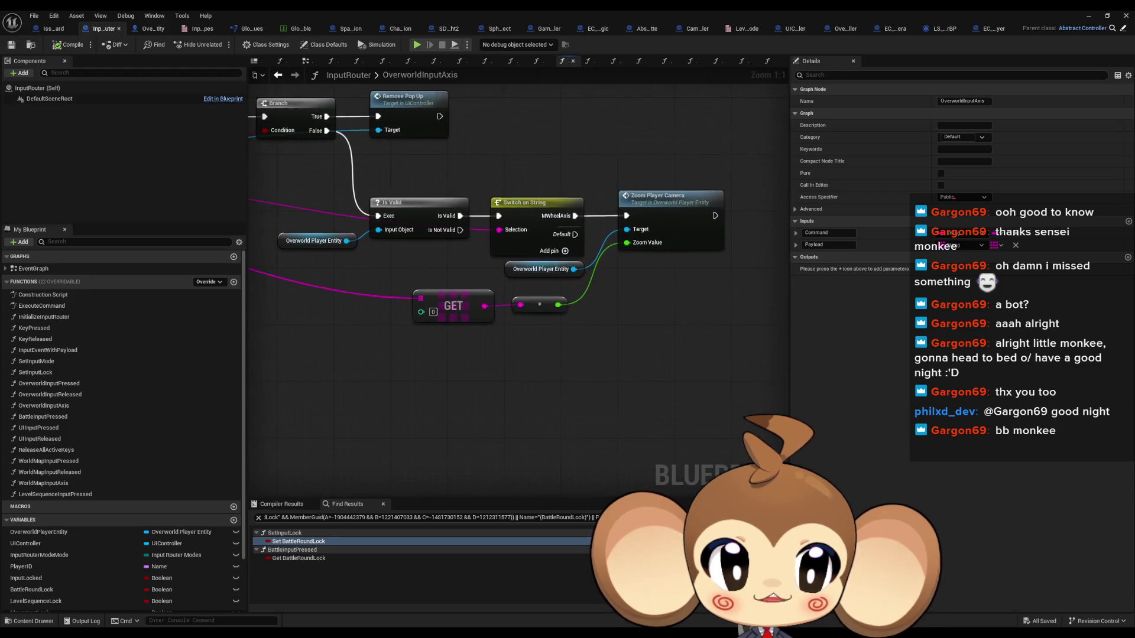
{"action": "mouse_move", "coordinate": [473, 248]}
{"action": "left_mouse_down"}
{"action": "mouse_move", "coordinate": [424, 299]}
{"action": "mouse_move", "coordinate": [396, 177]}
{"action": "left_mouse_up"}
{"action": "right_click", "coordinate": [395, 176]}
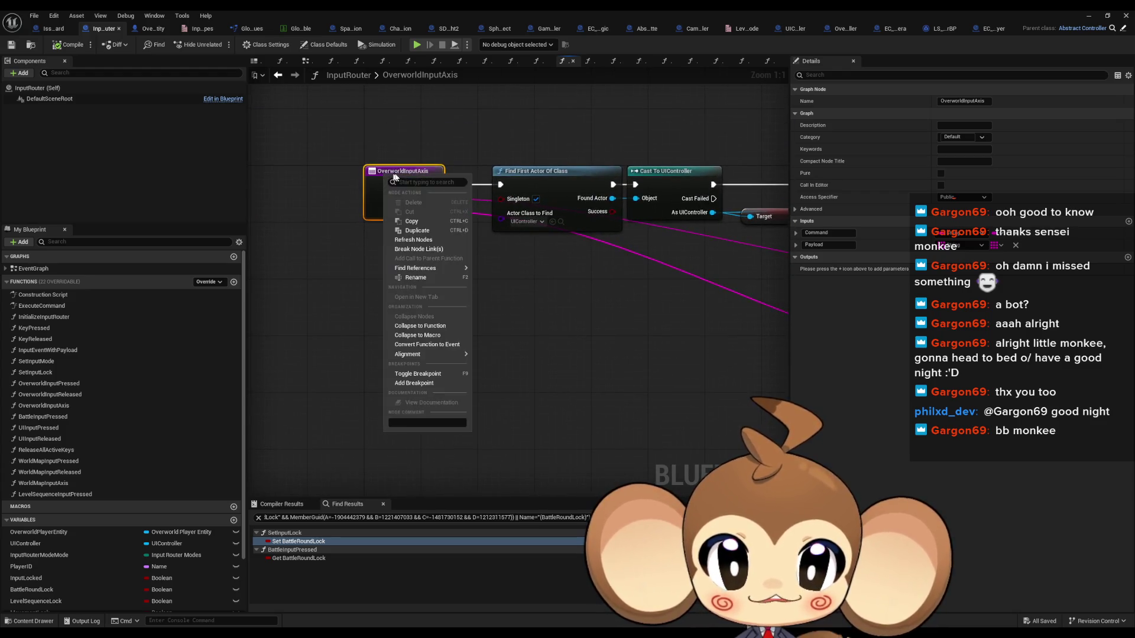
{"action": "mouse_move", "coordinate": [433, 269]}
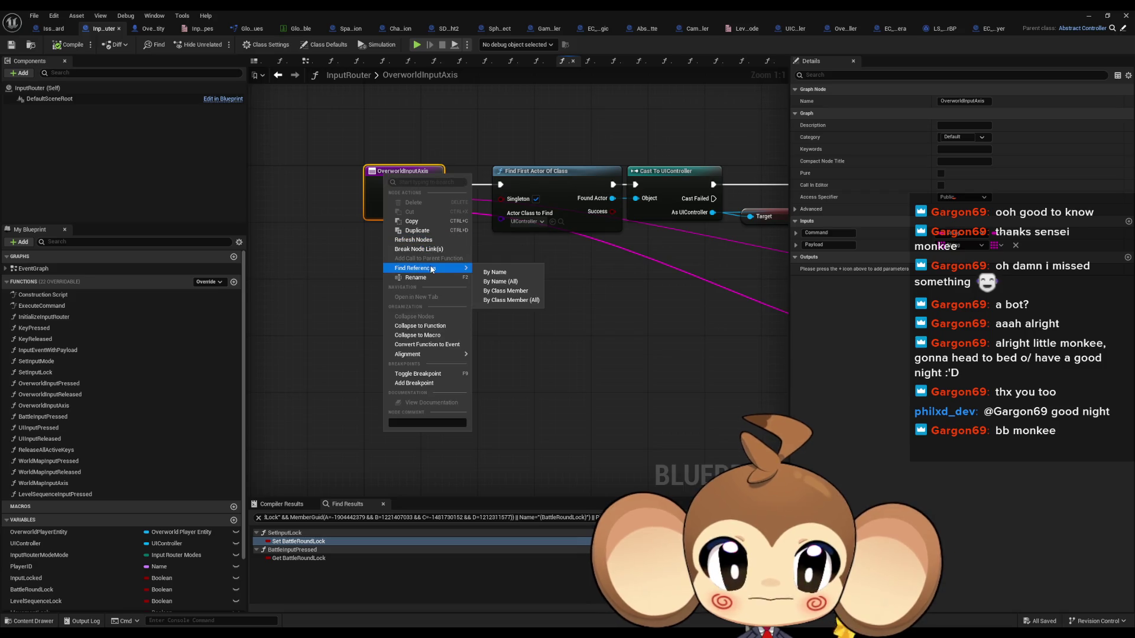
{"action": "left_click", "coordinate": [506, 291]}
{"action": "left_click", "coordinate": [329, 542]}
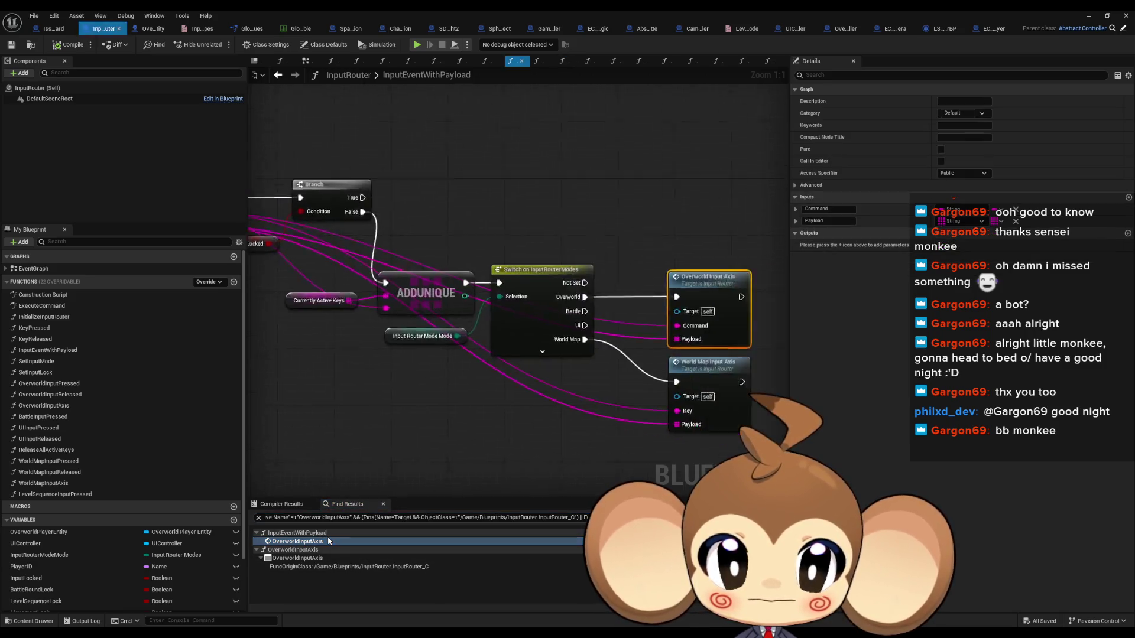
- Inspect the InputEventWithPayload entry node, then go back to the ExecuteCommand graph
{"action": "mouse_move", "coordinate": [399, 485]}
{"action": "left_mouse_down"}
{"action": "mouse_move", "coordinate": [692, 568]}
{"action": "mouse_move", "coordinate": [781, 568]}
{"action": "left_mouse_up"}
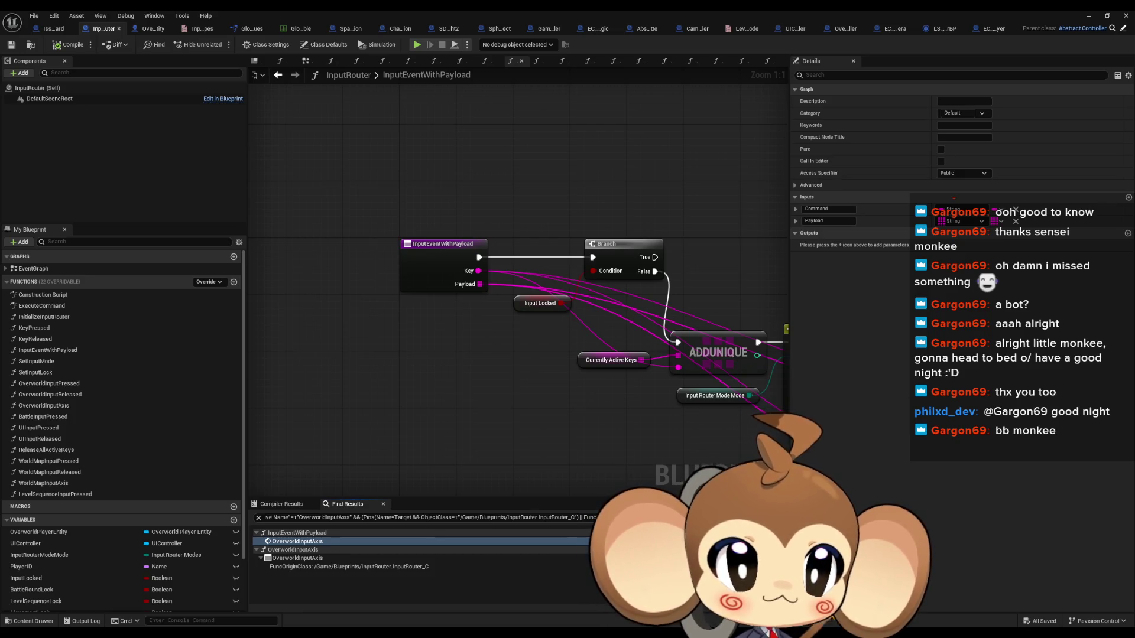
{"action": "right_click", "coordinate": [406, 256]}
{"action": "mouse_move", "coordinate": [496, 350]}
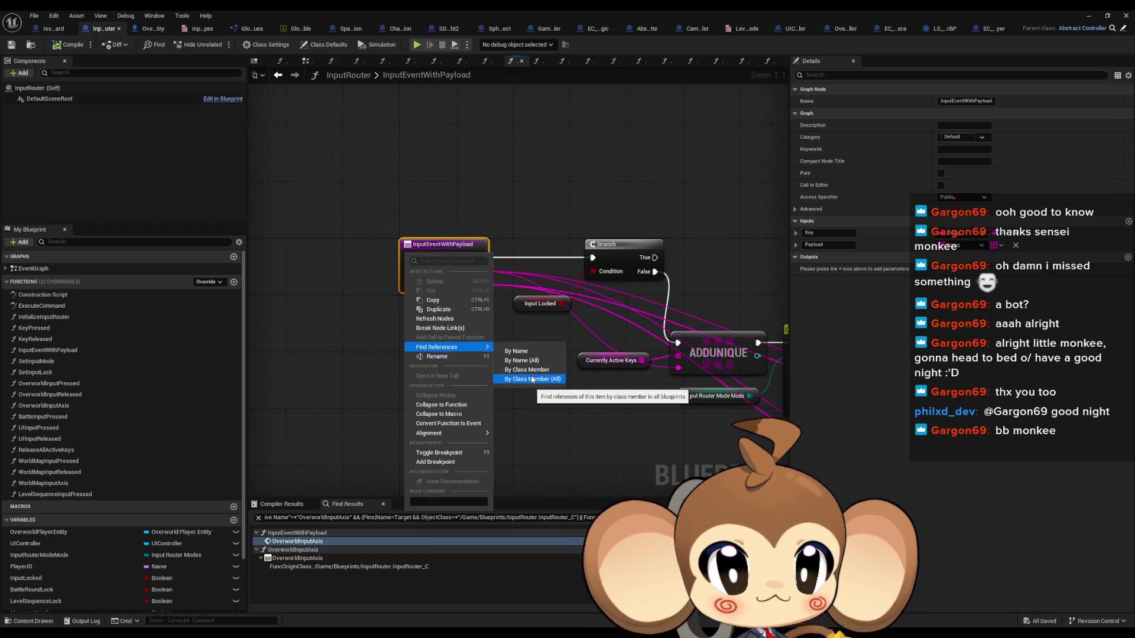
{"action": "left_click", "coordinate": [798, 304]}
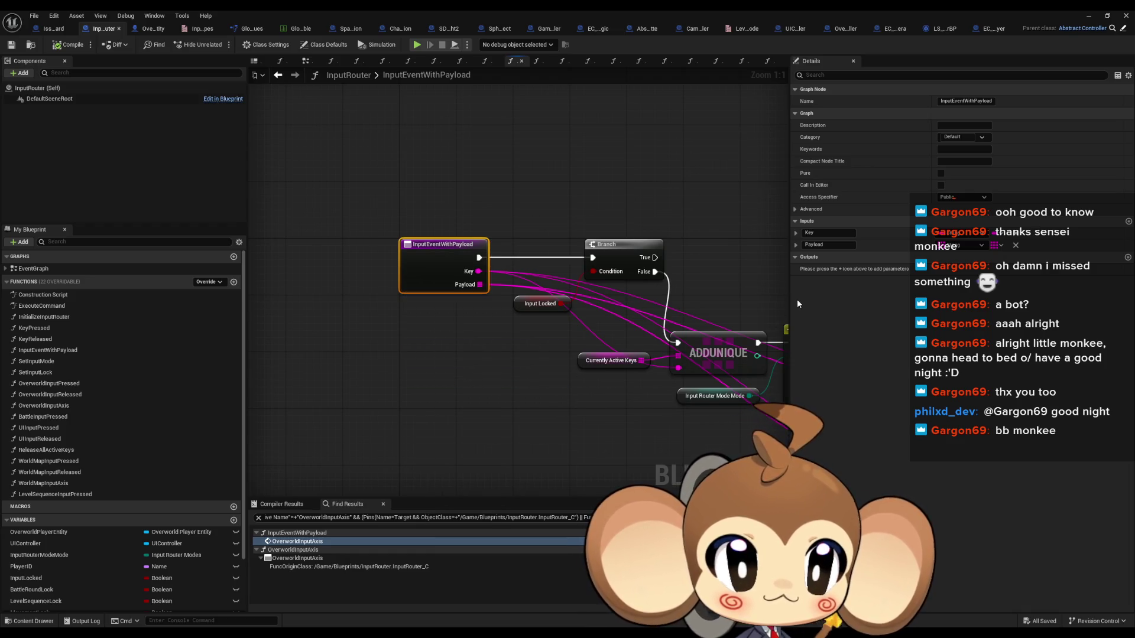
{"action": "key", "text": "alt+Left"}
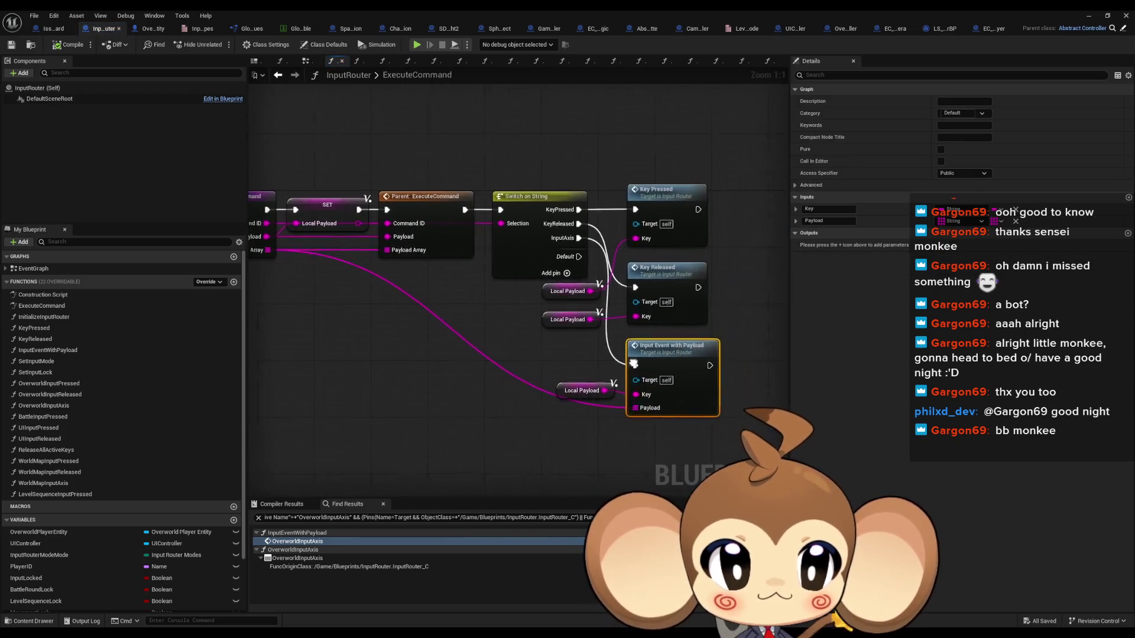
- Inspect the Switch on String case names in ExecuteCommand
{"action": "left_click", "coordinate": [531, 246]}
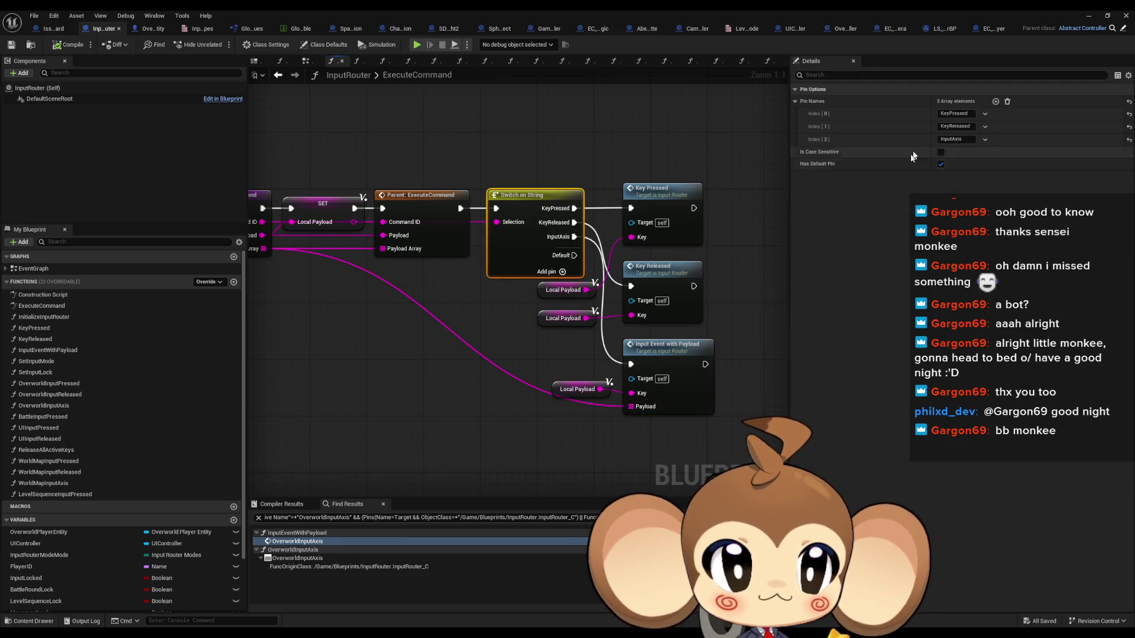
{"action": "left_click", "coordinate": [955, 139]}
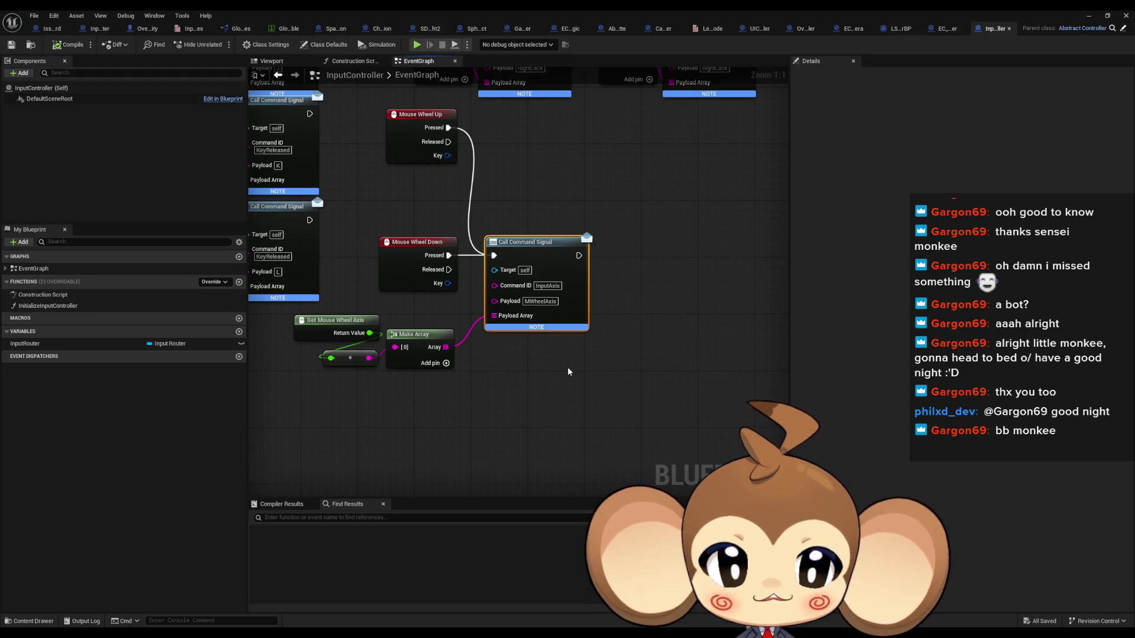
{"action": "left_click", "coordinate": [655, 367]}
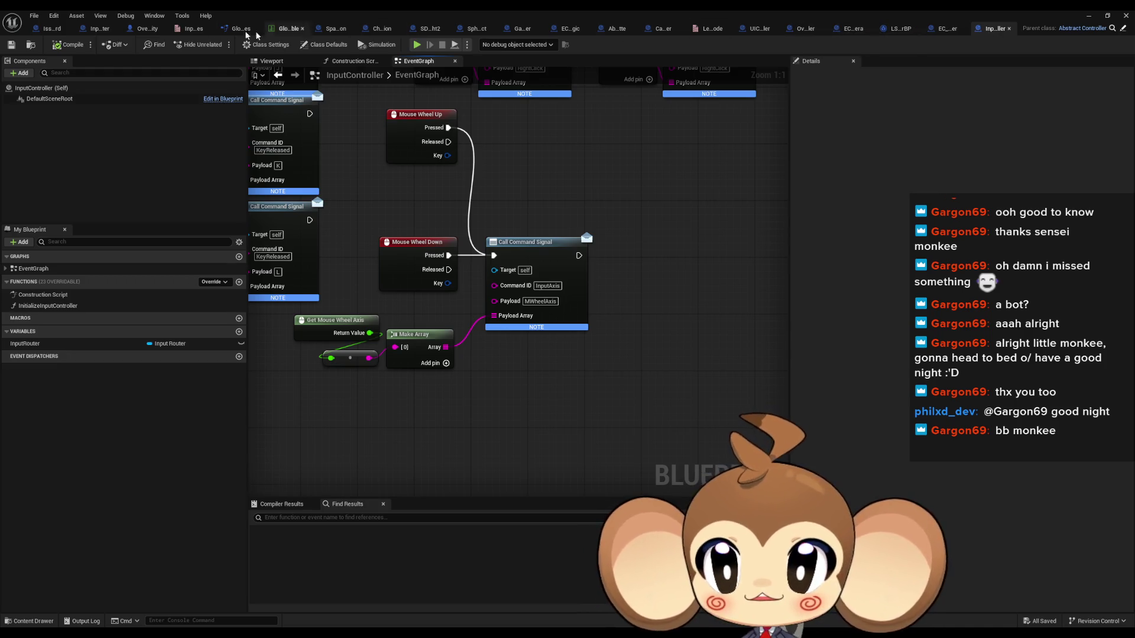
- Follow InputEventWithPayload and OverworldInputAxis through to OverworldPlayerEntity's ZoomPlayerCamera function
{"action": "left_click", "coordinate": [97, 28]}
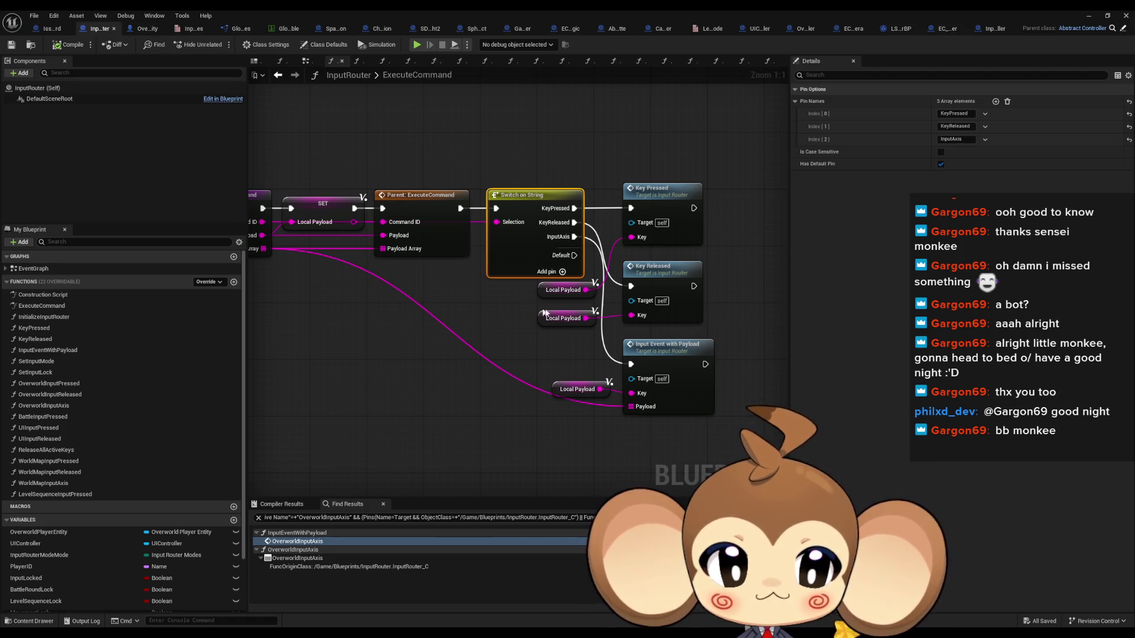
{"action": "double_click", "coordinate": [661, 355]}
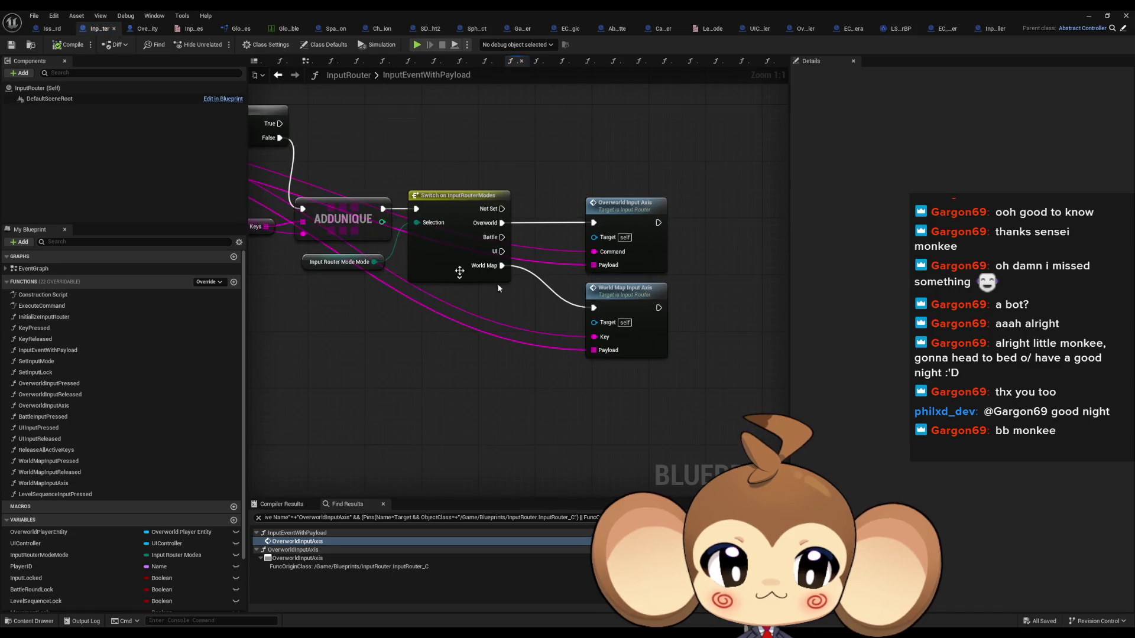
{"action": "left_click", "coordinate": [591, 214]}
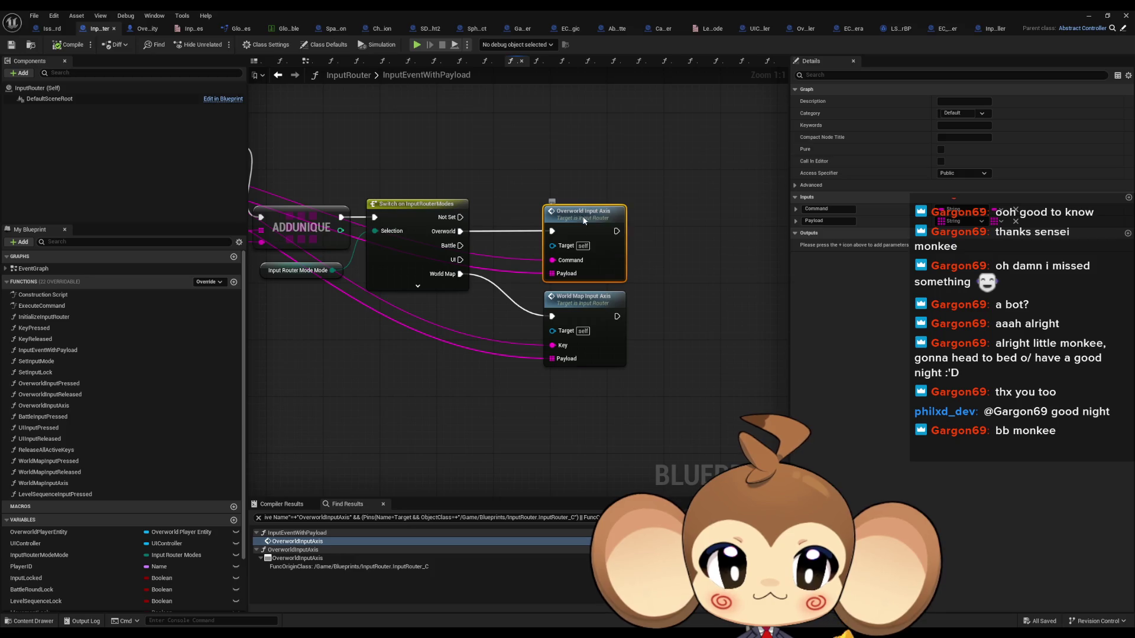
{"action": "double_click", "coordinate": [584, 220]}
{"action": "scroll", "coordinate": [712, 260], "scroll_direction": "up", "scroll_amount": 5}
{"action": "double_click", "coordinate": [718, 249]}
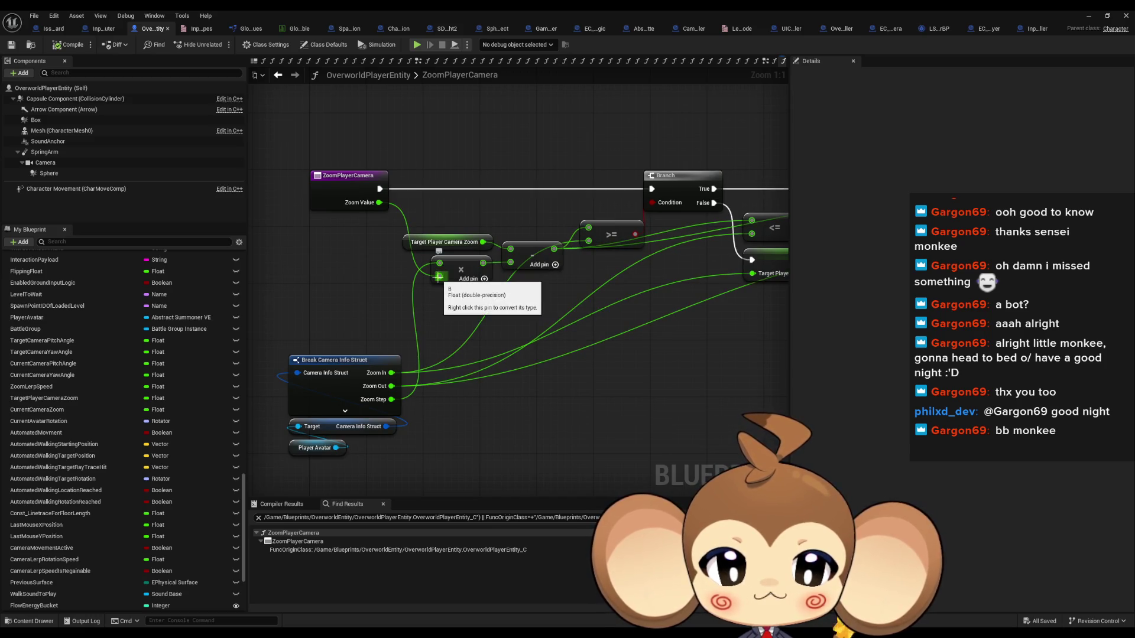
- Wire the multiply node's Return Value into the >= node's B pin in ZoomPlayerCamera
{"action": "left_click", "coordinate": [442, 242]}
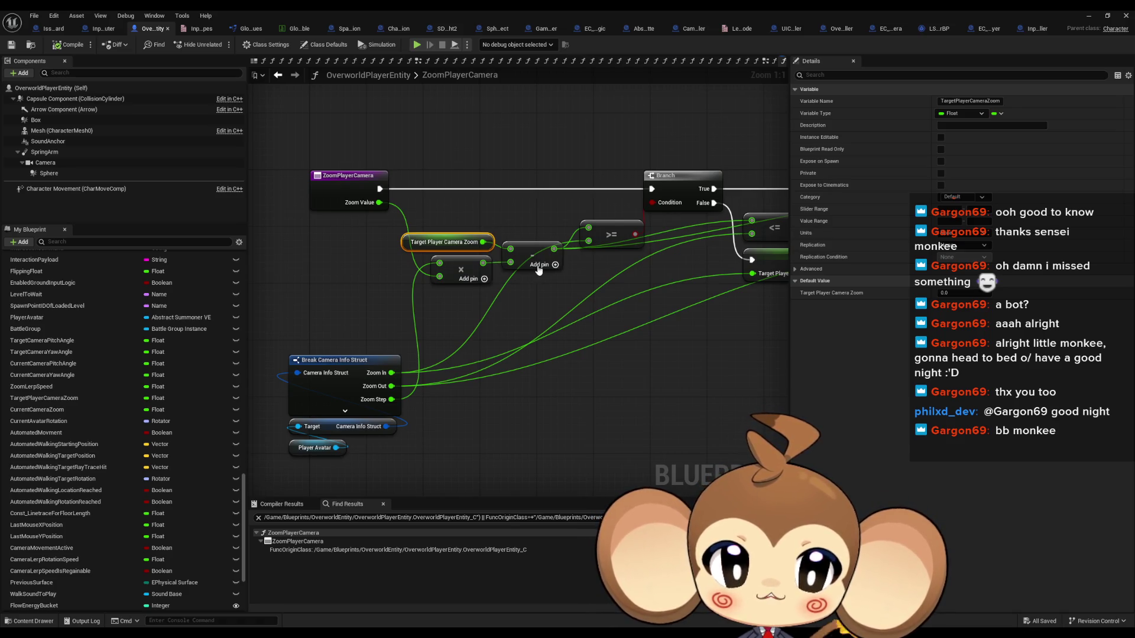
{"action": "left_click_drag", "start_coordinate": [478, 253], "coordinate": [444, 230]}
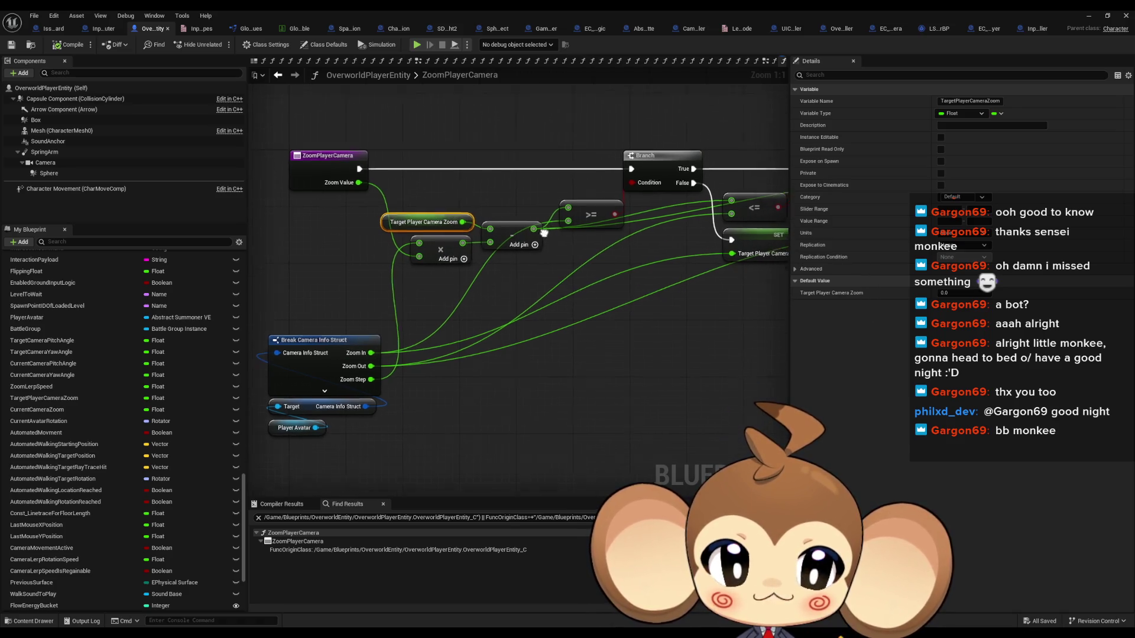
{"action": "left_click_drag", "start_coordinate": [519, 224], "coordinate": [552, 223]}
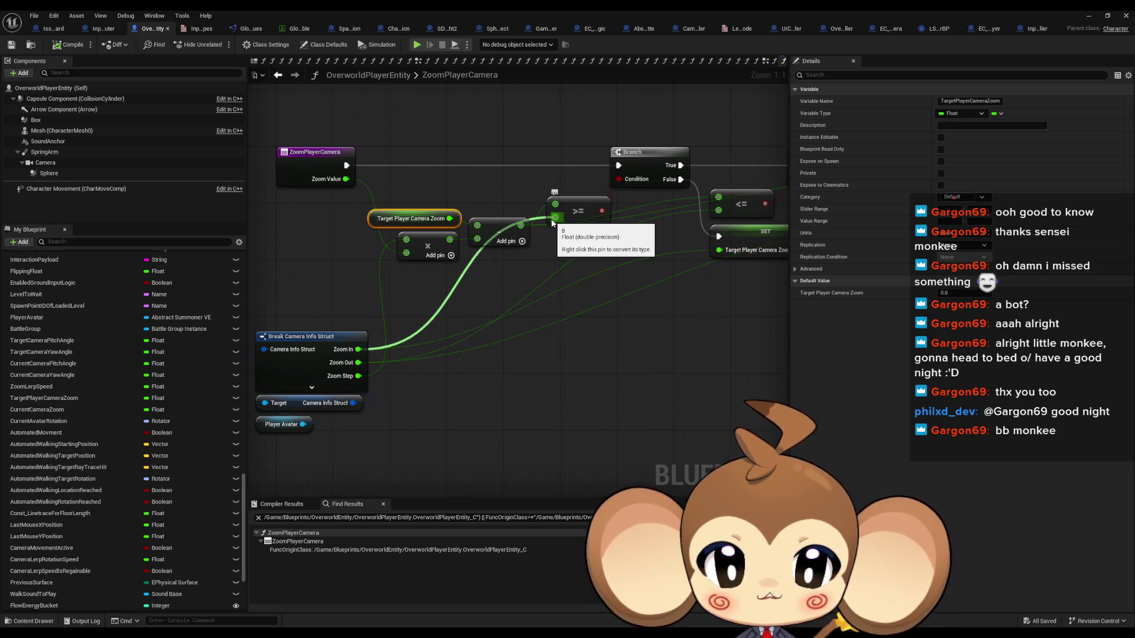
{"action": "left_click_drag", "start_coordinate": [371, 342], "coordinate": [462, 327]}
{"action": "left_click", "coordinate": [374, 409]}
{"action": "left_click", "coordinate": [407, 385]}
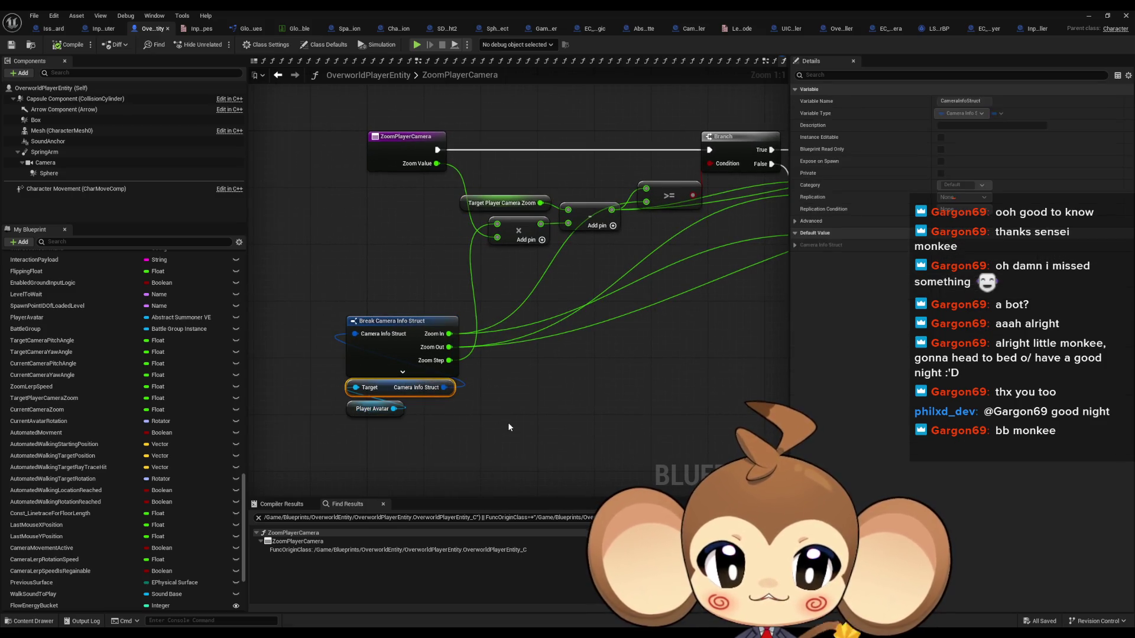
- Restore the Blueprint editor and open PlayerAvatarArtefact from Blueprints › VisualEntity in the Content Browser
{"action": "double_click", "coordinate": [445, 9]}
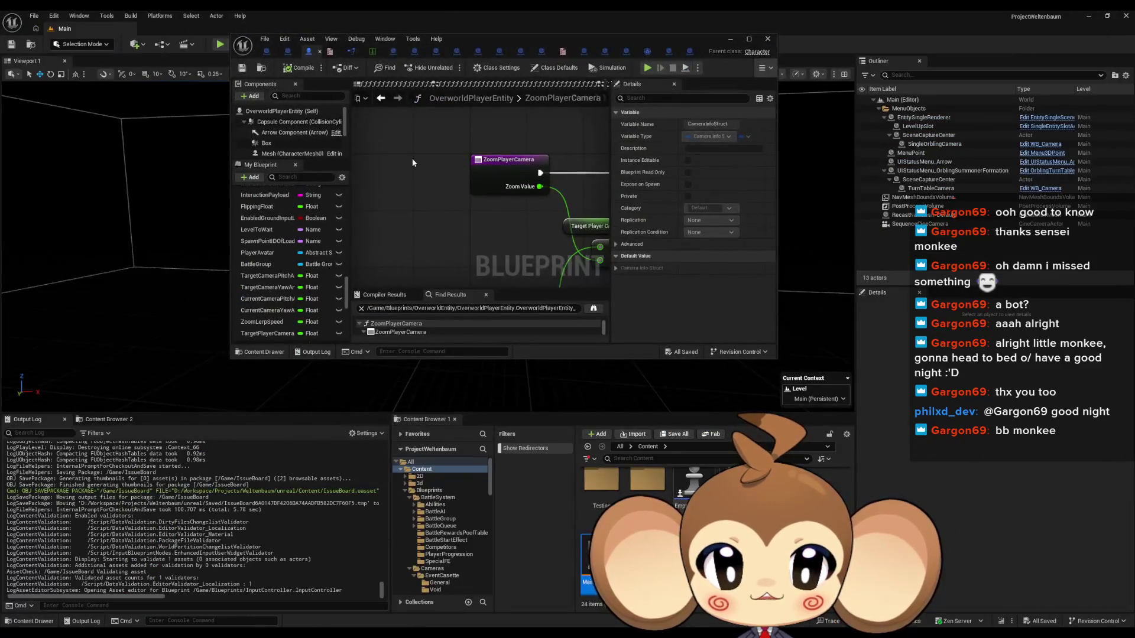
{"action": "left_click", "coordinate": [460, 219]}
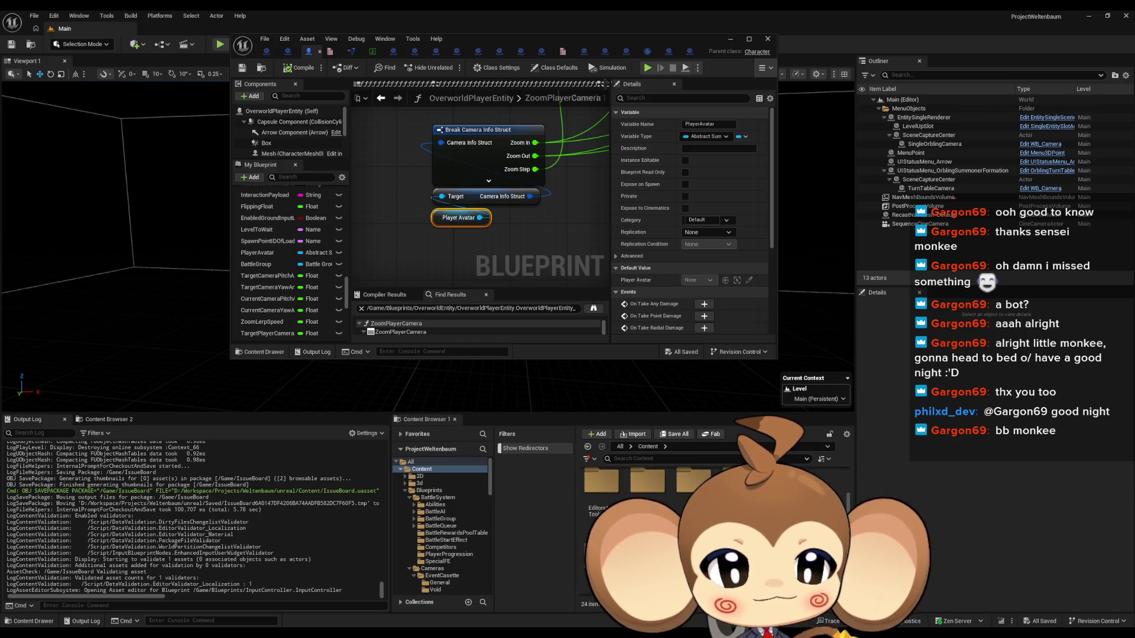
{"action": "left_click", "coordinate": [429, 491]}
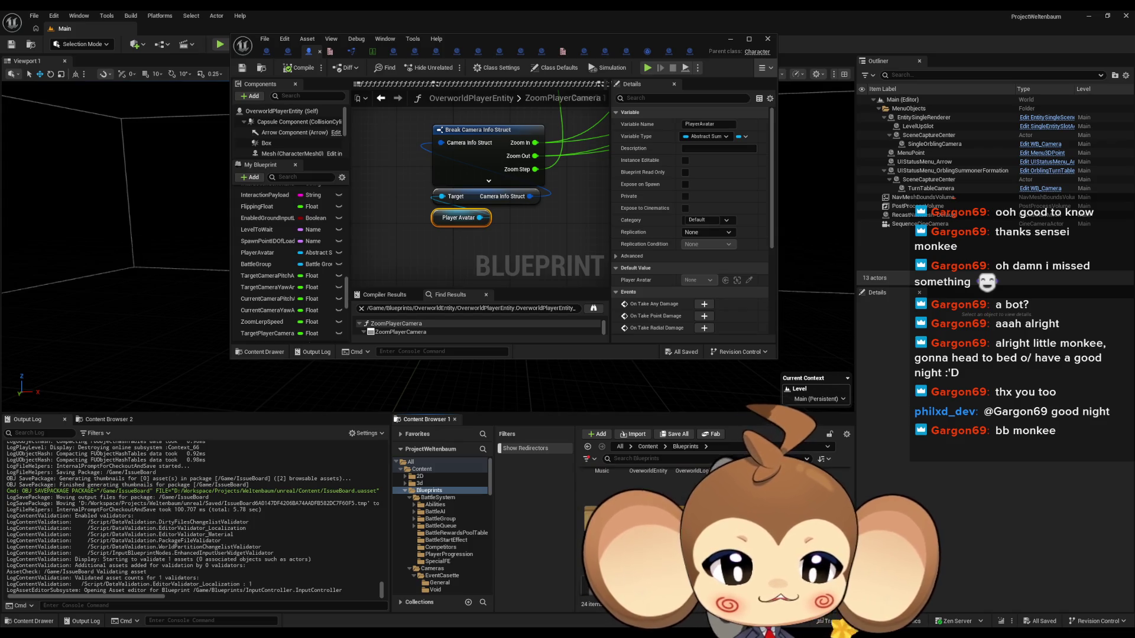
{"action": "scroll", "coordinate": [440, 527], "scroll_direction": "down", "scroll_amount": 10}
{"action": "left_click", "coordinate": [435, 529]}
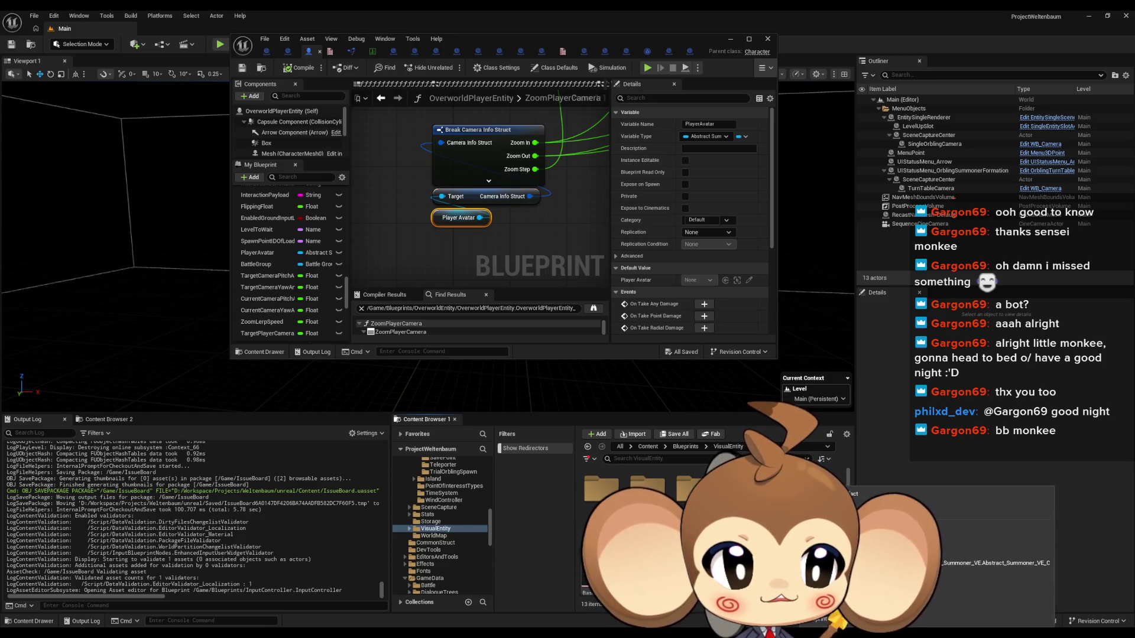
{"action": "double_click", "coordinate": [786, 491]}
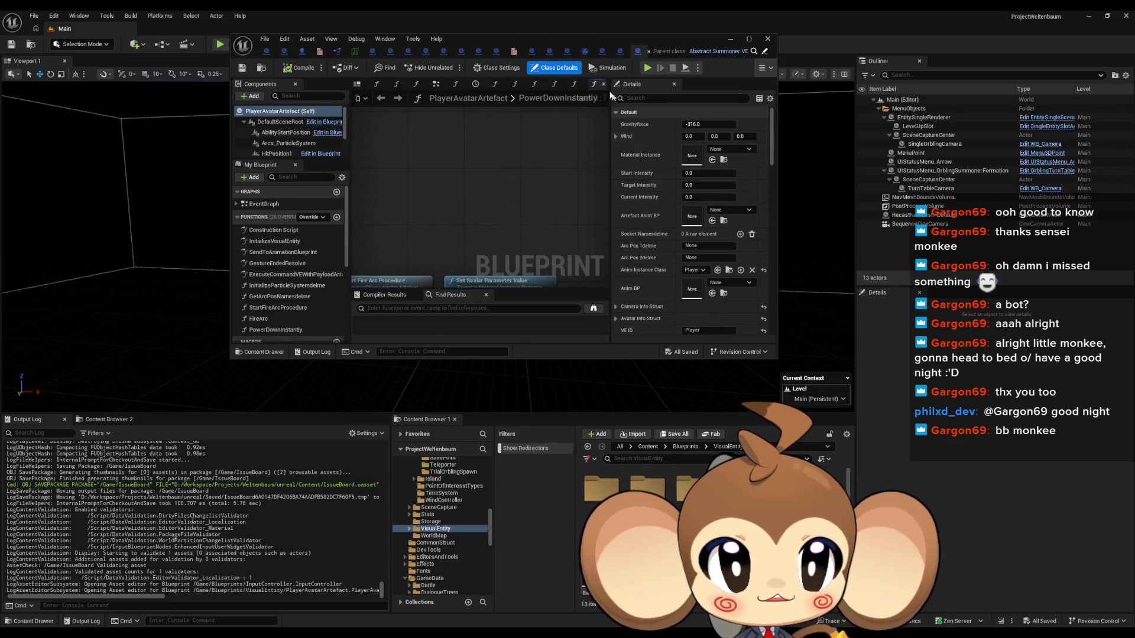
- Set the Camera Info Struct ZoomIn default of PlayerAvatarArtefact to 10
{"action": "scroll", "coordinate": [701, 213], "scroll_direction": "down", "scroll_amount": 3}
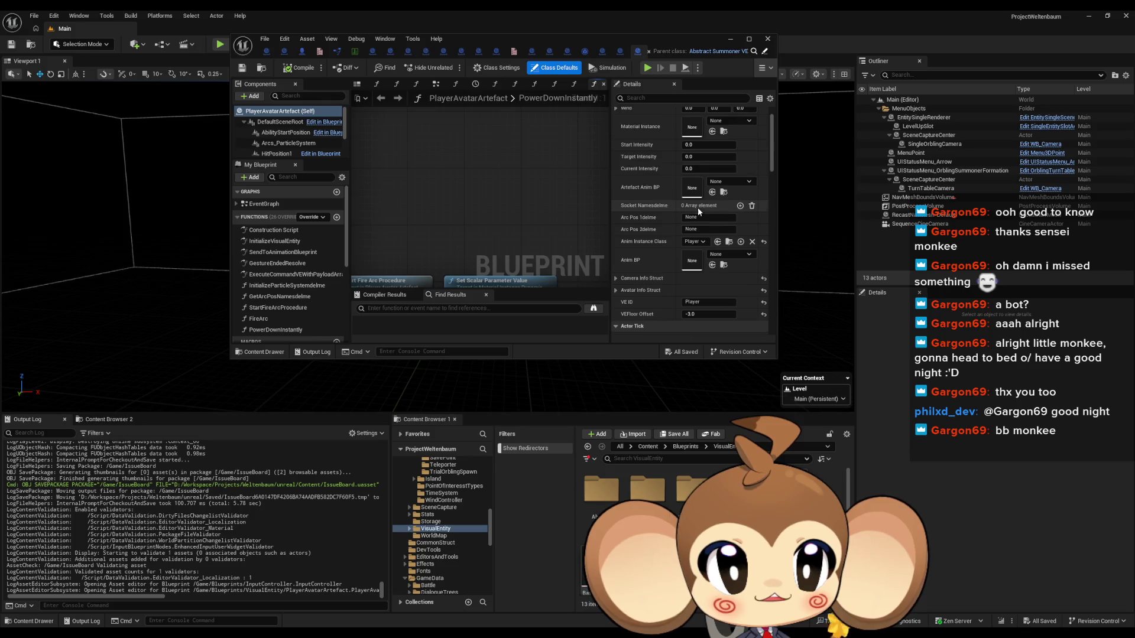
{"action": "scroll", "coordinate": [652, 268], "scroll_direction": "up", "scroll_amount": 1}
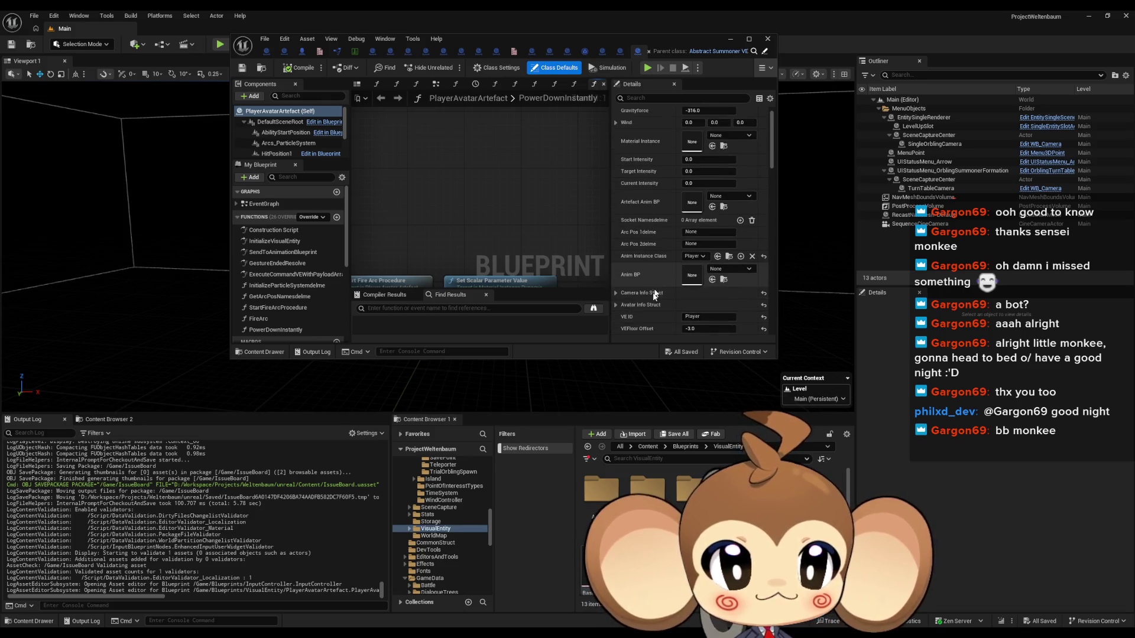
{"action": "left_click", "coordinate": [642, 250]}
{"action": "scroll", "coordinate": [684, 274], "scroll_direction": "down", "scroll_amount": 2}
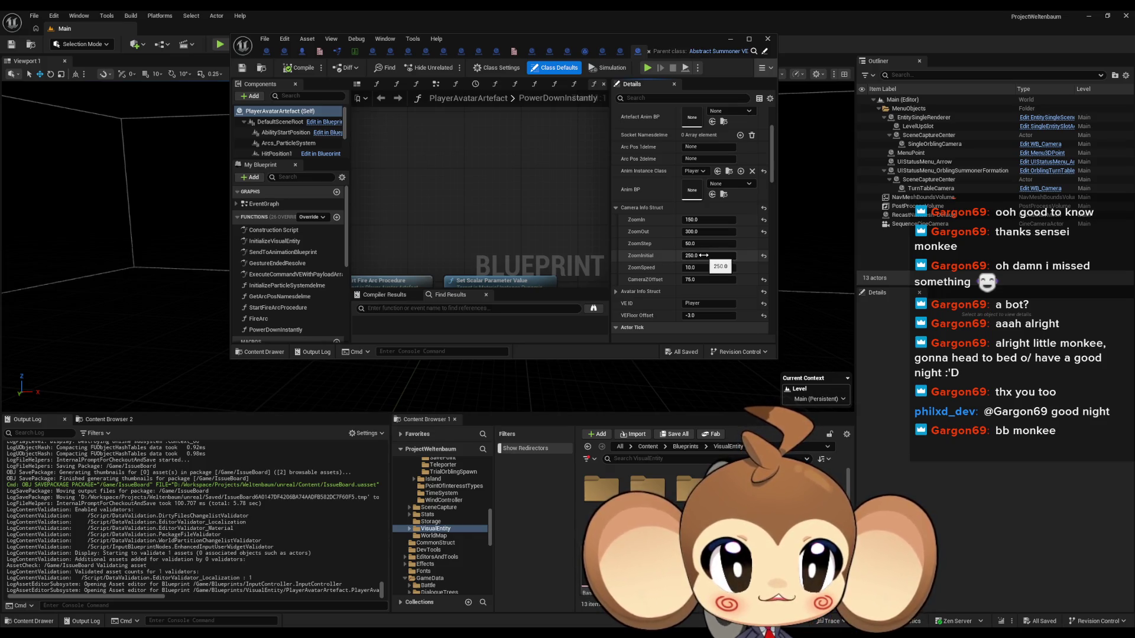
{"action": "left_click", "coordinate": [691, 220]}
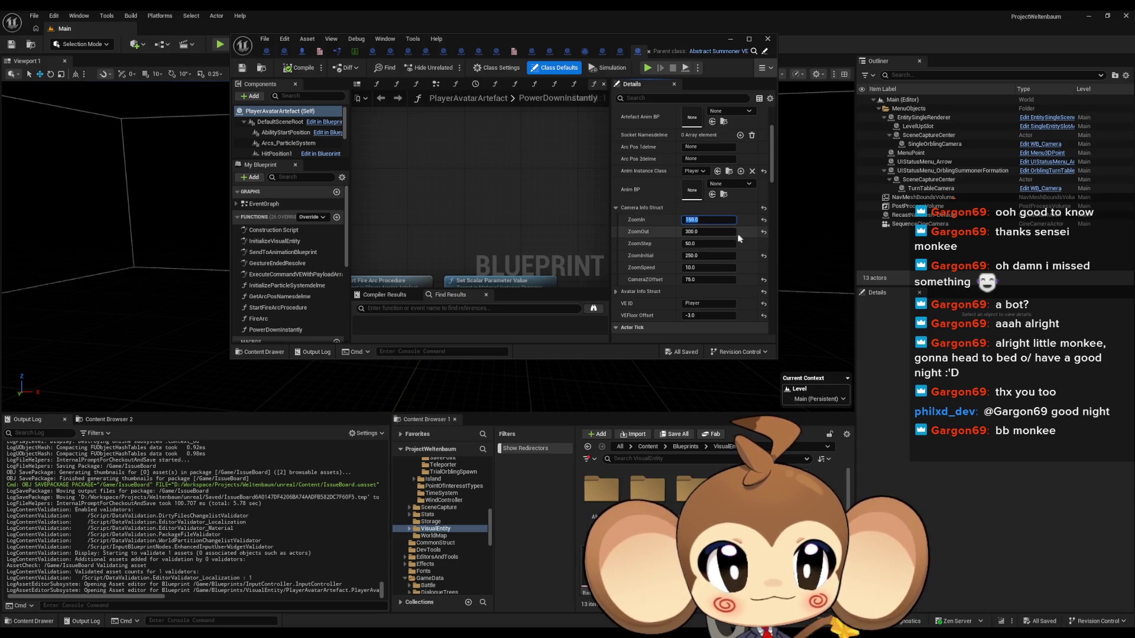
{"action": "type", "text": "10"}
{"action": "key", "text": "Return"}
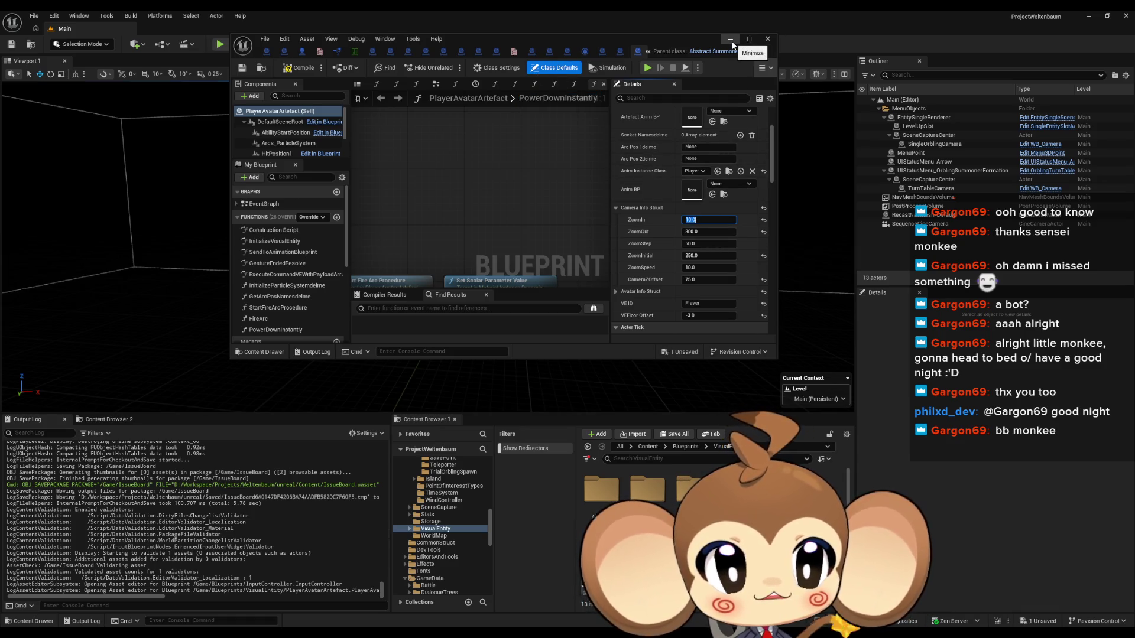
- Save PlayerAvatarArtefact and launch a Play-In-Editor session
{"action": "key", "text": "ctrl+s"}
{"action": "mouse_move", "coordinate": [491, 40]}
{"action": "left_mouse_down"}
{"action": "mouse_move", "coordinate": [492, 159]}
{"action": "mouse_move", "coordinate": [513, 224]}
{"action": "mouse_move", "coordinate": [553, 246]}
{"action": "mouse_move", "coordinate": [543, 622]}
{"action": "left_mouse_up"}
{"action": "left_click", "coordinate": [219, 45]}
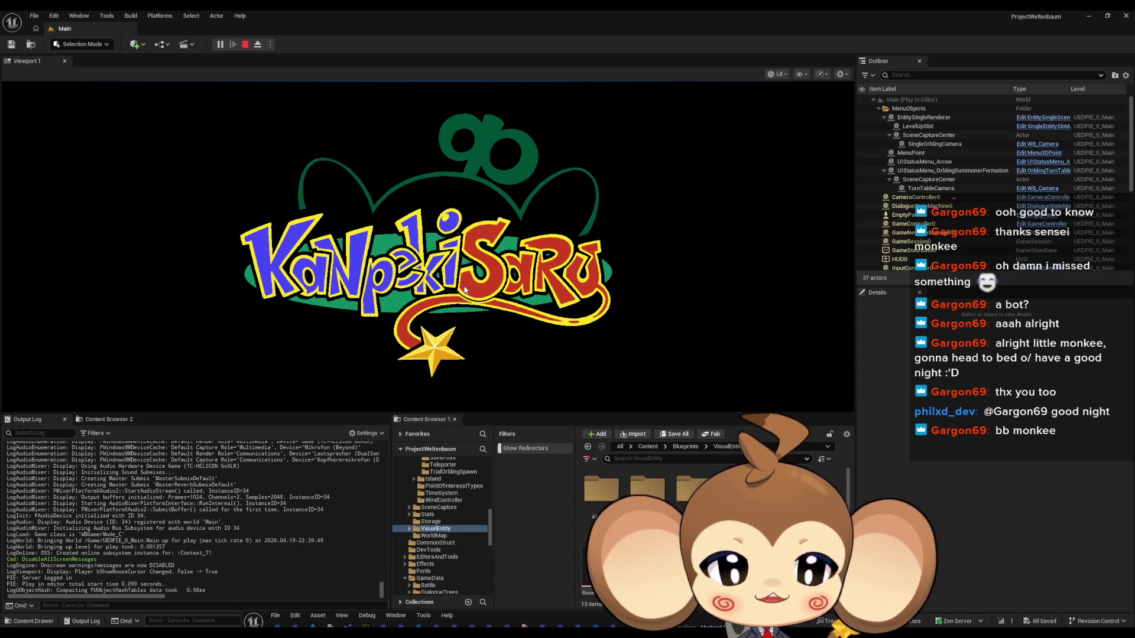
- Toggle the game view full-screen with F11 and back, then eject and re-possess the player avatar
{"action": "key", "text": "F11"}
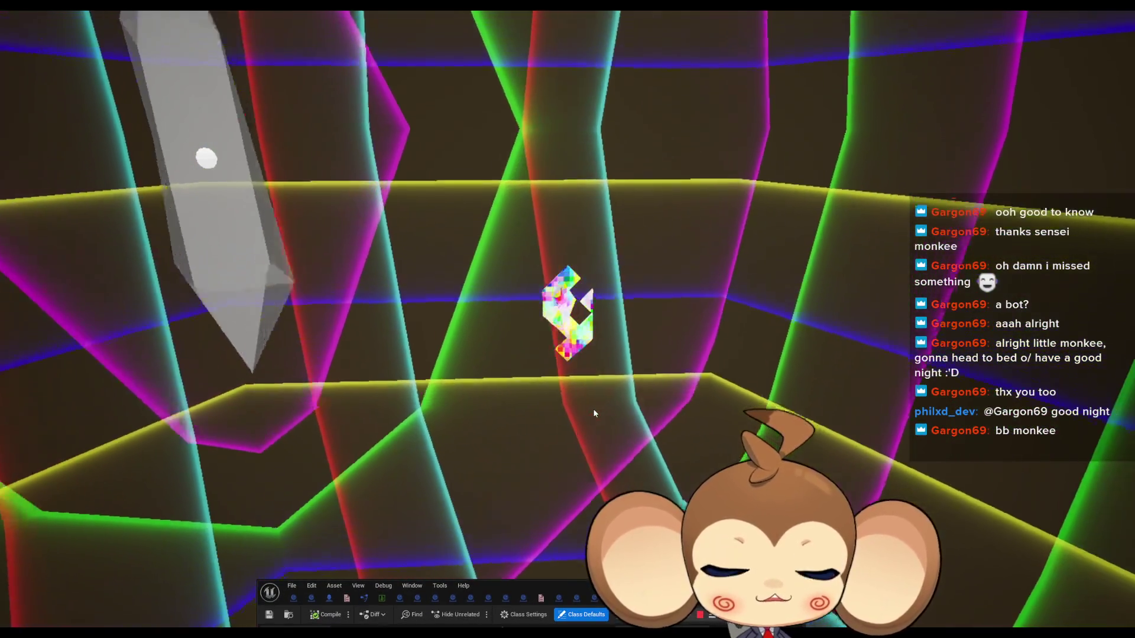
{"action": "key", "text": "F11"}
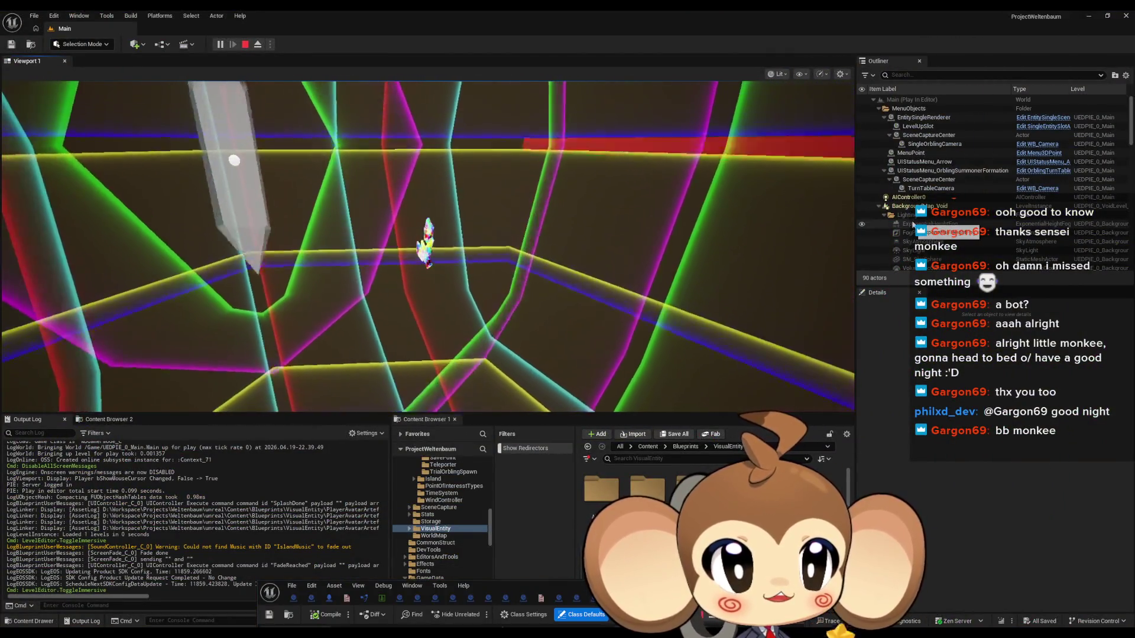
{"action": "scroll", "coordinate": [975, 191], "scroll_direction": "down", "scroll_amount": 4}
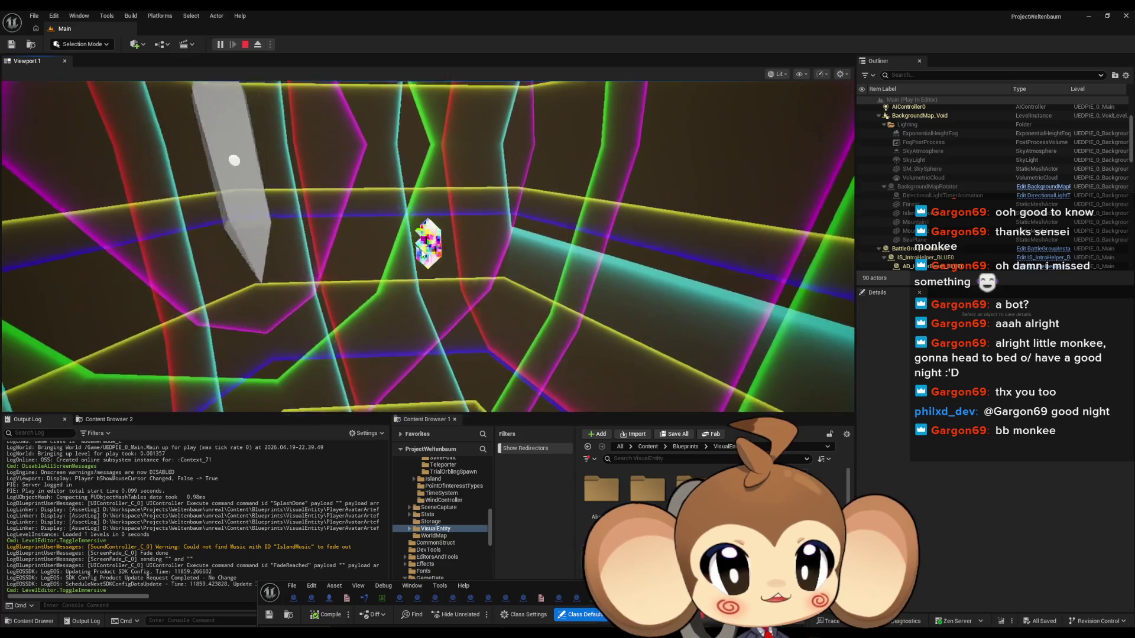
{"action": "left_click", "coordinate": [258, 44]}
{"action": "left_click", "coordinate": [258, 45]}
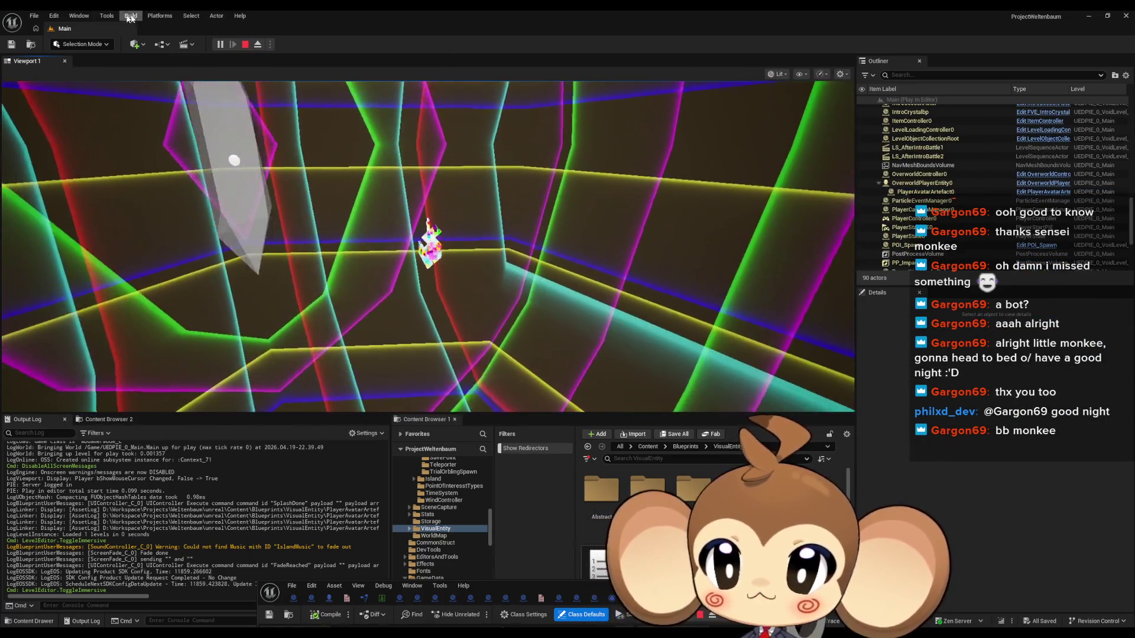
- Open the Blueprint Debugger and select PlayerAvatarArtefact as the blueprint to debug
{"action": "left_click", "coordinate": [106, 16]}
{"action": "mouse_move", "coordinate": [146, 240]}
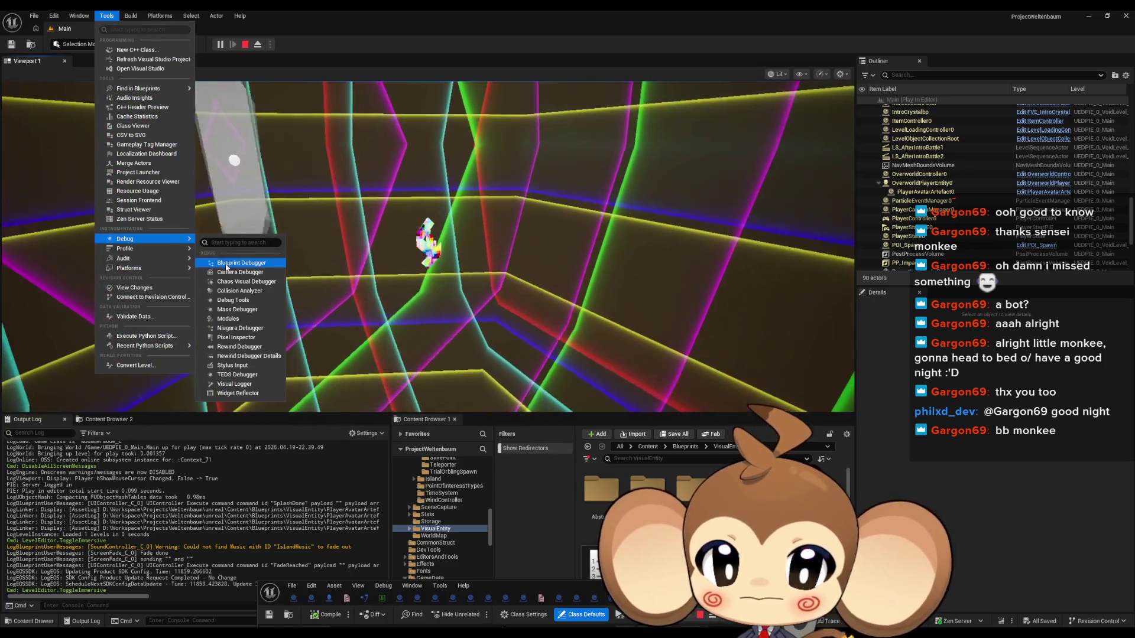
{"action": "left_click", "coordinate": [241, 263]}
{"action": "left_click", "coordinate": [614, 314]}
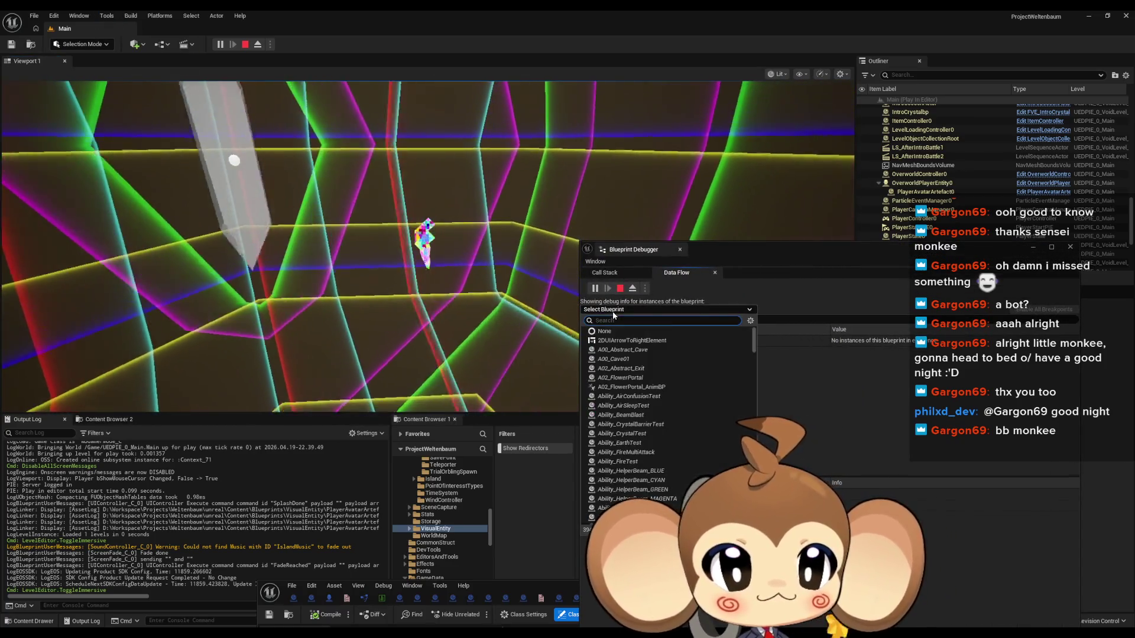
{"action": "type", "text": "player"}
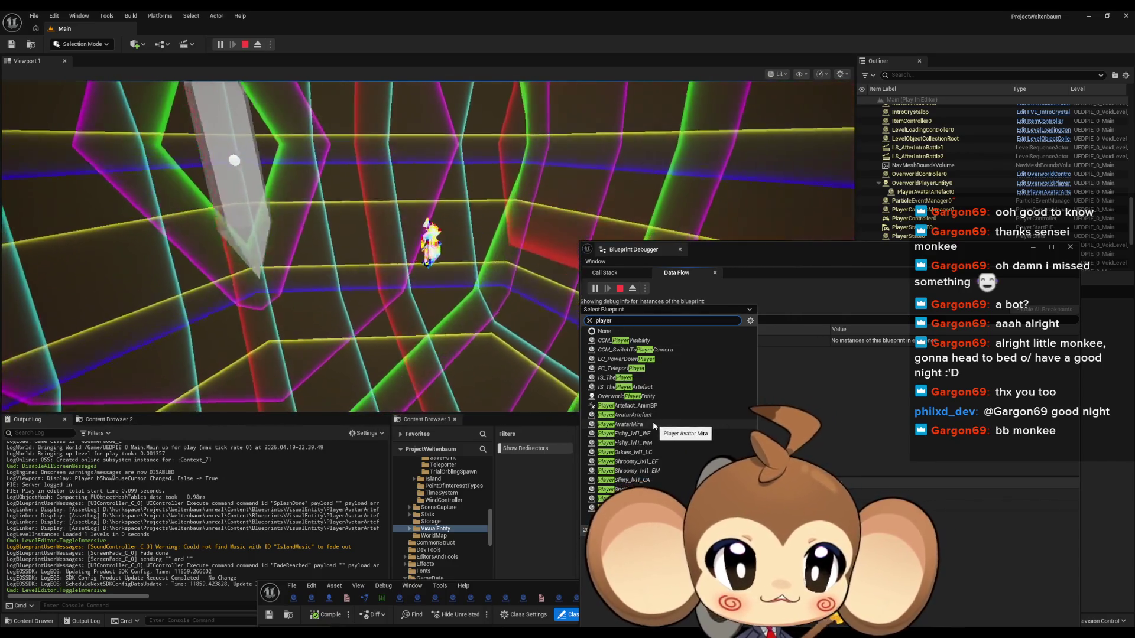
{"action": "left_click", "coordinate": [653, 415]}
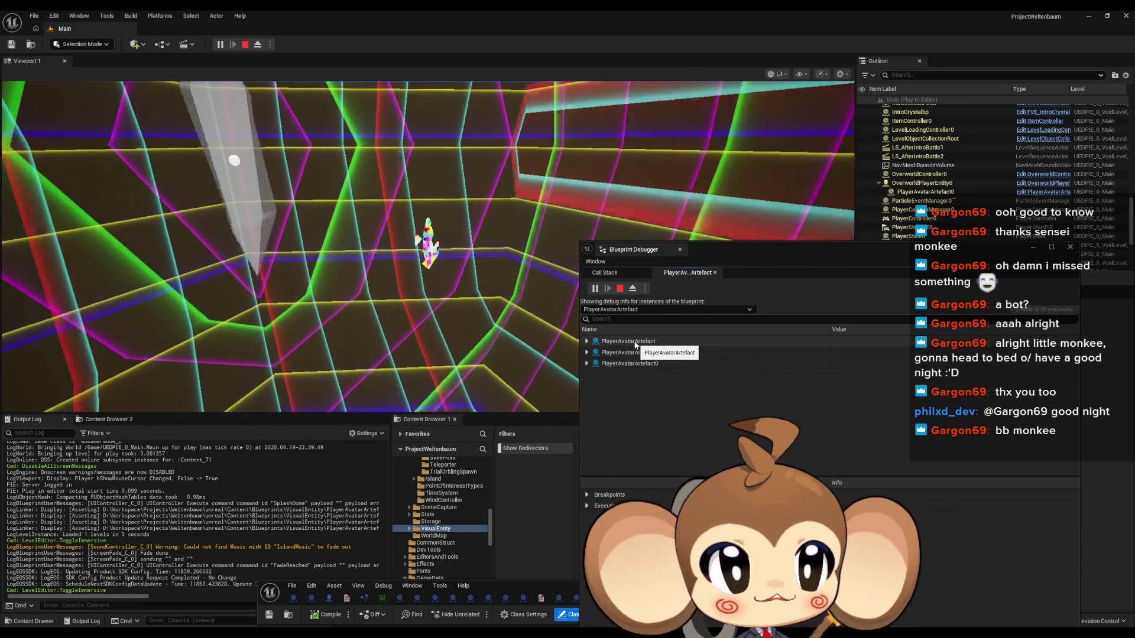
- Move the debugger aside and filter the Outliner to actors matching 'arte'
{"action": "left_click_drag", "start_coordinate": [751, 257], "coordinate": [529, 366]}
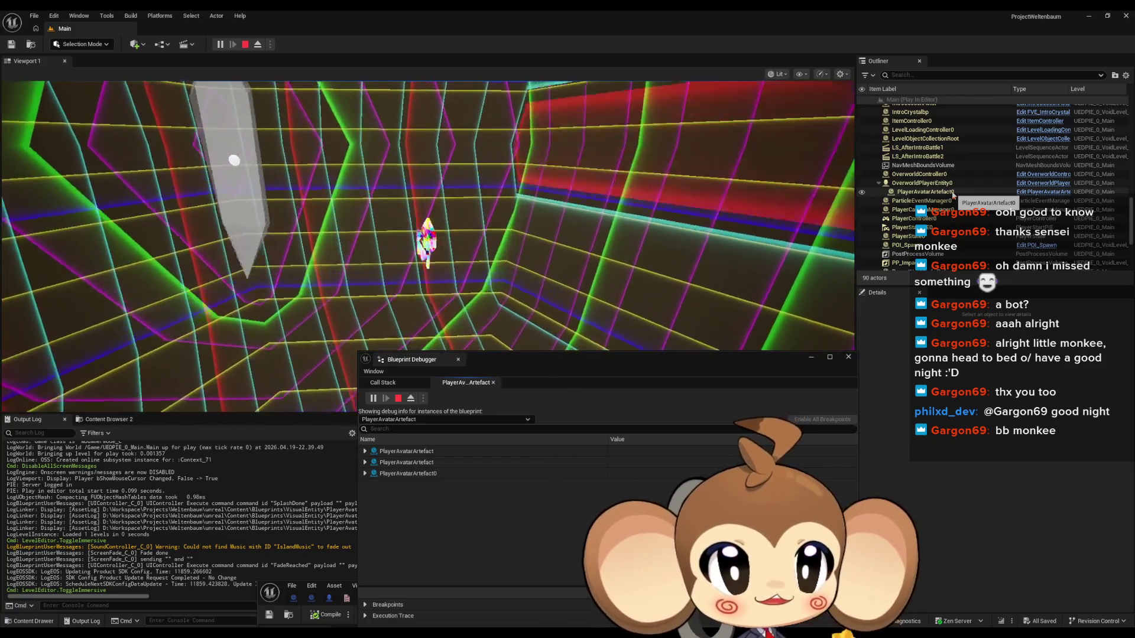
{"action": "left_click", "coordinate": [903, 76]}
{"action": "type", "text": "ar"}
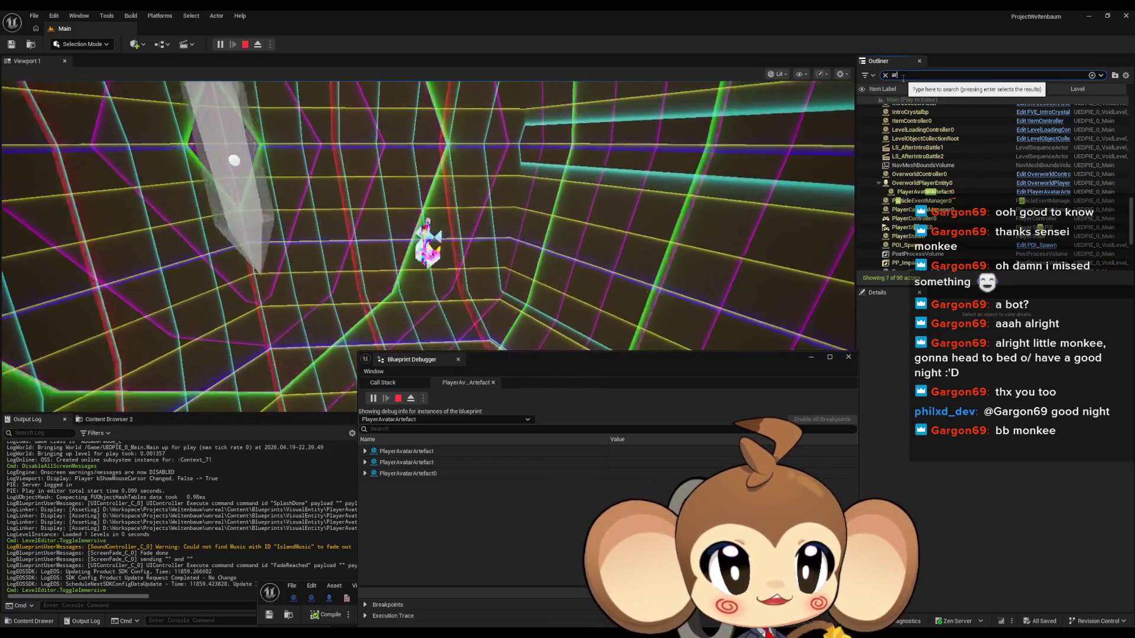
{"action": "type", "text": "te"}
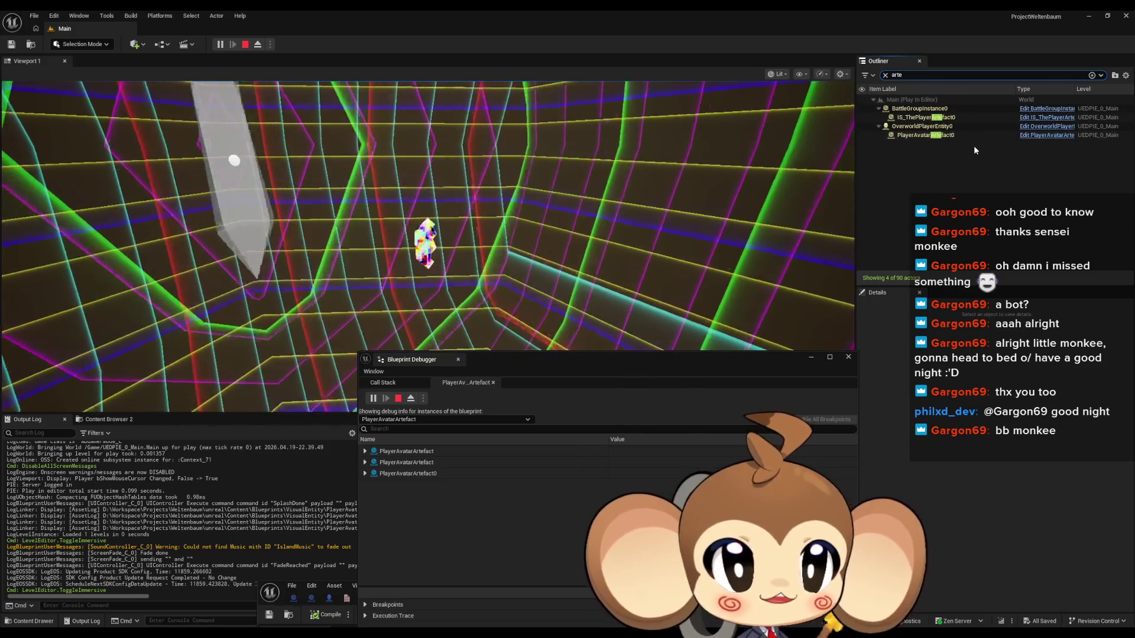